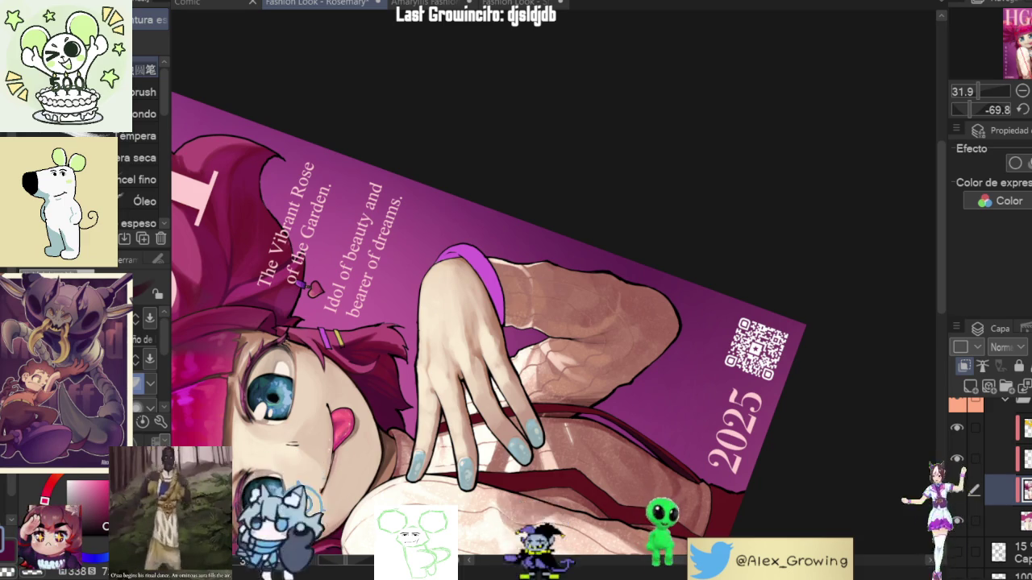
# Step: Straighten the canvas upright and zoom in on the hand and red strap
pyautogui.click(1022, 109)
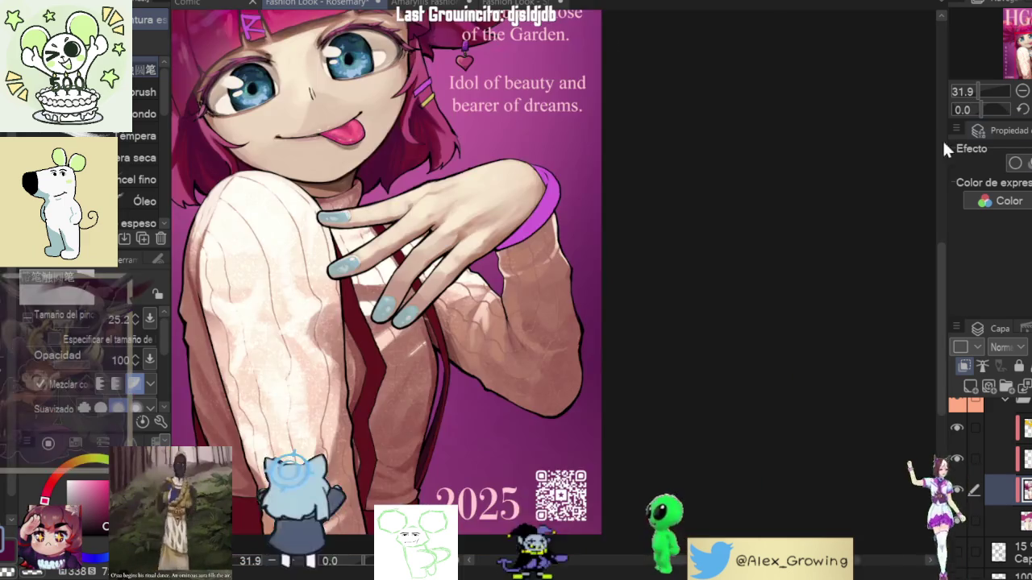
pyautogui.scroll(2, 733, 123)
pyautogui.scroll(2, 693, 242)
pyautogui.scroll(2, 662, 346)
pyautogui.scroll(2, 663, 346)
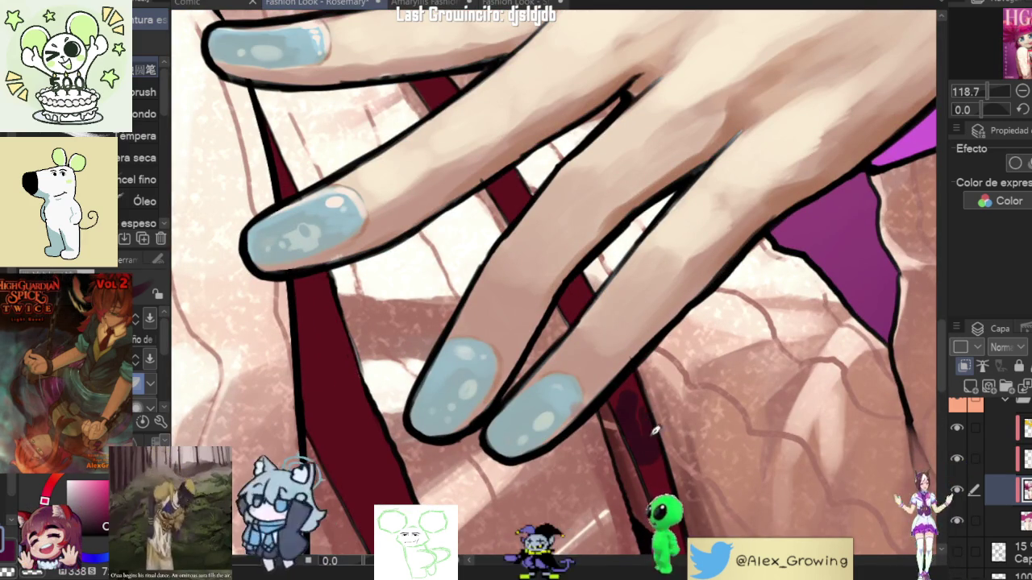
pyautogui.scroll(-1, 655, 395)
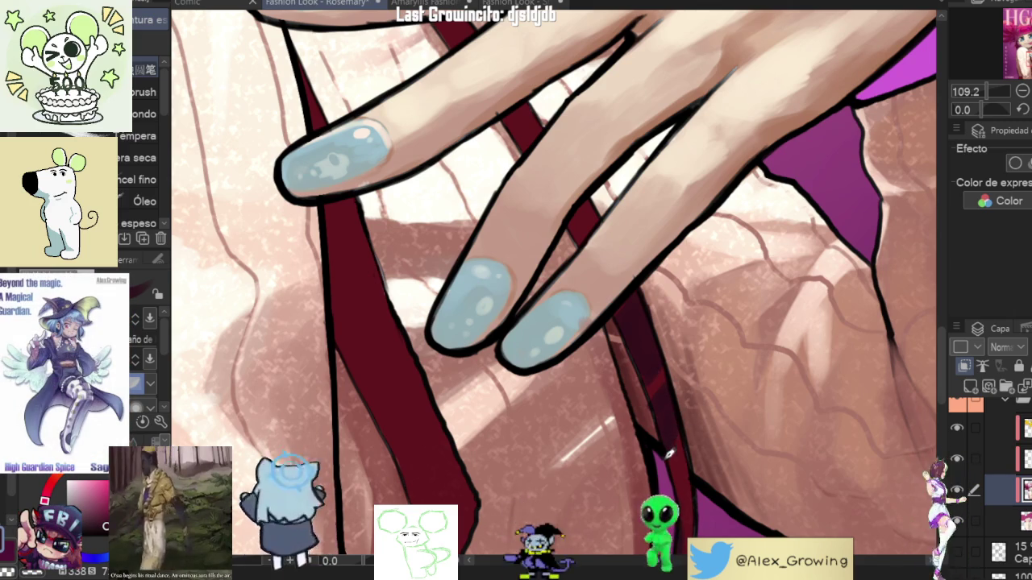
pyautogui.scroll(-5, 675, 395)
pyautogui.scroll(4, 673, 379)
pyautogui.moveTo(669, 369); pyautogui.dragTo(700, 445)
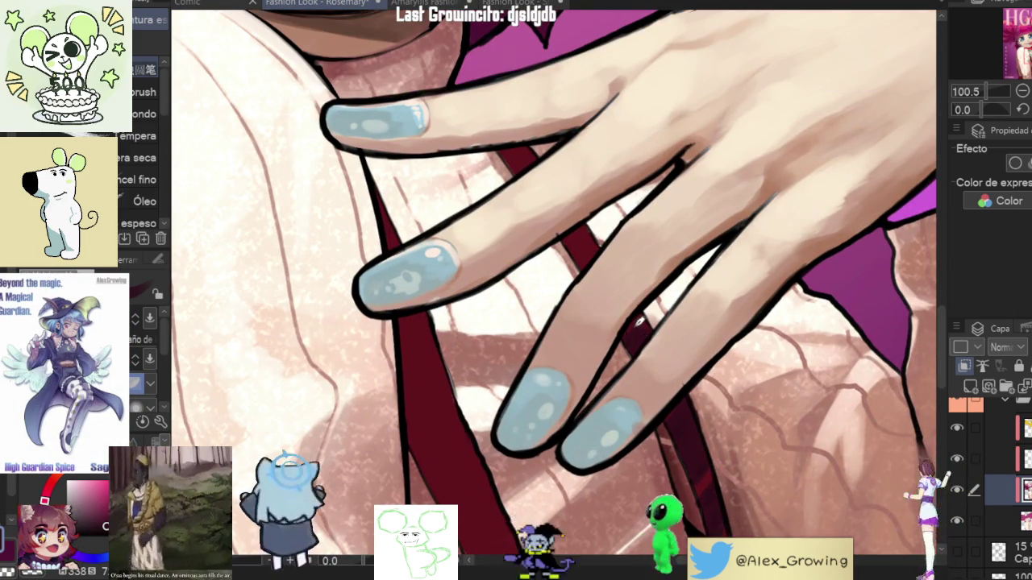
pyautogui.scroll(-3, 634, 343)
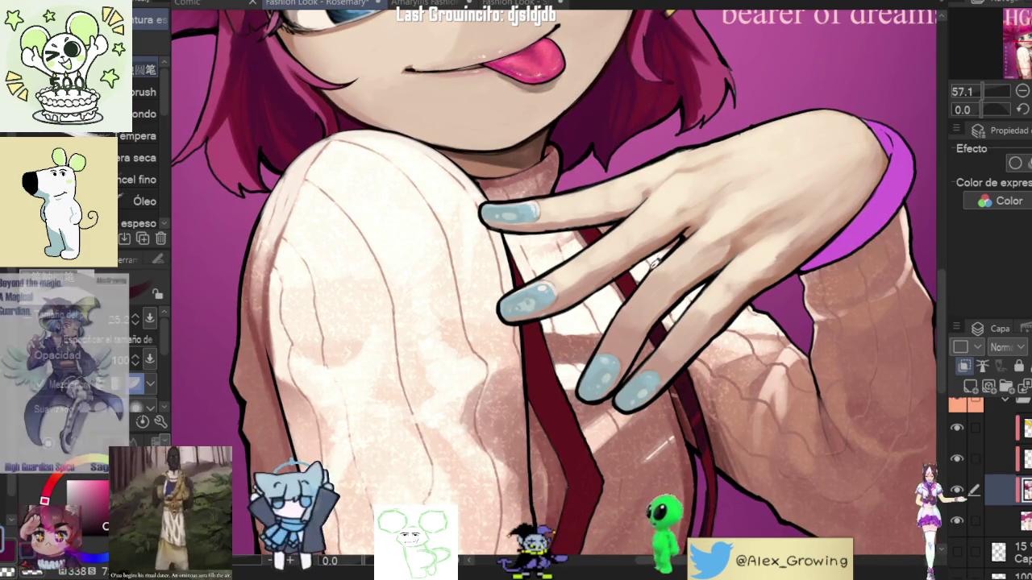
pyautogui.scroll(2, 661, 348)
pyautogui.scroll(3, 661, 346)
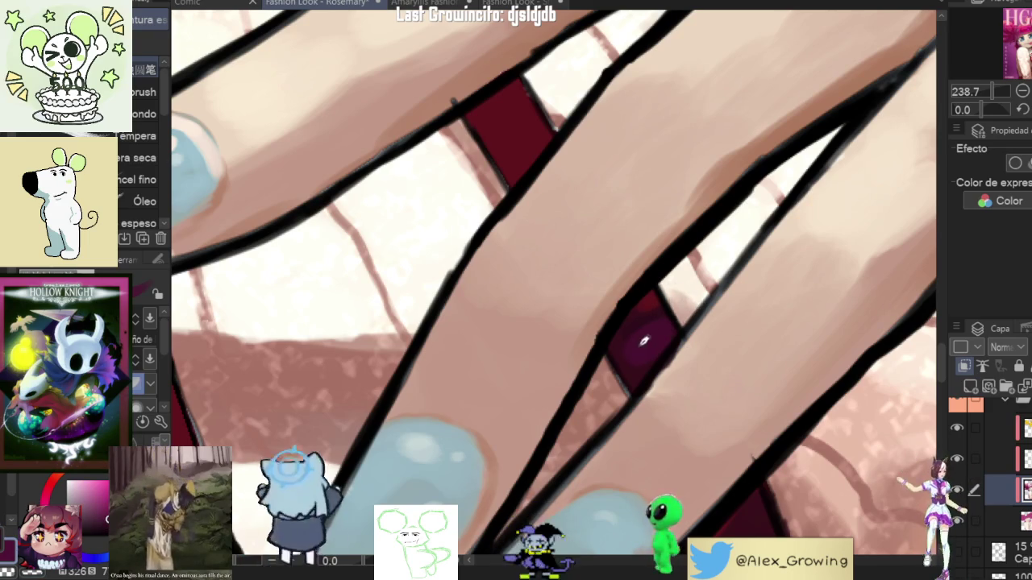
pyautogui.scroll(-5, 646, 320)
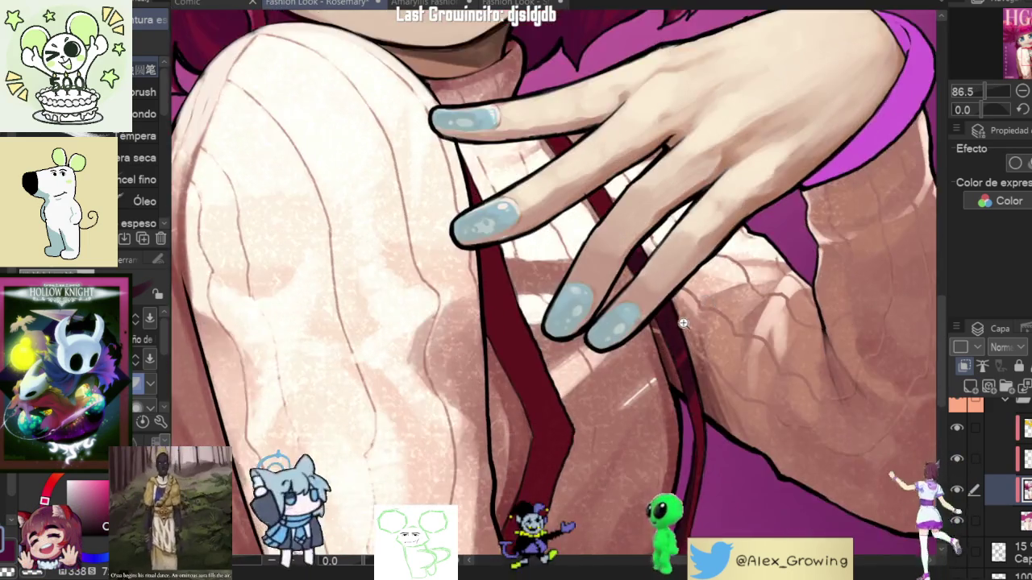
pyautogui.scroll(3, 682, 323)
pyautogui.scroll(-2, 683, 324)
pyautogui.moveTo(645, 257); pyautogui.dragTo(673, 342)
pyautogui.scroll(-2, 673, 343)
pyautogui.scroll(-2, 681, 322)
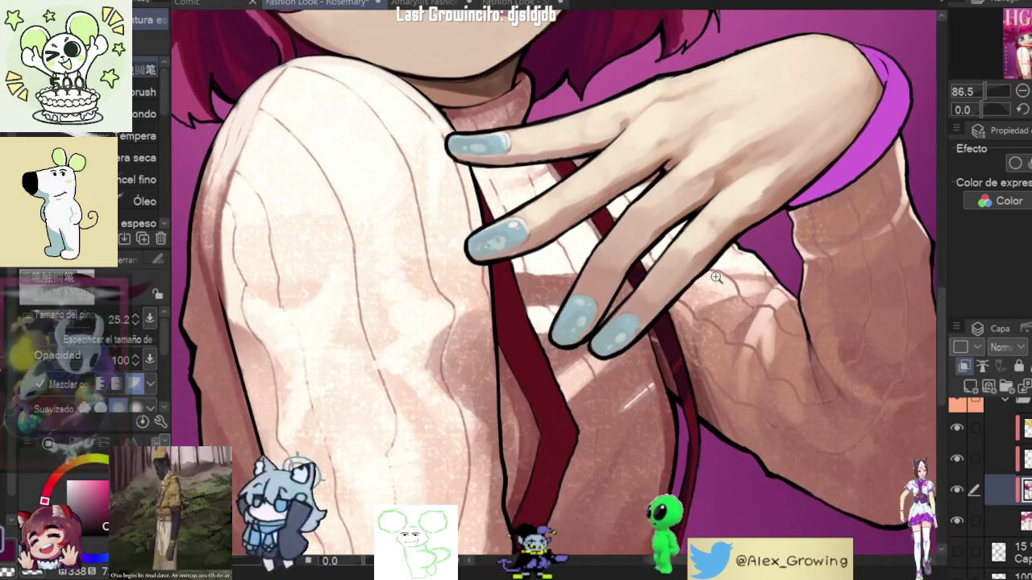
pyautogui.scroll(-2, 693, 298)
pyautogui.scroll(-1, 709, 287)
pyautogui.scroll(-1, 750, 285)
pyautogui.scroll(-1, 793, 282)
pyautogui.scroll(-1, 792, 282)
pyautogui.scroll(1, 792, 282)
pyautogui.moveTo(792, 282); pyautogui.dragTo(764, 419)
# Step: Frame the sweater and the strap just below the blue-nailed fingers
pyautogui.scroll(3, 604, 283)
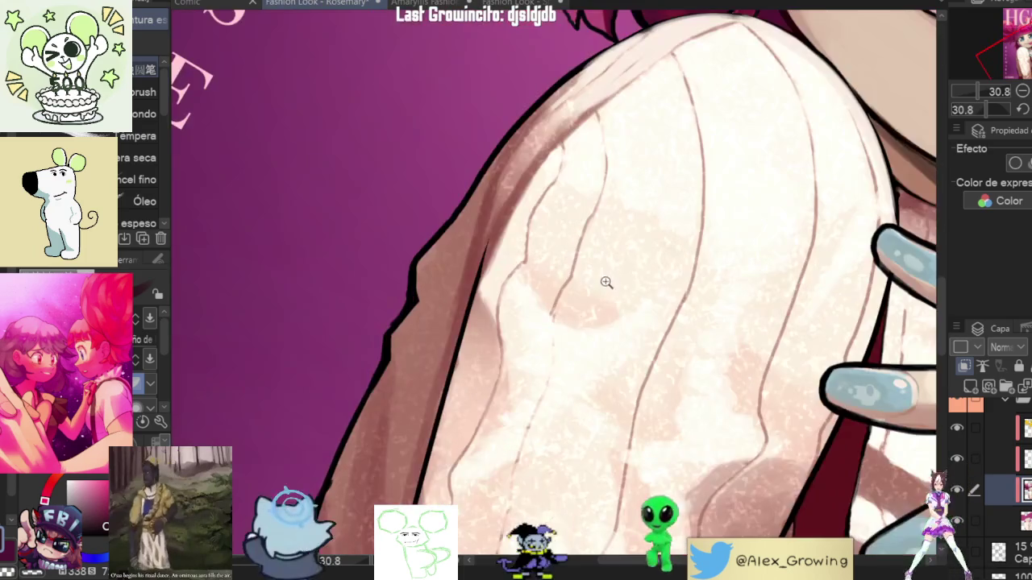
pyautogui.scroll(1, 679, 226)
pyautogui.scroll(-4, 655, 319)
pyautogui.scroll(2, 656, 319)
pyautogui.moveTo(680, 292); pyautogui.dragTo(675, 251)
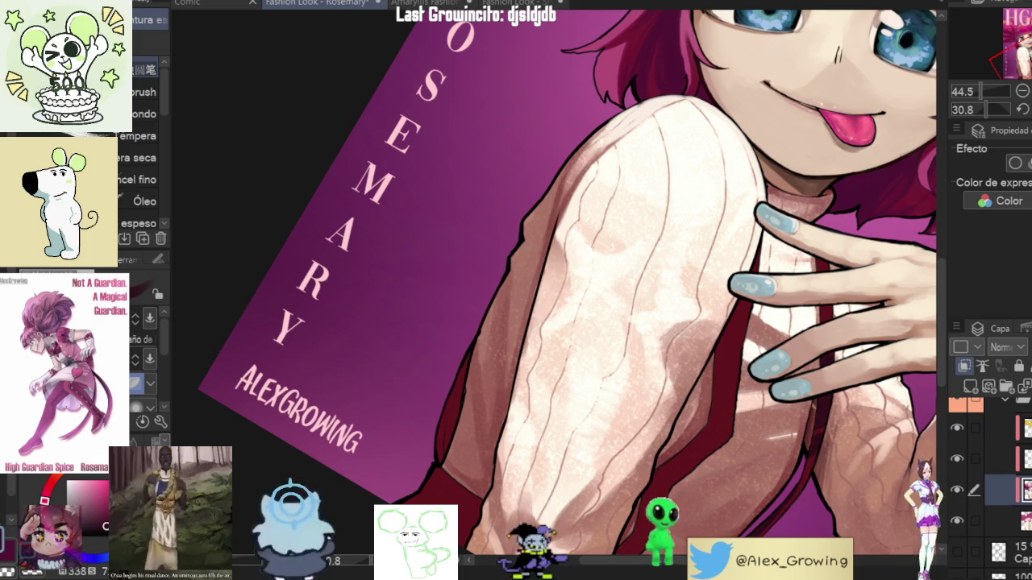
pyautogui.scroll(5, 717, 325)
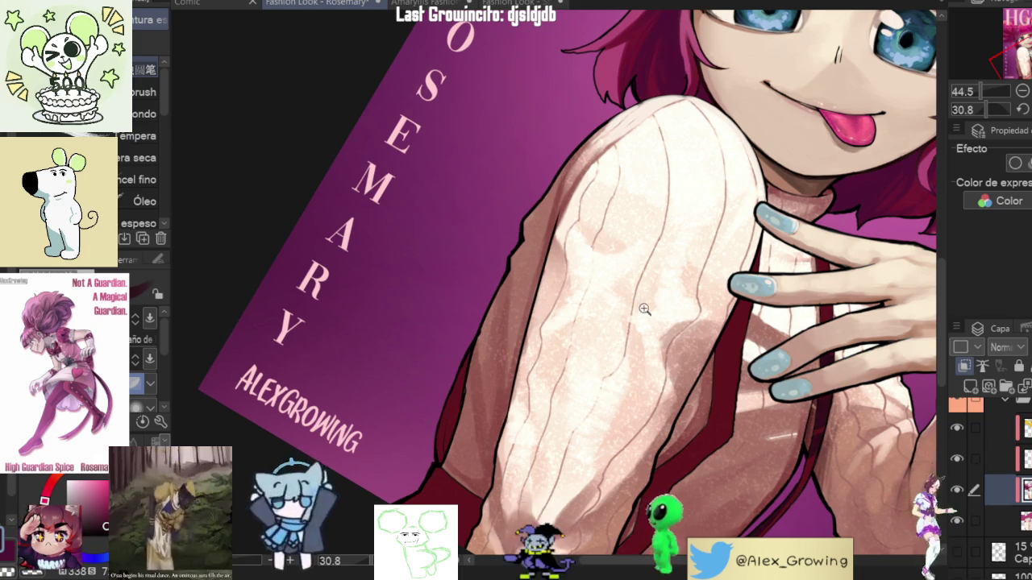
pyautogui.scroll(-2, 717, 323)
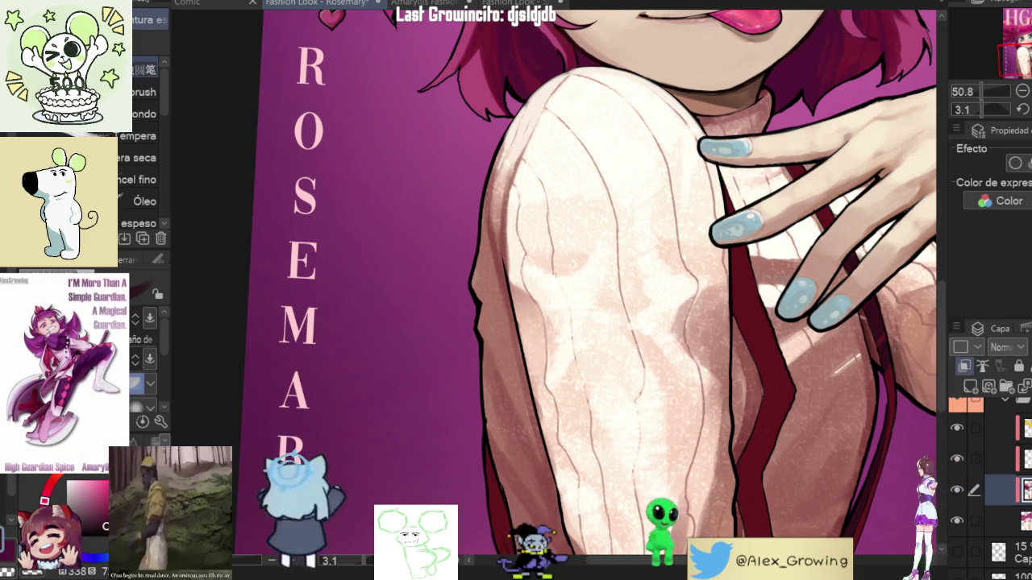
pyautogui.moveTo(772, 262); pyautogui.dragTo(750, 271)
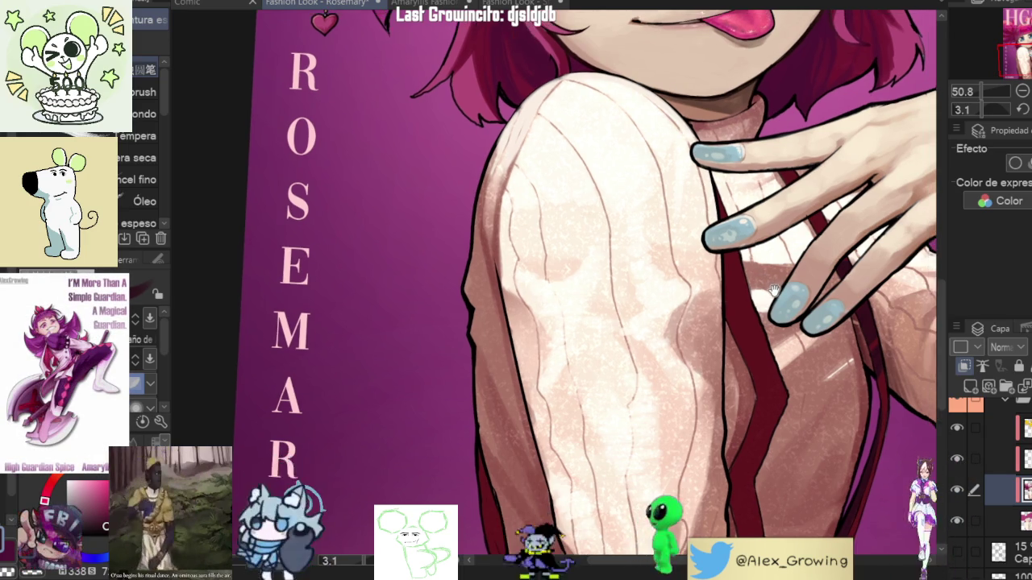
pyautogui.scroll(-2, 750, 271)
pyautogui.scroll(-1, 750, 272)
pyautogui.scroll(2, 679, 357)
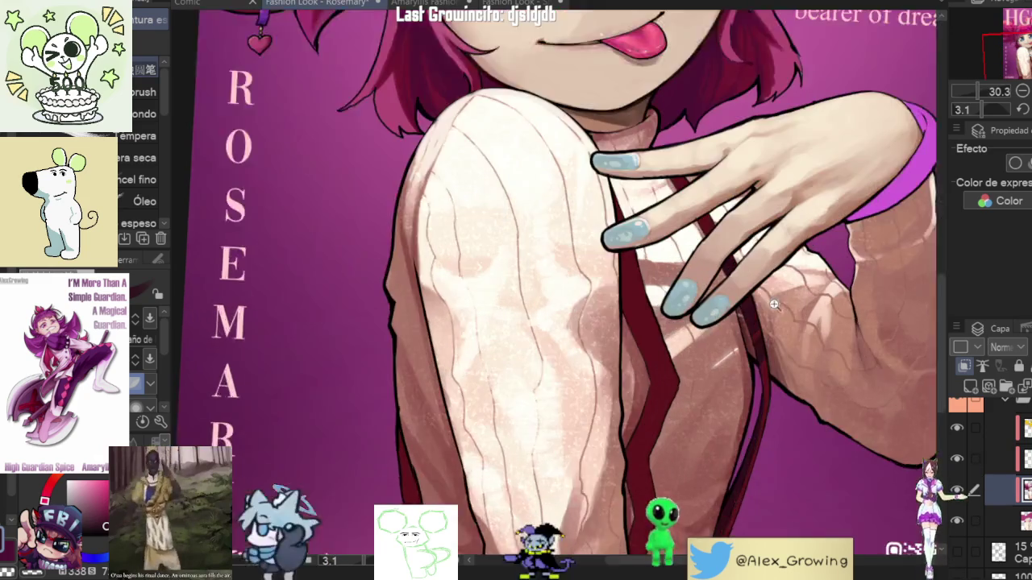
pyautogui.scroll(2, 678, 356)
pyautogui.scroll(2, 679, 356)
# Step: Paint dark soft shadow strokes, including a curved one, on the red strap below the hand
pyautogui.moveTo(679, 356); pyautogui.dragTo(667, 367)
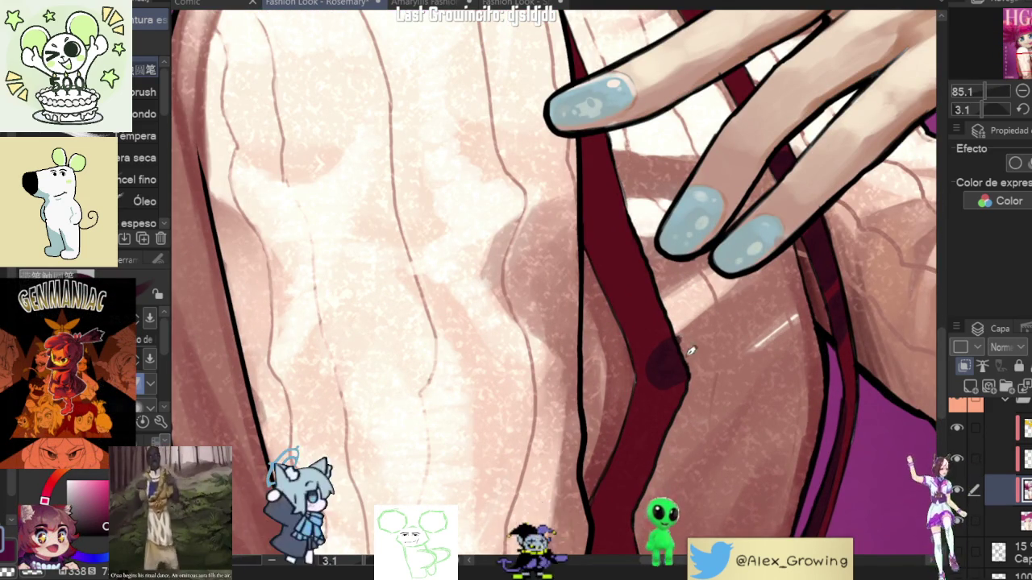
pyautogui.moveTo(660, 307)
pyautogui.mouseDown()
pyautogui.moveTo(682, 391)
pyautogui.moveTo(654, 332)
pyautogui.mouseUp()
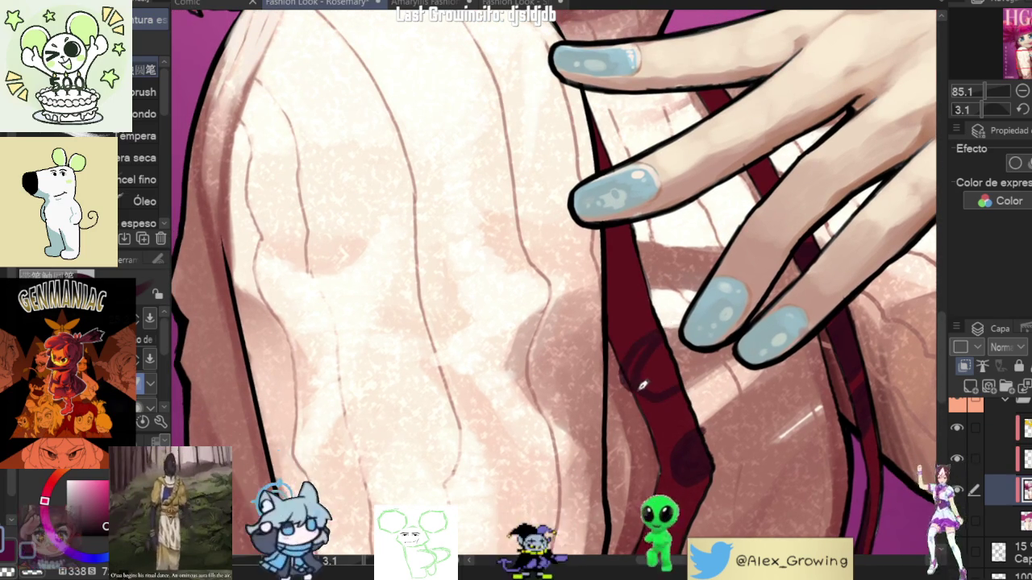
pyautogui.moveTo(633, 352)
pyautogui.mouseDown()
pyautogui.moveTo(647, 372)
pyautogui.moveTo(650, 339)
pyautogui.mouseUp()
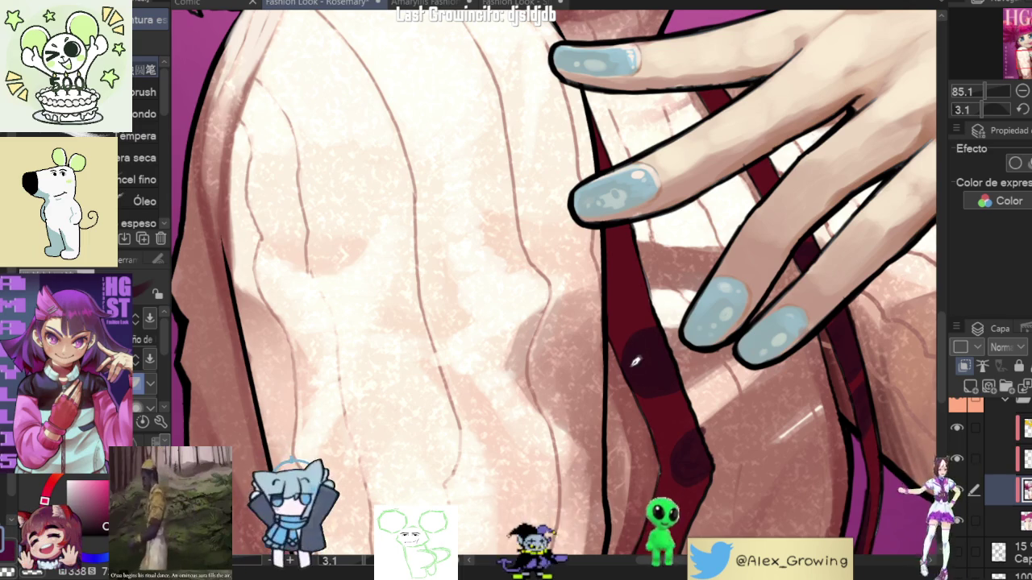
pyautogui.scroll(-2, 633, 345)
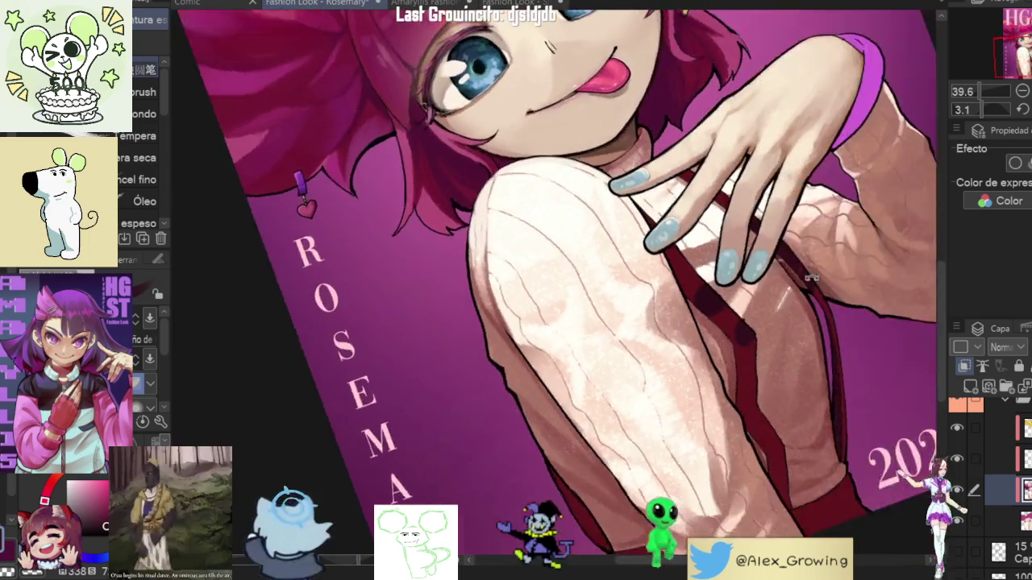
# Step: Tilt the view and zoom in and out over the strap beneath the fingers
pyautogui.moveTo(764, 388); pyautogui.dragTo(745, 289)
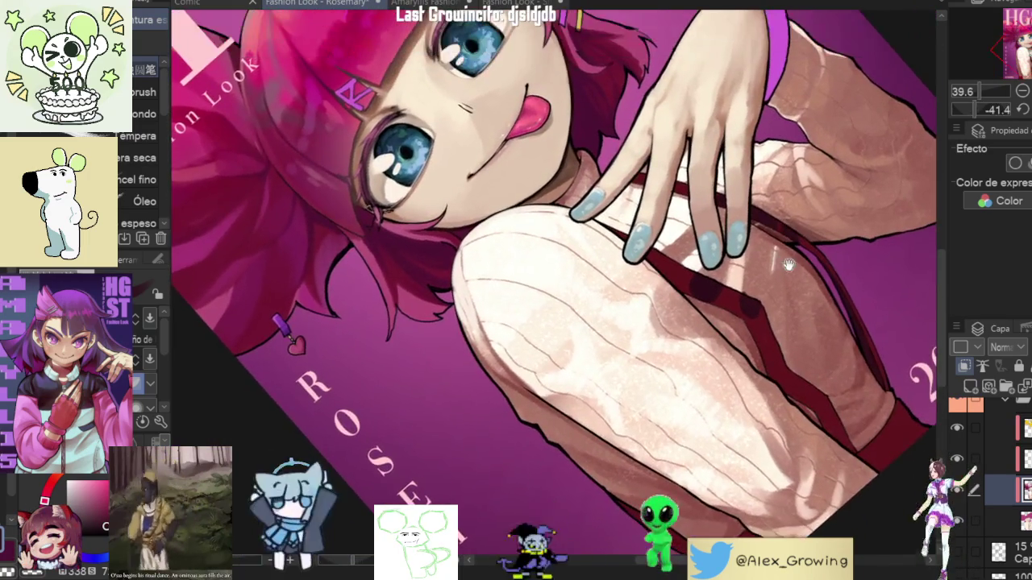
pyautogui.scroll(3, 745, 288)
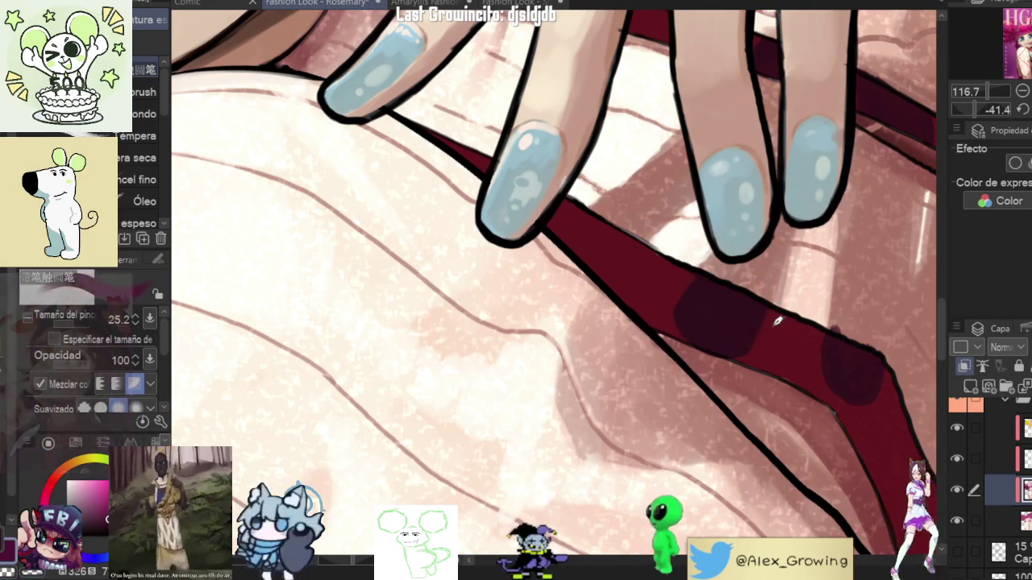
pyautogui.scroll(-3, 726, 319)
pyautogui.scroll(3, 702, 313)
pyautogui.scroll(3, 702, 313)
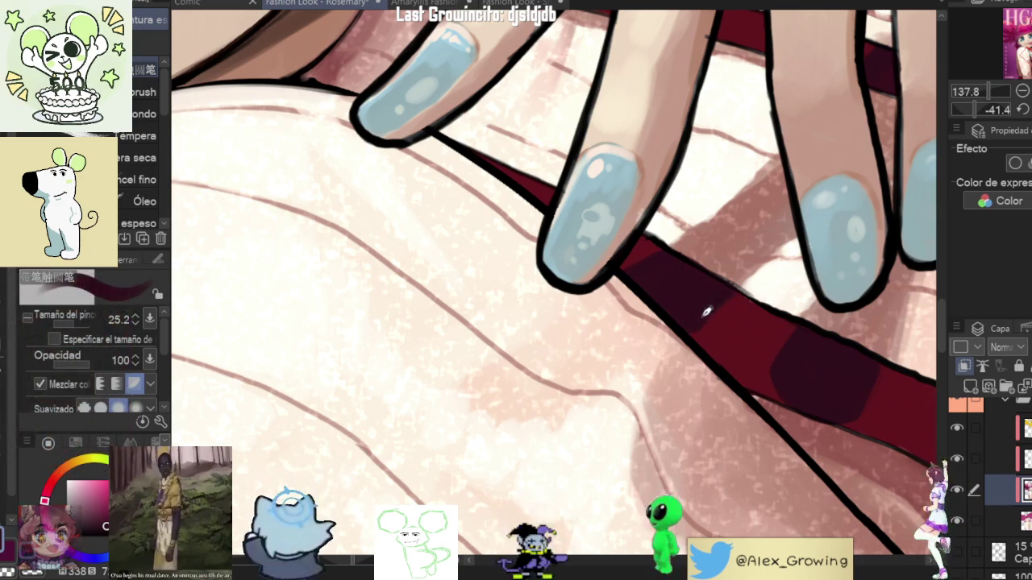
pyautogui.scroll(-3, 741, 299)
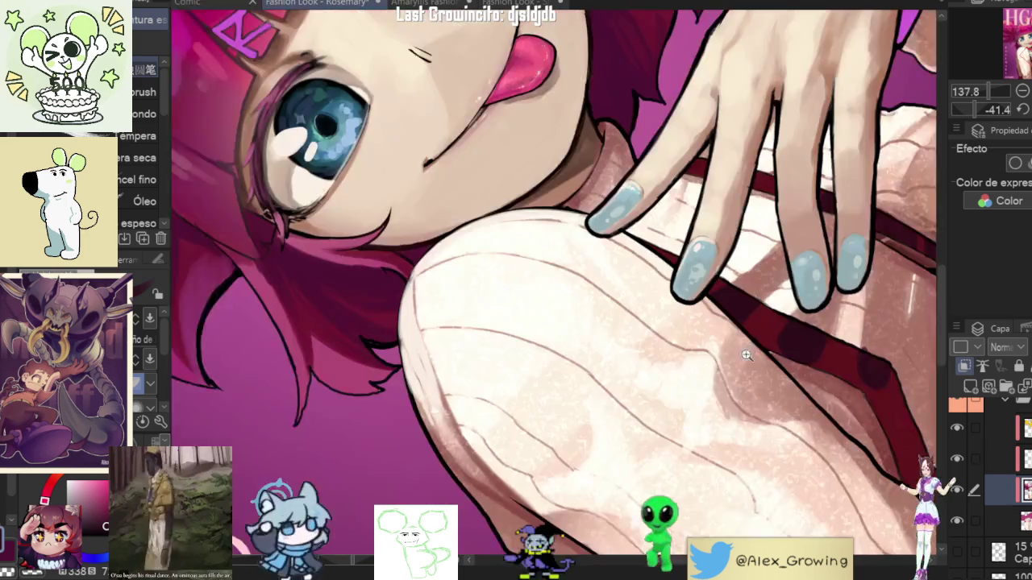
pyautogui.scroll(2, 821, 281)
pyautogui.scroll(2, 691, 272)
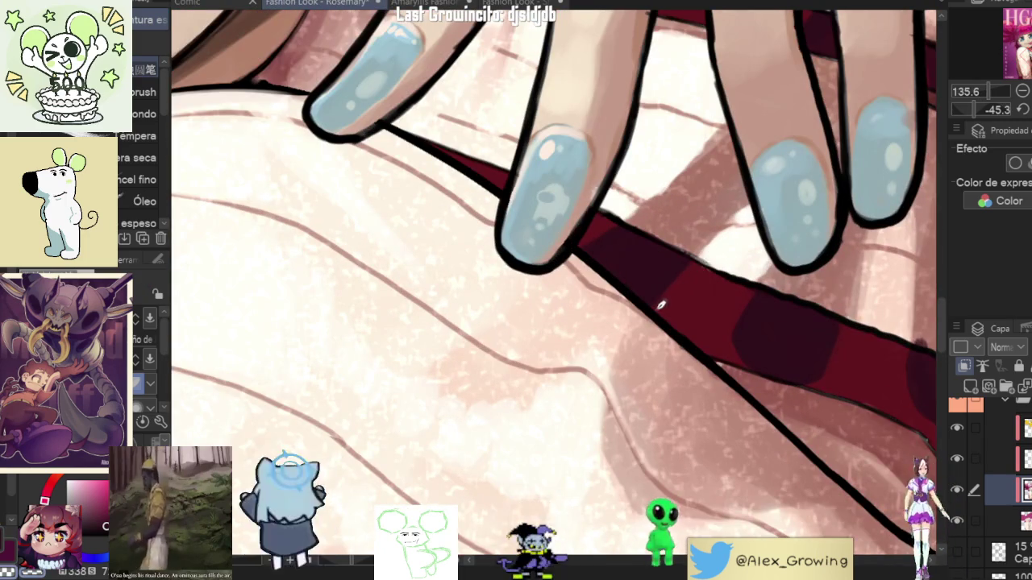
pyautogui.scroll(-3, 610, 266)
pyautogui.scroll(-3, 810, 274)
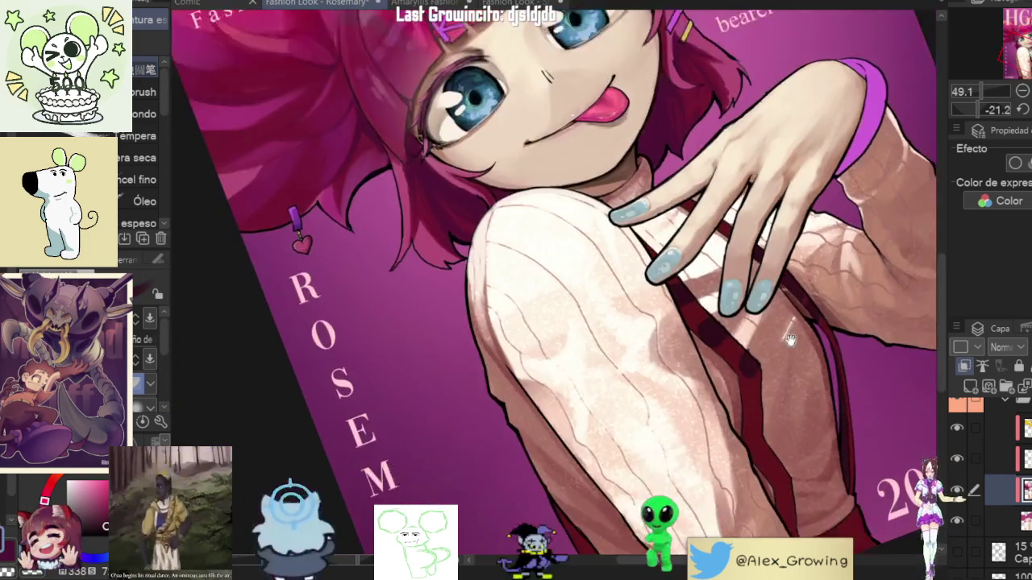
pyautogui.scroll(2, 839, 225)
pyautogui.scroll(3, 852, 203)
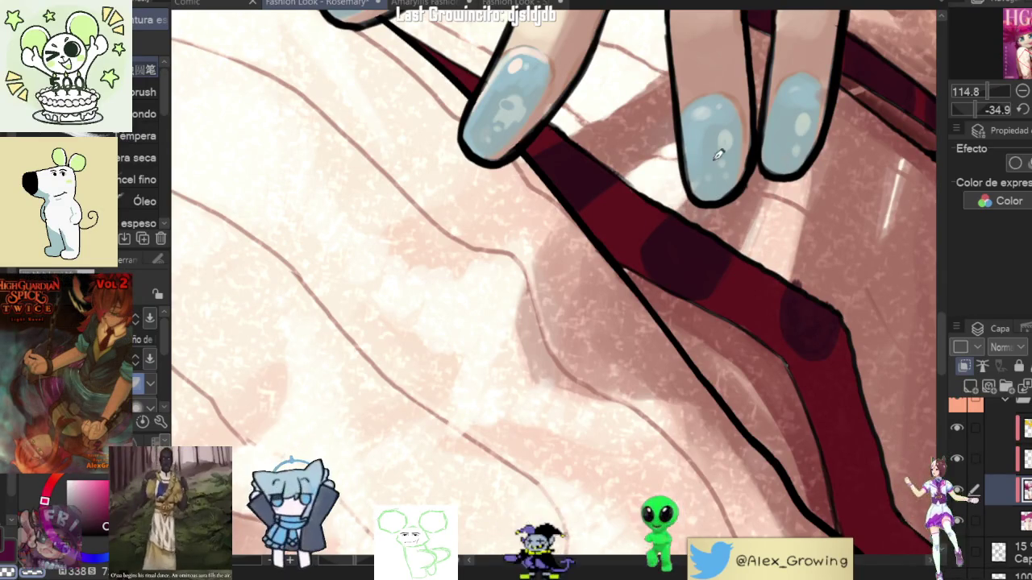
pyautogui.scroll(-3, 703, 252)
# Step: Zoom in closely on the fingernails and the red strap below them
pyautogui.moveTo(703, 252); pyautogui.dragTo(666, 282)
pyautogui.scroll(2, 645, 250)
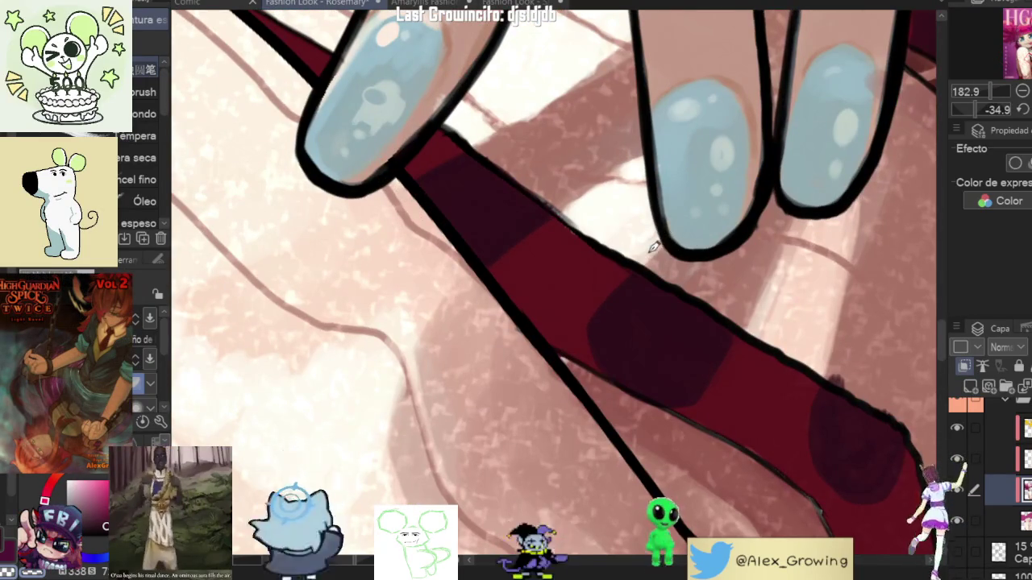
pyautogui.scroll(-4, 618, 296)
pyautogui.scroll(3, 628, 347)
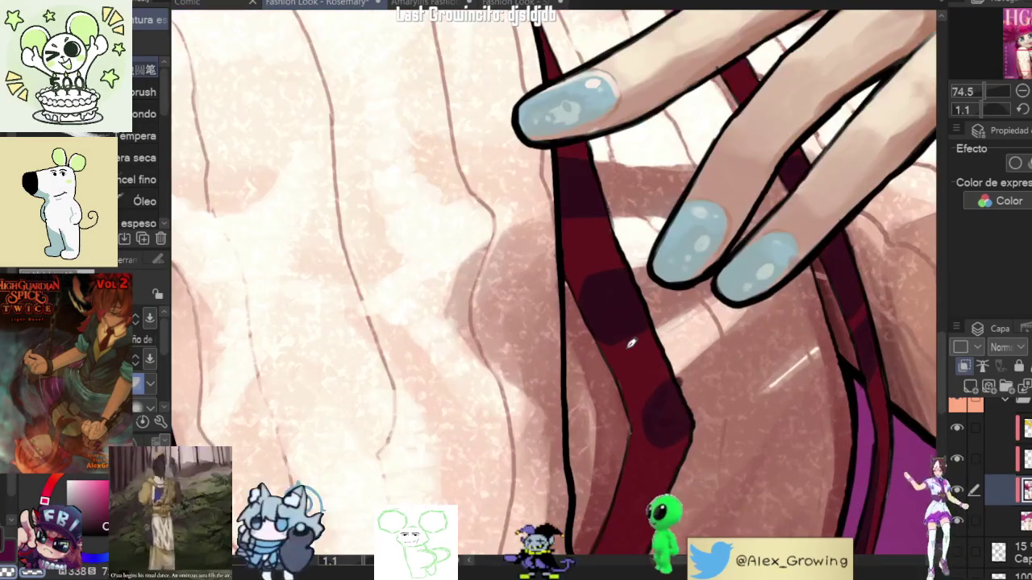
# Step: Switch to the Blend tools (J) and soften the strap shadows while framing the hand
pyautogui.press('j')
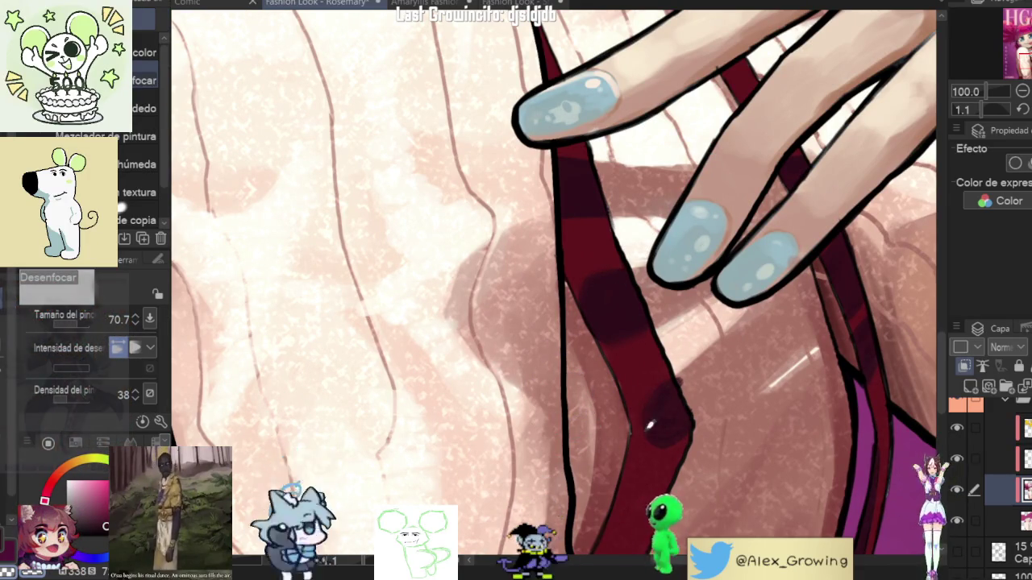
pyautogui.moveTo(641, 297); pyautogui.dragTo(678, 430)
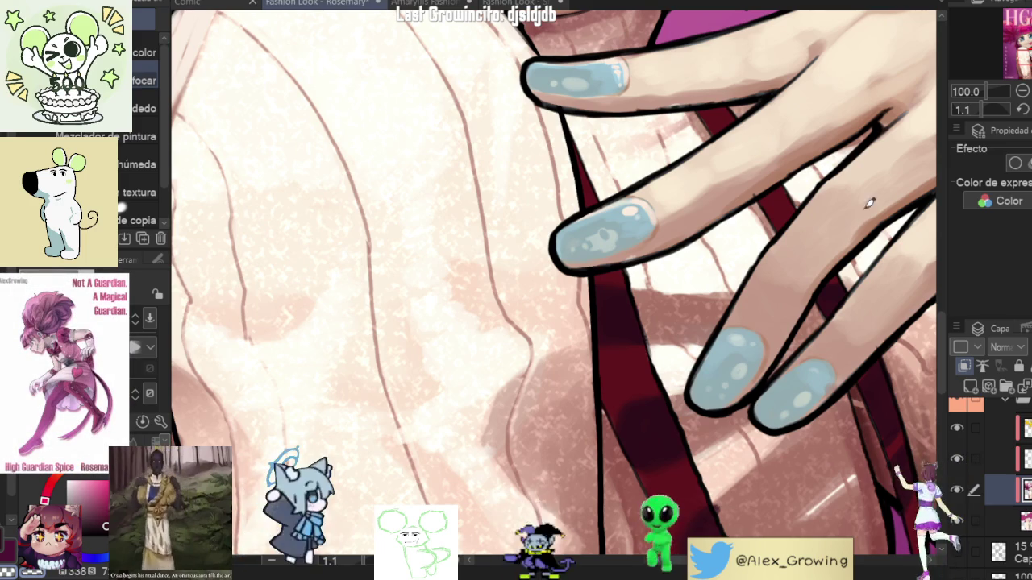
pyautogui.scroll(-5, 765, 205)
# Step: Fit the whole Rosemary cover in the window with Ctrl+0 and recentre it
pyautogui.scroll(1, 765, 205)
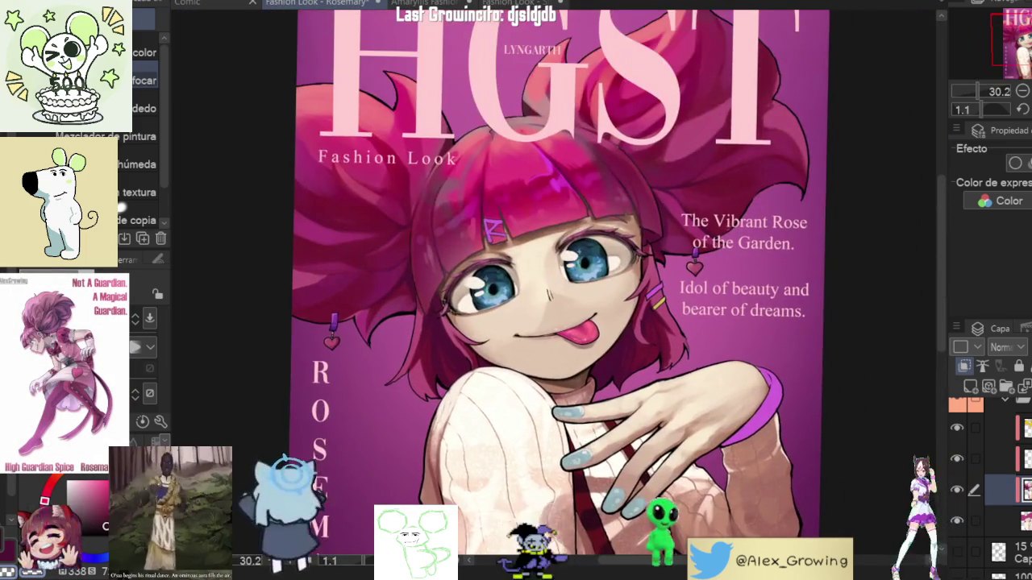
pyautogui.hotkey('ctrl', '0')
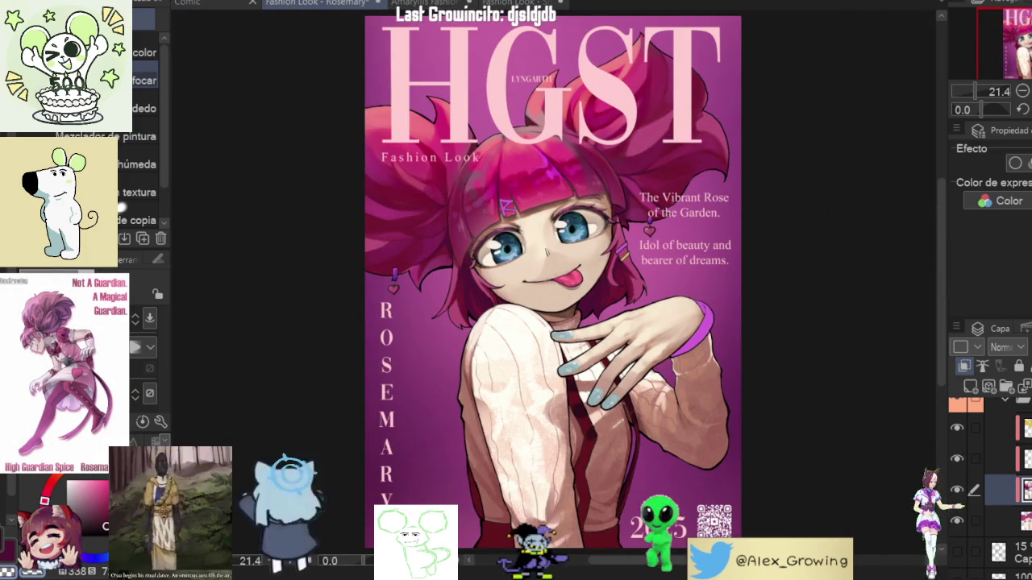
pyautogui.moveTo(662, 352); pyautogui.dragTo(665, 348)
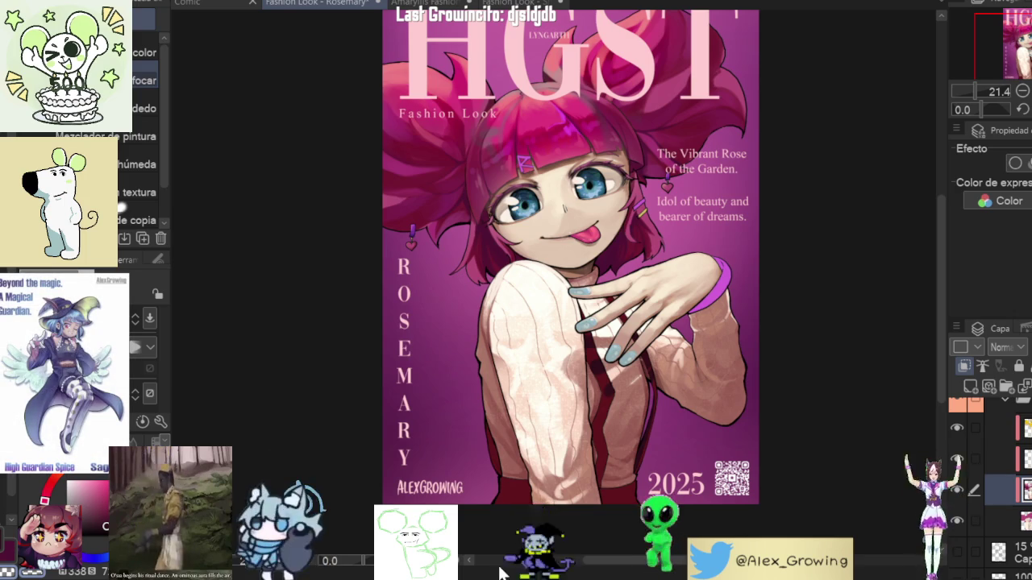
pyautogui.click(958, 496)
pyautogui.click(959, 493)
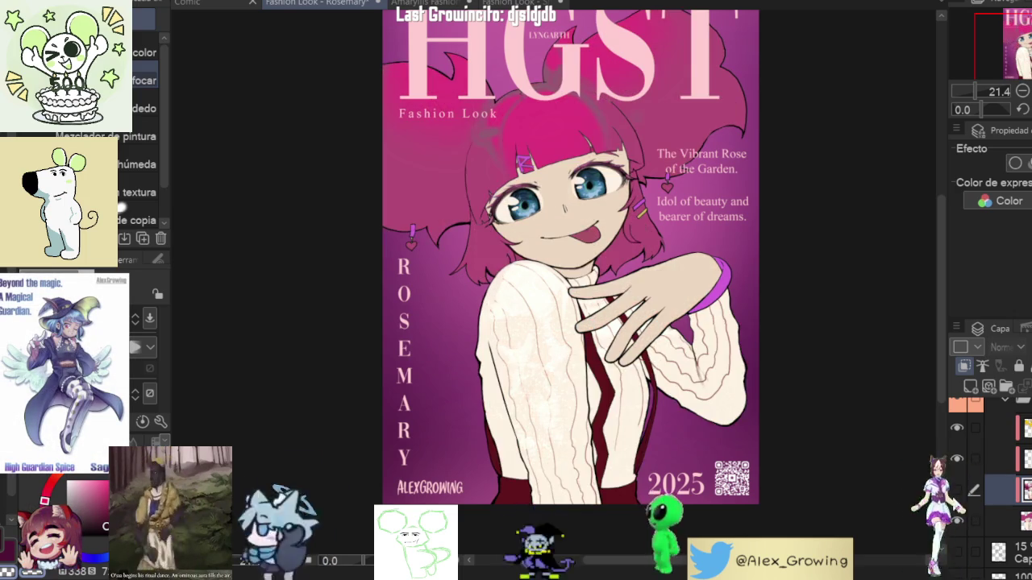
pyautogui.click(958, 493)
pyautogui.click(959, 493)
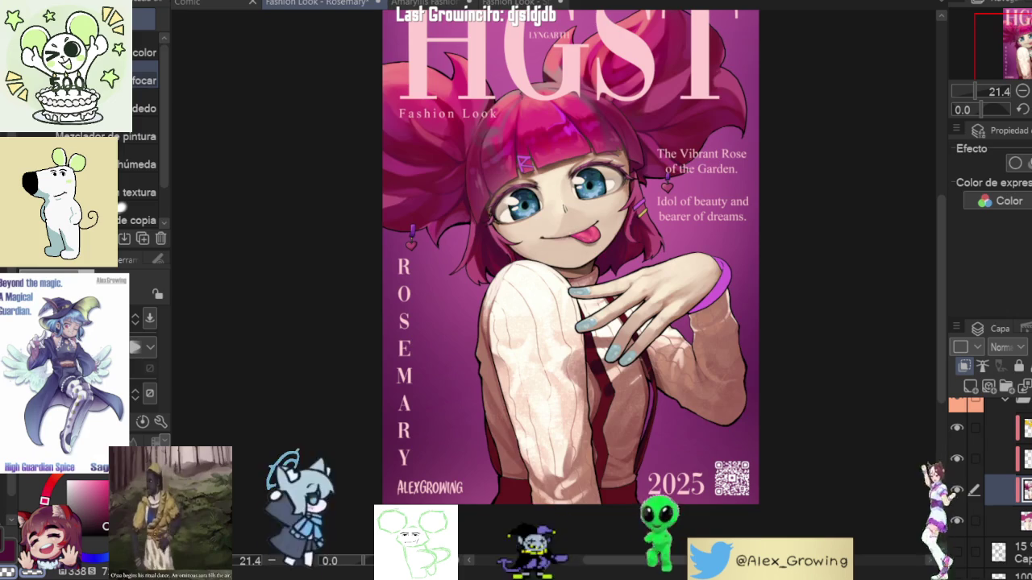
pyautogui.press('h')
pyautogui.press('h')
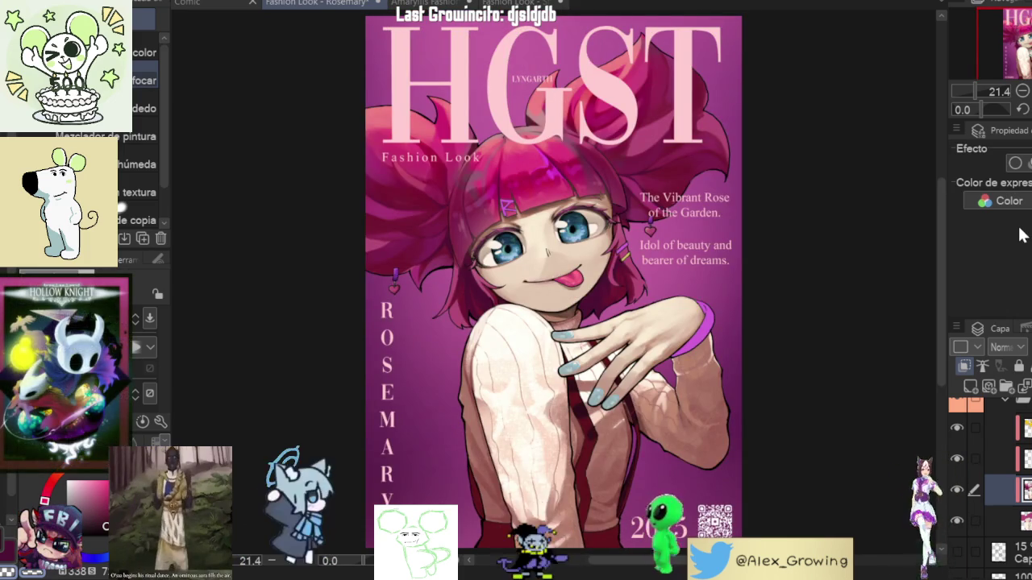
pyautogui.scroll(3, 564, 323)
pyautogui.scroll(2, 565, 323)
pyautogui.scroll(-3, 564, 322)
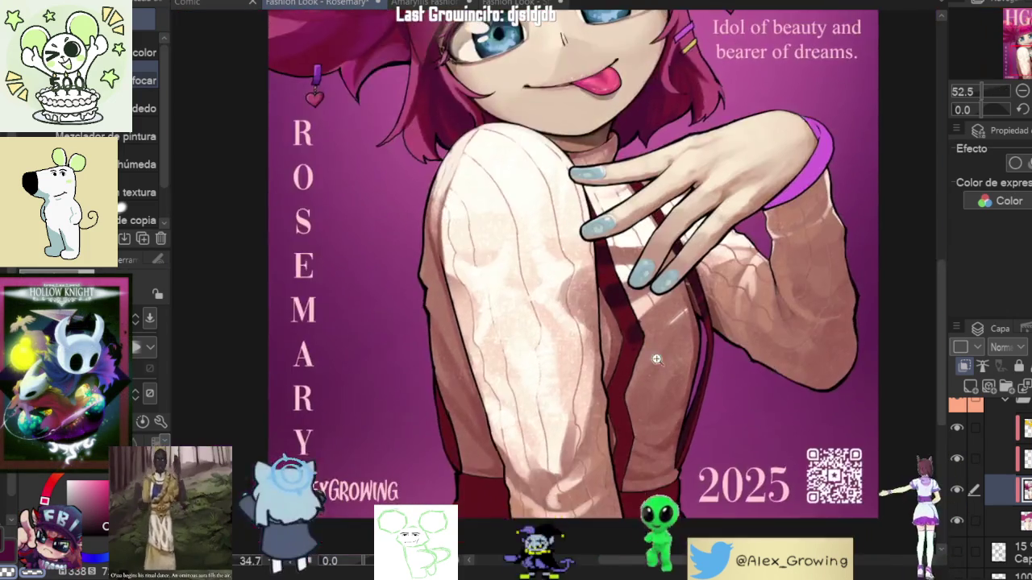
# Step: With the Thick Paint Óleo brush, darken the red strap's shadow below the fingers
pyautogui.scroll(5, 565, 323)
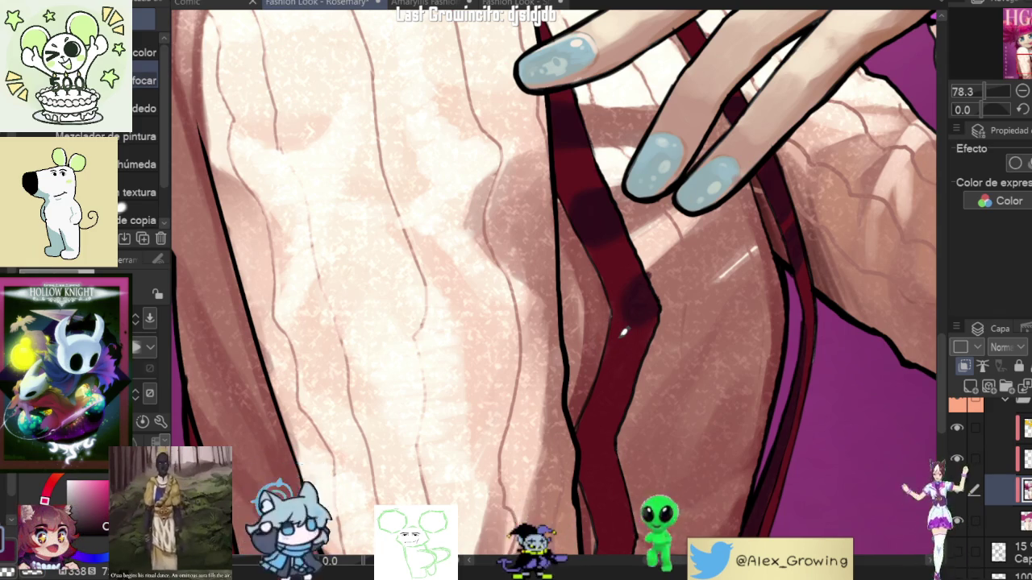
pyautogui.press('b')
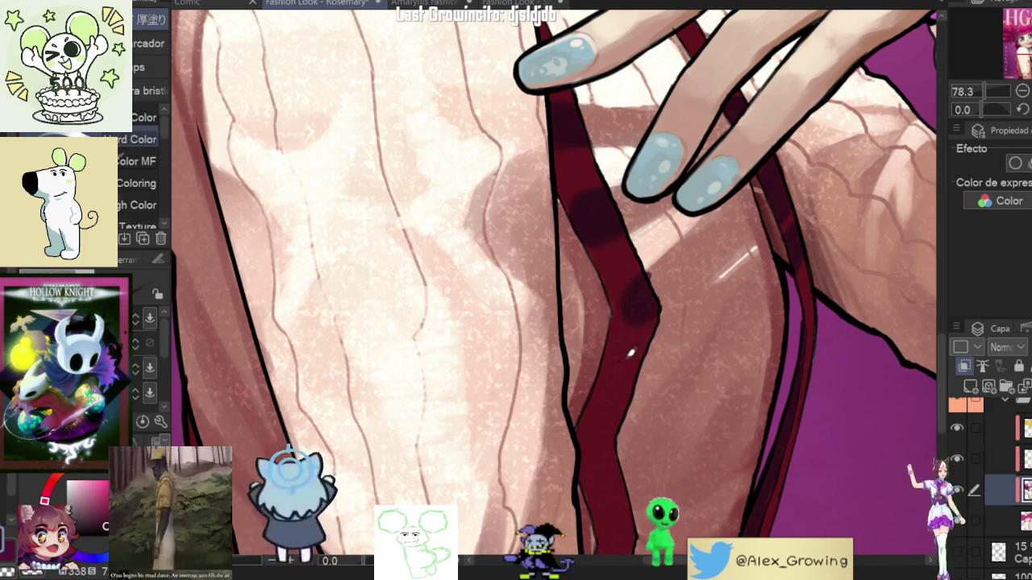
pyautogui.press('b')
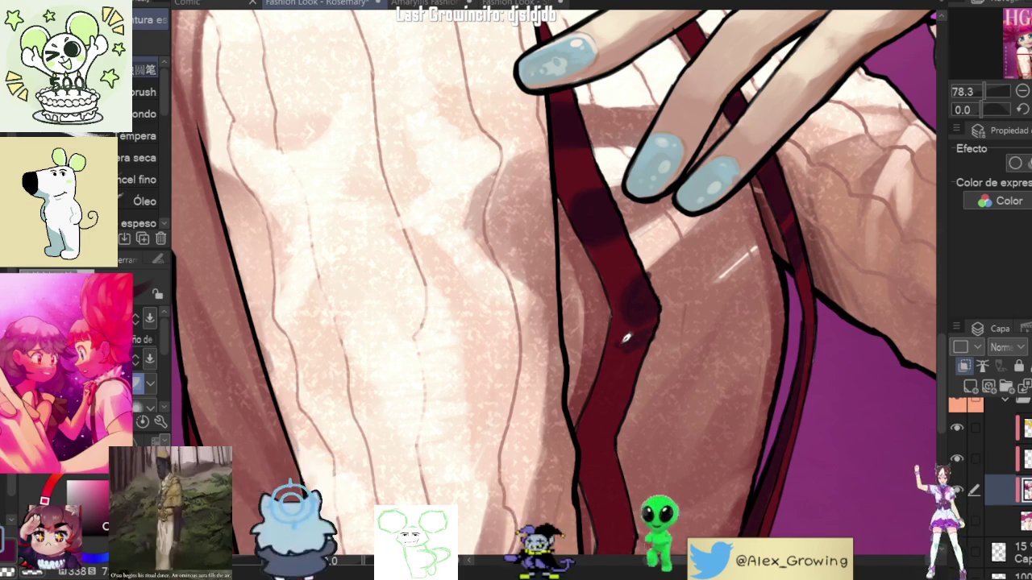
pyautogui.moveTo(635, 332); pyautogui.dragTo(605, 423)
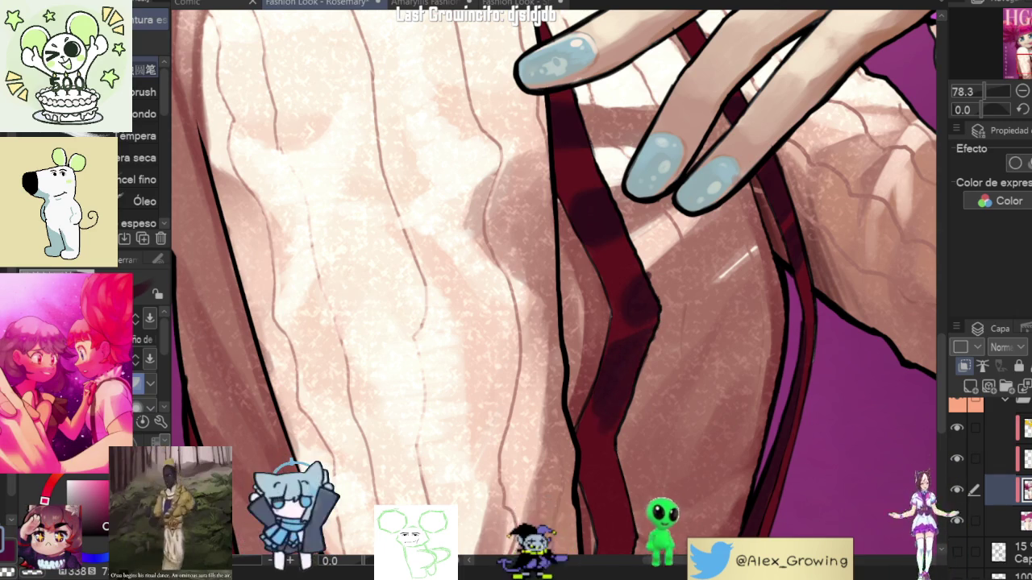
pyautogui.moveTo(599, 371); pyautogui.dragTo(627, 391)
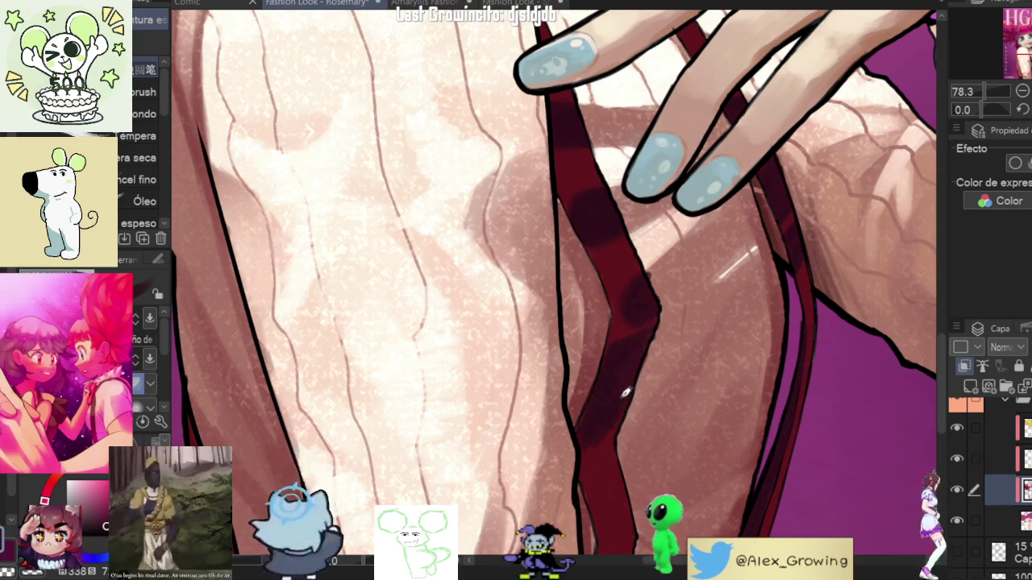
pyautogui.scroll(-5, 647, 343)
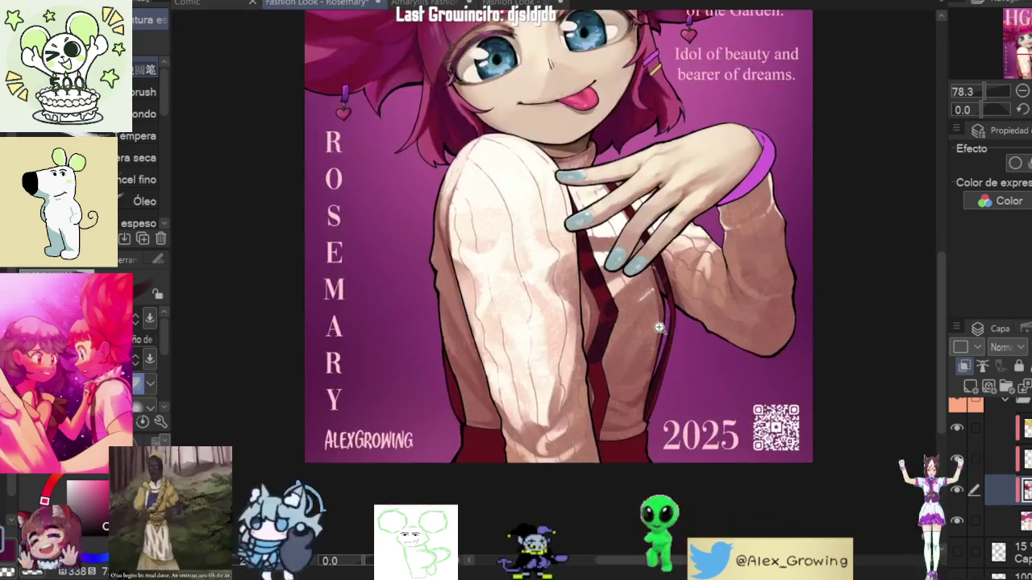
# Step: Pan and zoom along the red strap toward the purple background edge
pyautogui.scroll(4, 689, 301)
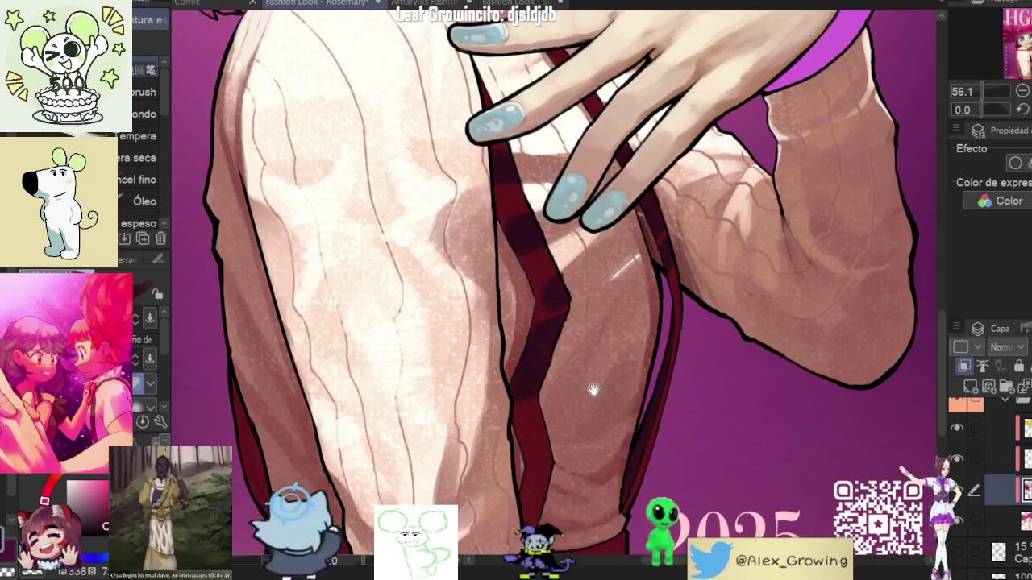
pyautogui.scroll(3, 532, 399)
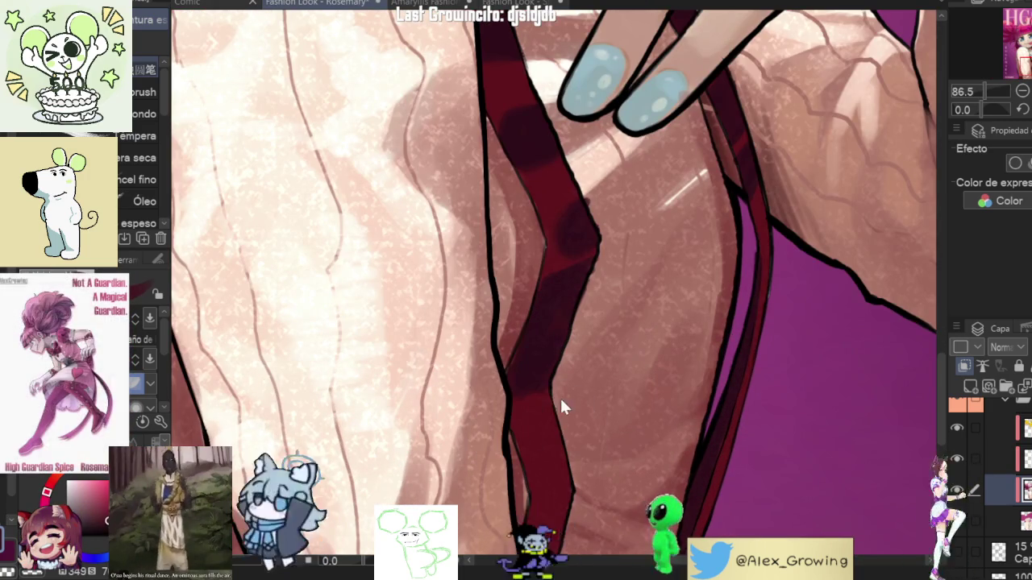
pyautogui.scroll(2, 607, 305)
pyautogui.scroll(2, 608, 305)
pyautogui.moveTo(592, 375)
pyautogui.mouseDown()
pyautogui.moveTo(588, 479)
pyautogui.moveTo(585, 322)
pyautogui.mouseUp()
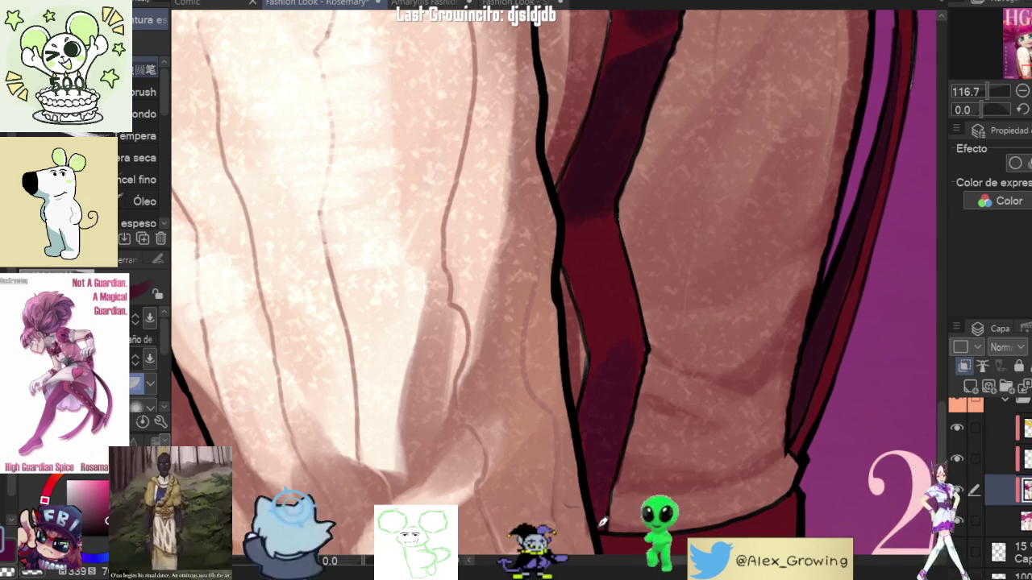
pyautogui.moveTo(610, 329); pyautogui.dragTo(635, 436)
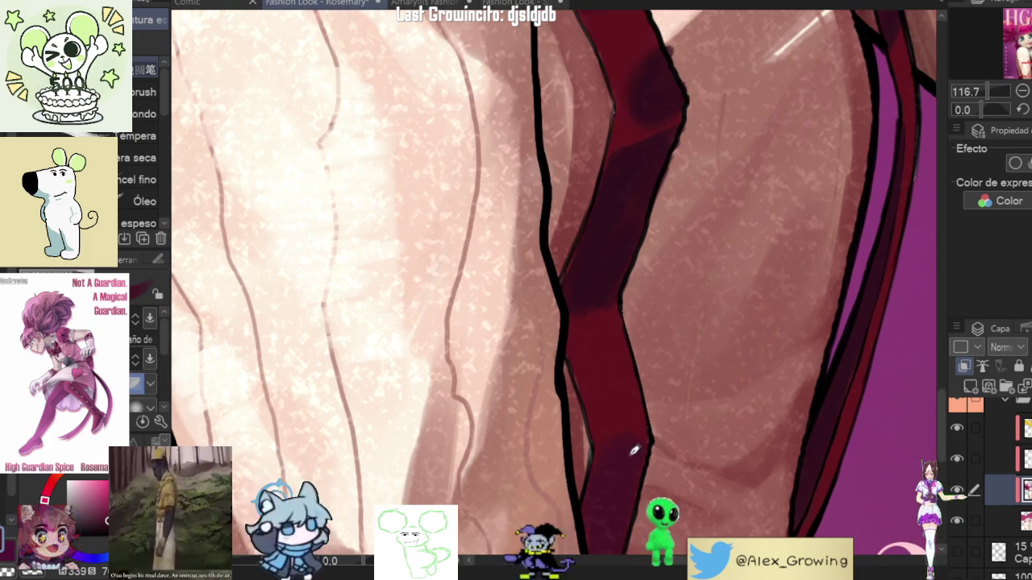
pyautogui.scroll(2, 634, 451)
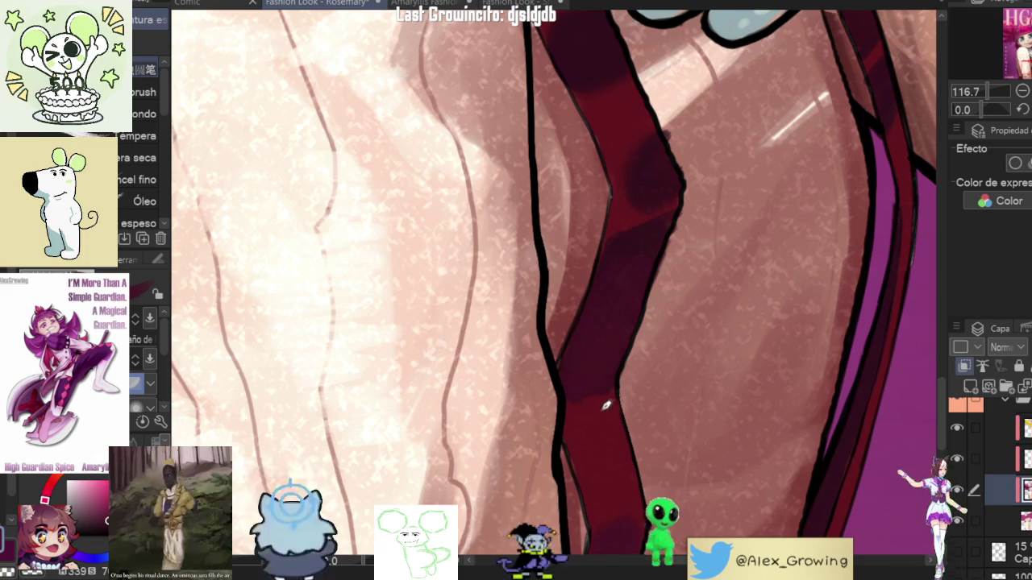
pyautogui.moveTo(620, 440)
pyautogui.mouseDown()
pyautogui.moveTo(663, 350)
pyautogui.moveTo(610, 380)
pyautogui.moveTo(705, 330)
pyautogui.moveTo(557, 301)
pyautogui.mouseUp()
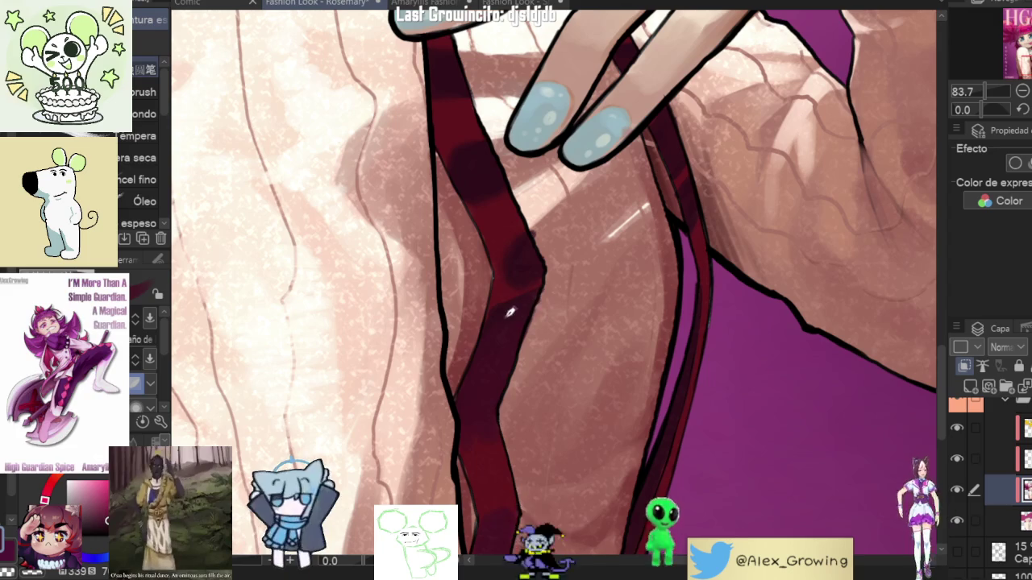
pyautogui.moveTo(752, 251)
pyautogui.mouseDown()
pyautogui.moveTo(738, 285)
pyautogui.moveTo(743, 231)
pyautogui.mouseUp()
pyautogui.moveTo(697, 364); pyautogui.dragTo(706, 352)
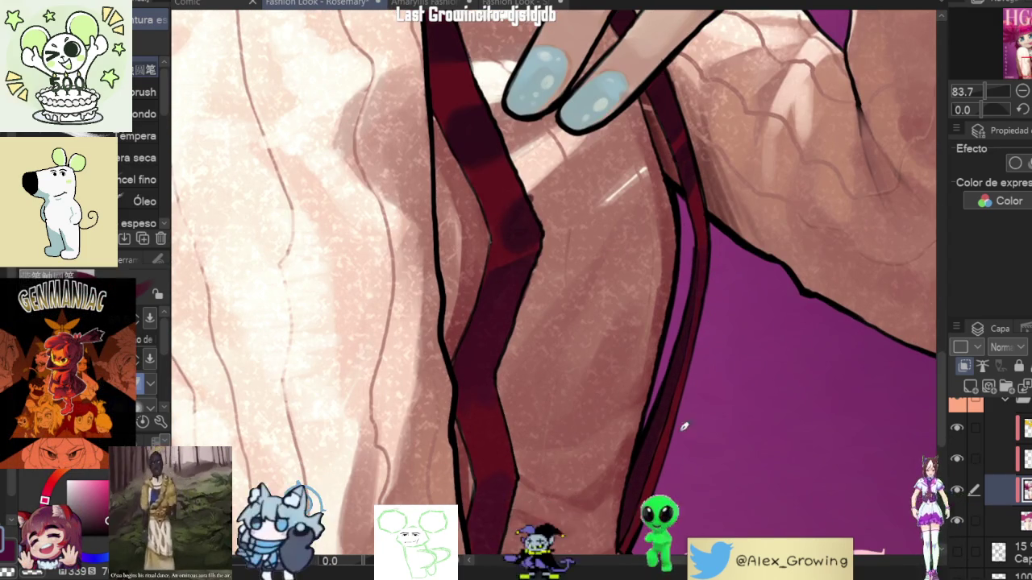
# Step: Enlarge the brush and add darker shading along the strap beside the sweater sleeve
pyautogui.scroll(-2, 694, 375)
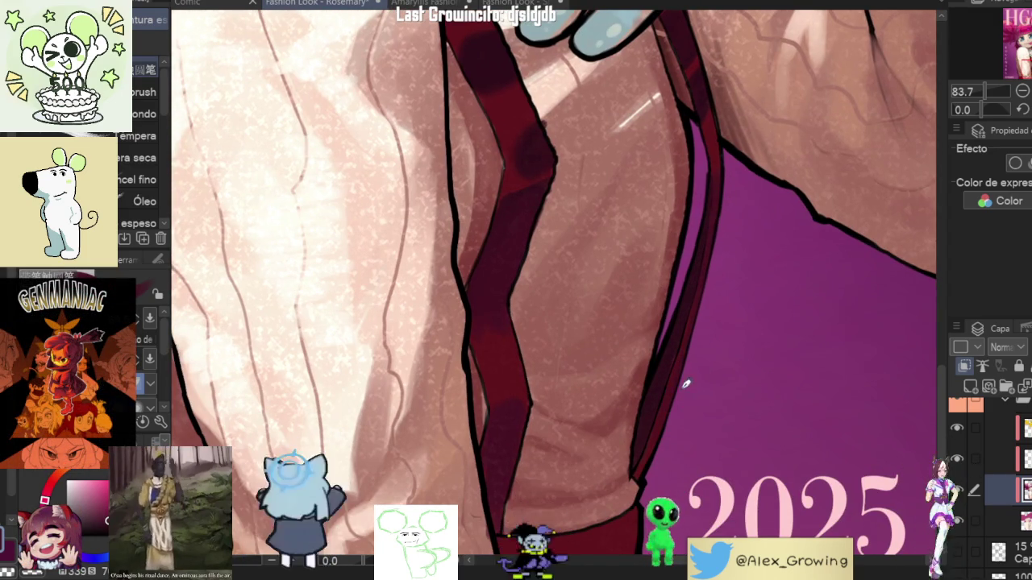
pyautogui.scroll(2, 653, 451)
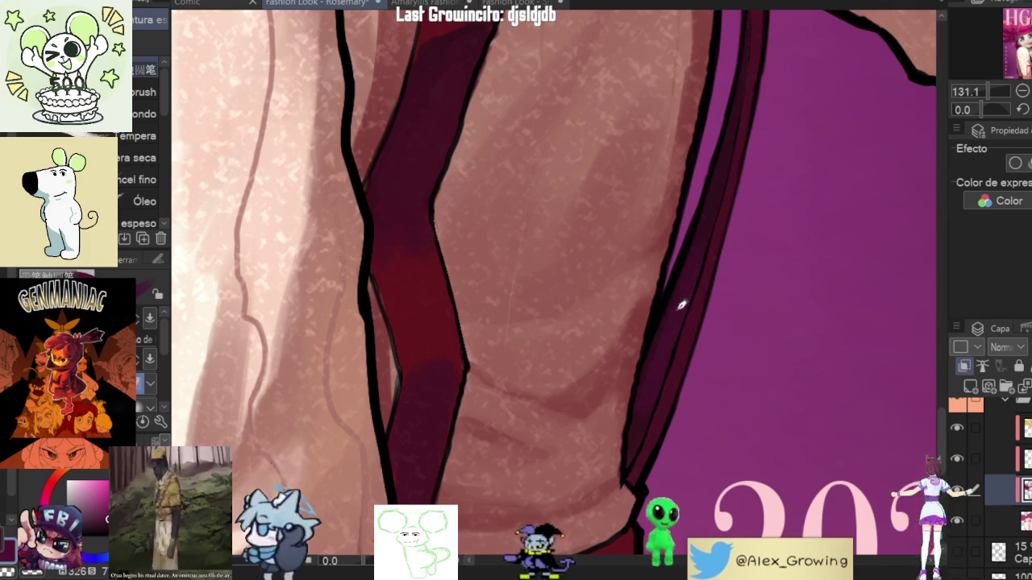
pyautogui.press(']')
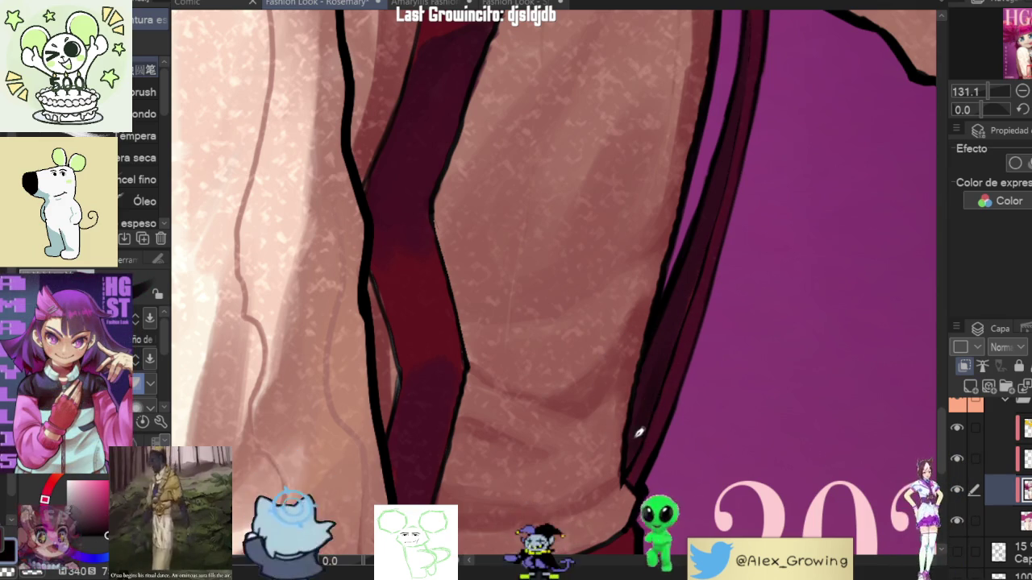
pyautogui.moveTo(668, 307); pyautogui.dragTo(658, 356)
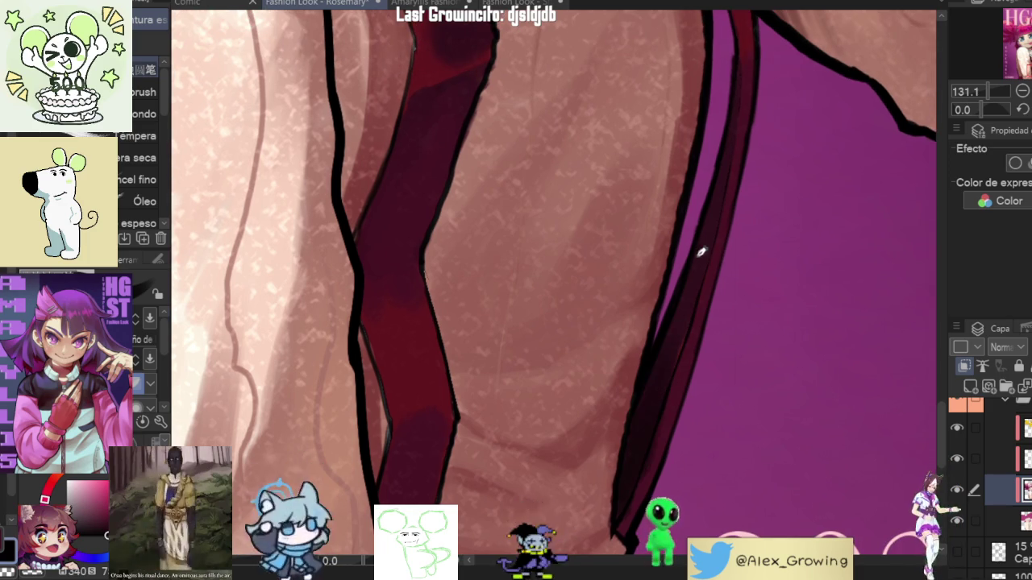
pyautogui.scroll(-3, 705, 228)
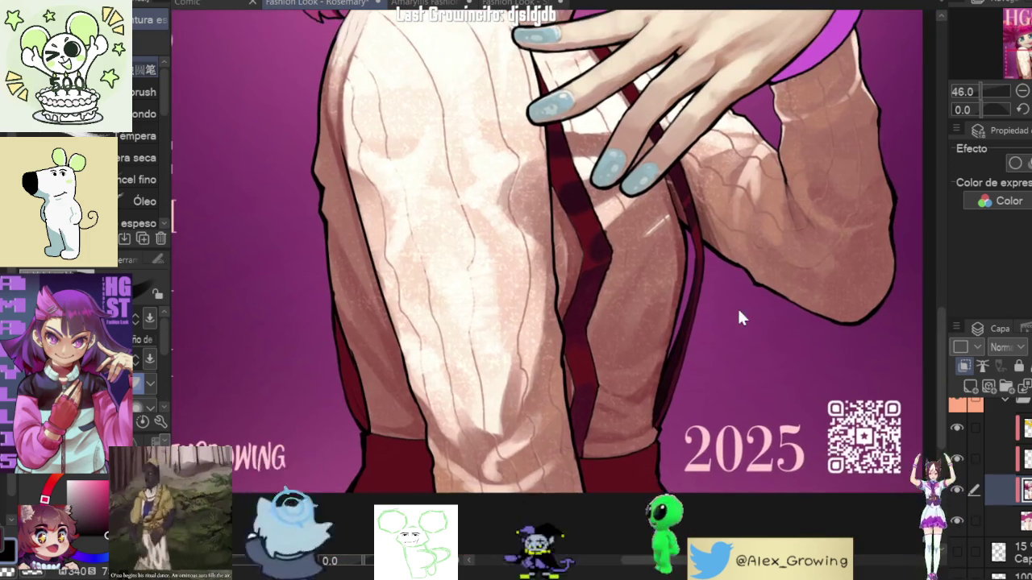
pyautogui.scroll(3, 737, 323)
pyautogui.scroll(-4, 674, 305)
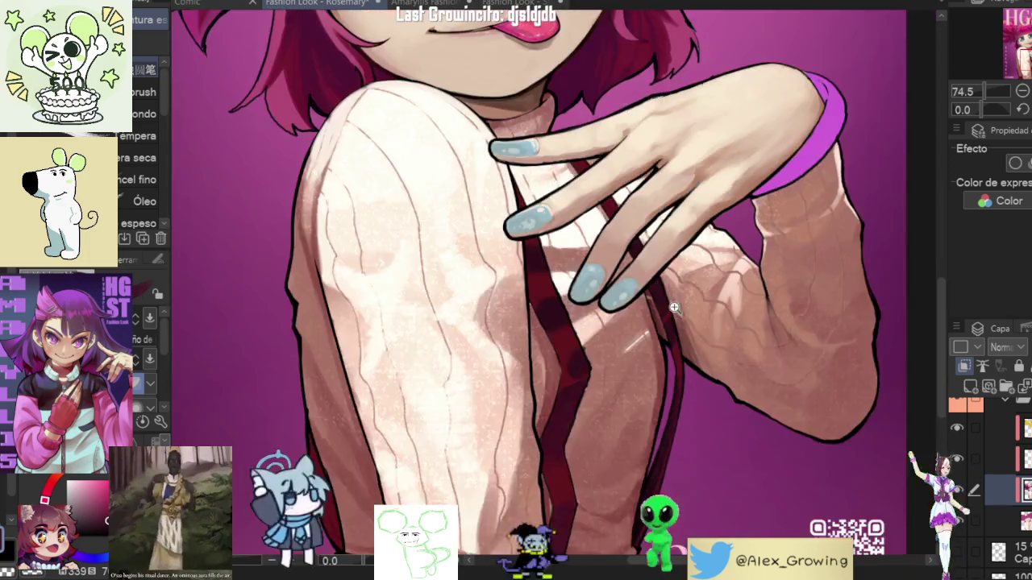
pyautogui.moveTo(674, 304); pyautogui.dragTo(635, 234)
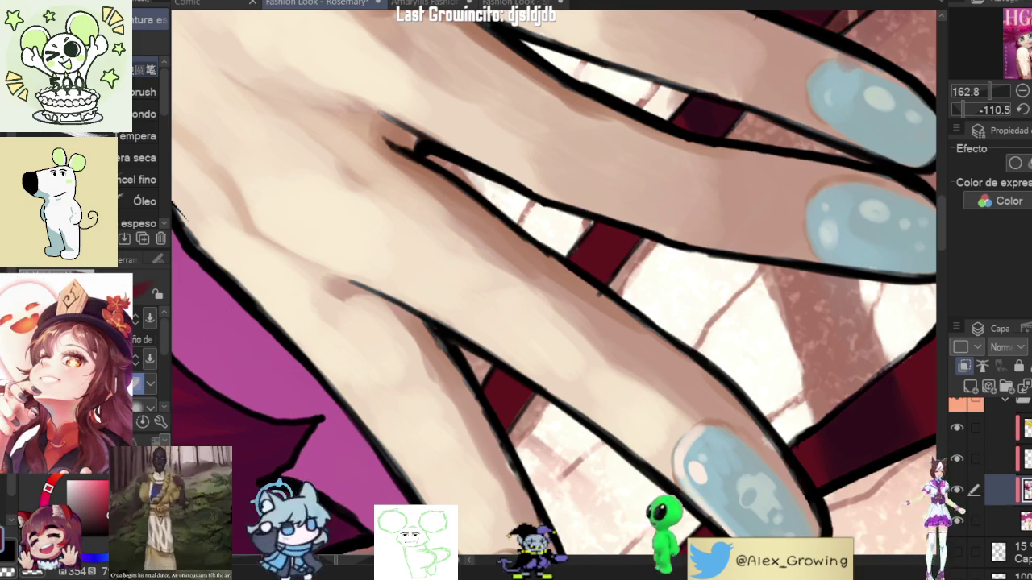
pyautogui.scroll(-5, 668, 334)
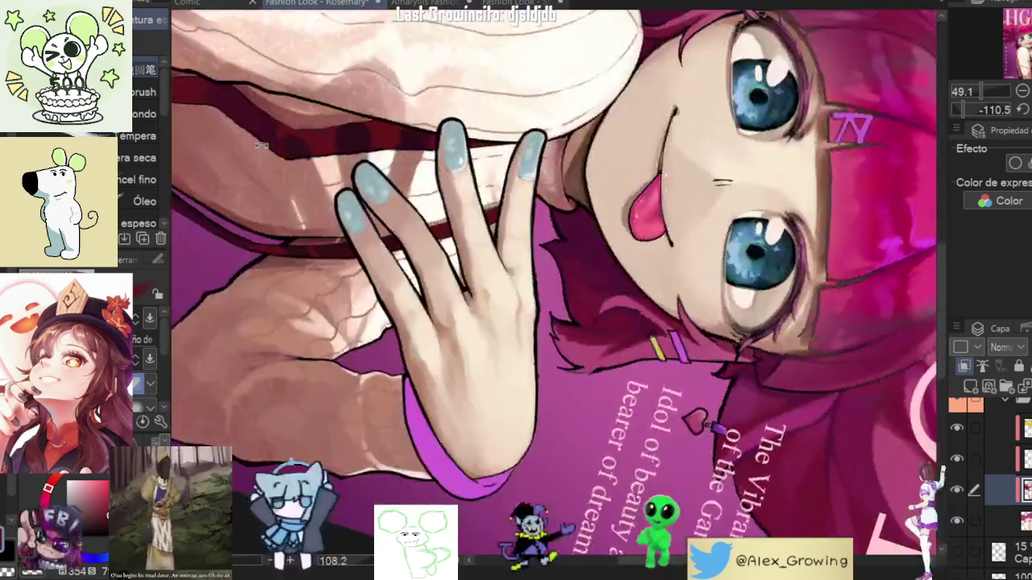
pyautogui.moveTo(260, 146); pyautogui.dragTo(798, 184)
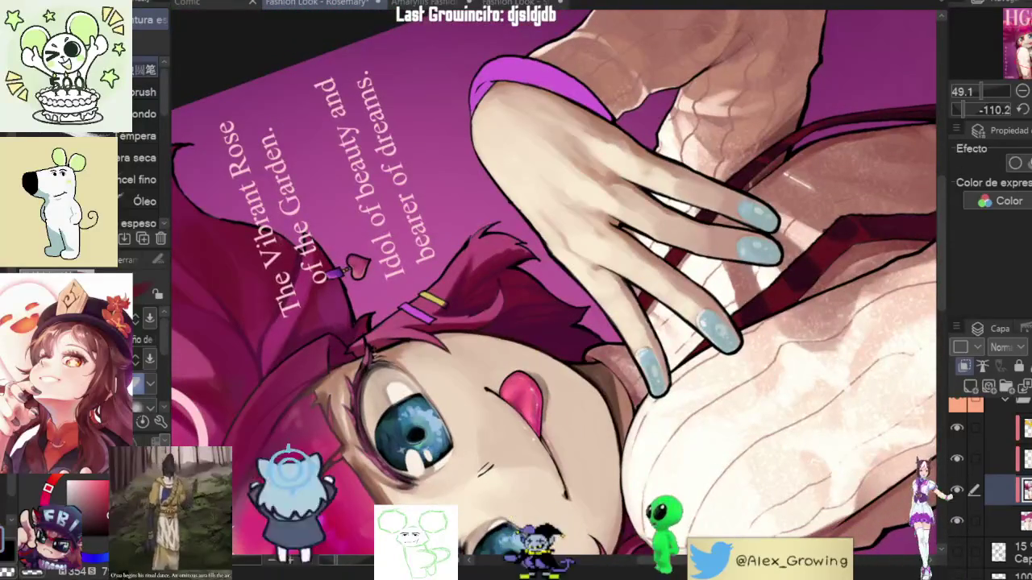
pyautogui.press('@')
pyautogui.hotkey('ctrl', '0')
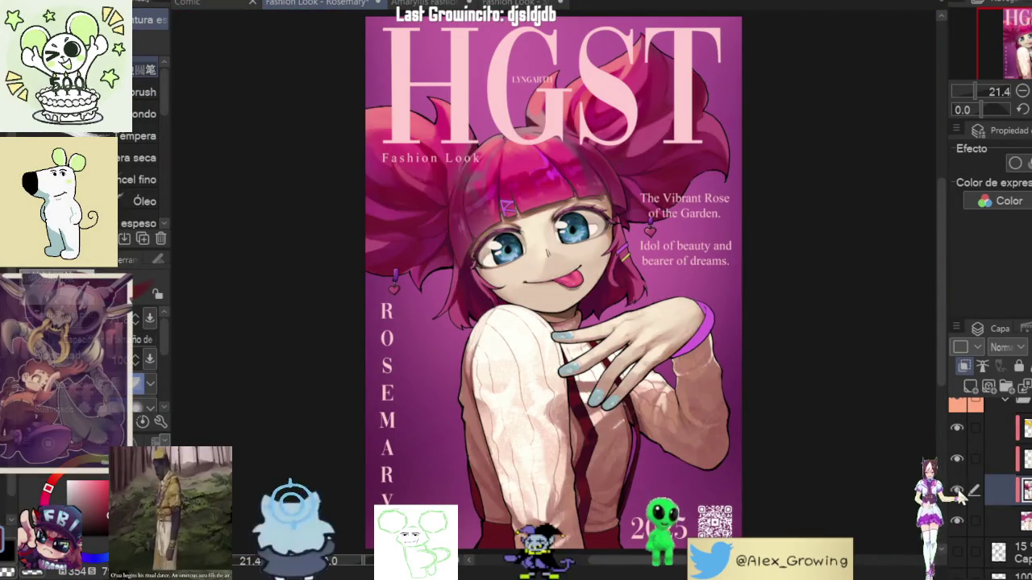
pyautogui.click(613, 469)
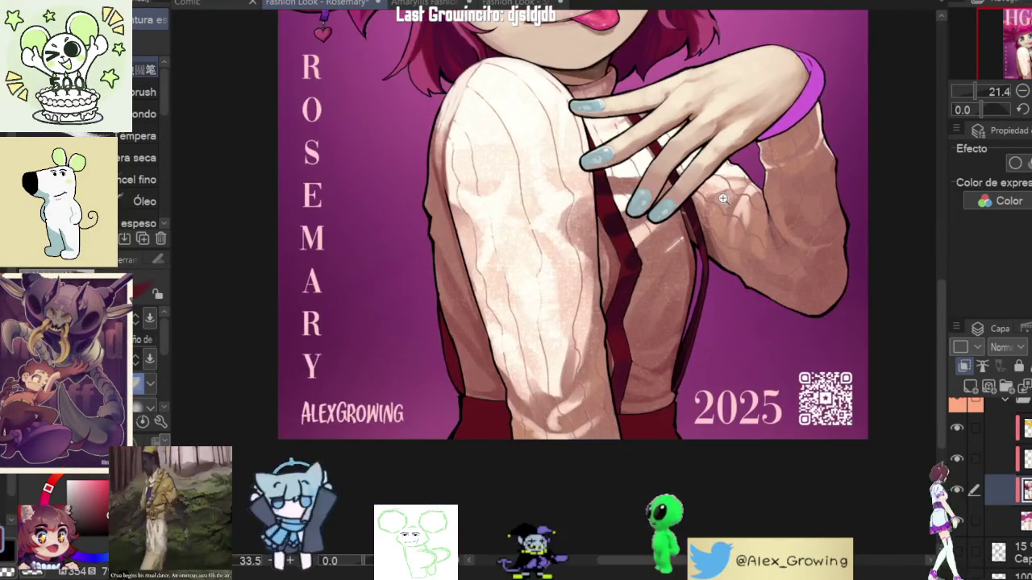
pyautogui.click(613, 469)
pyautogui.click(645, 448)
pyautogui.click(691, 420)
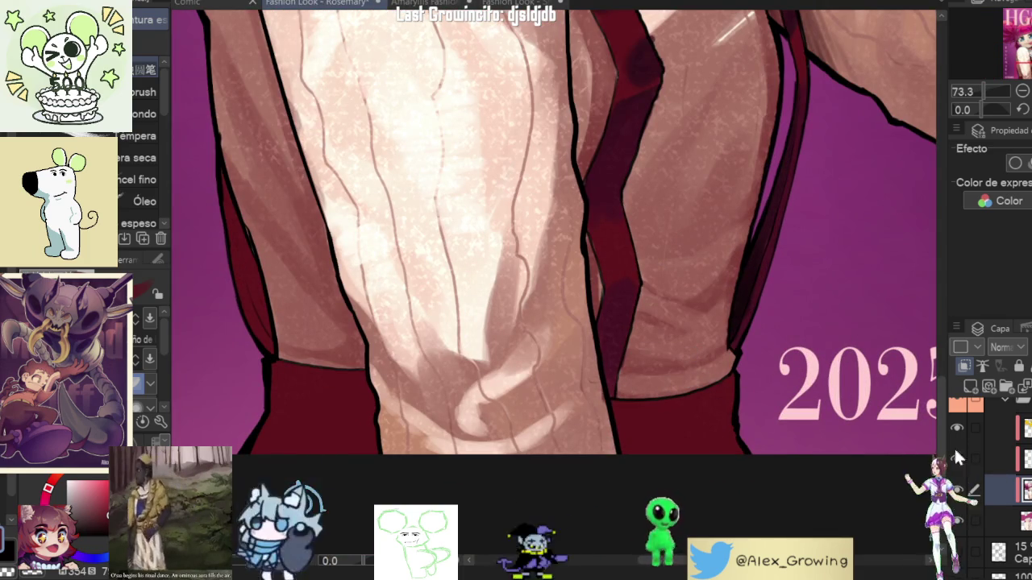
pyautogui.click(957, 491)
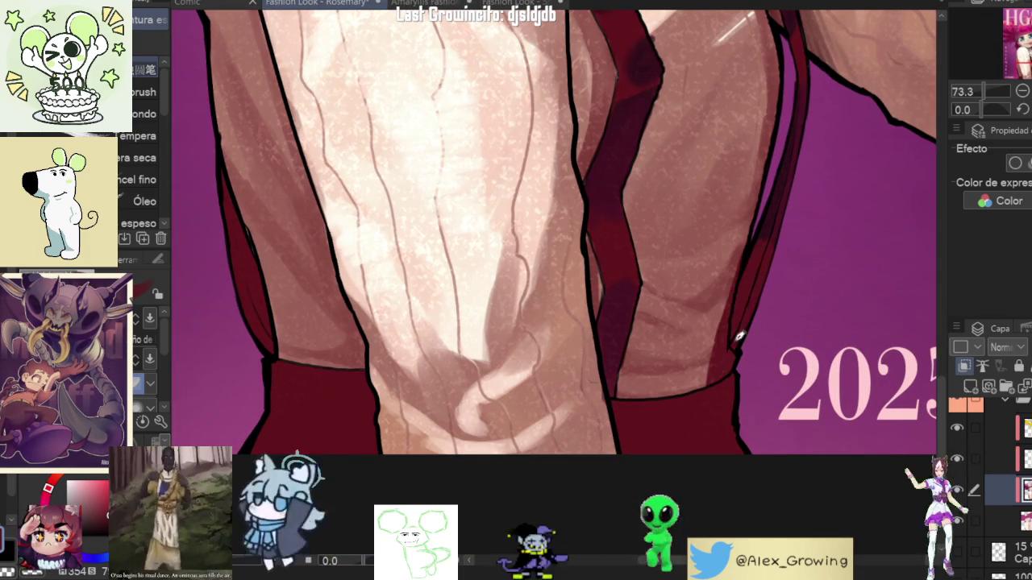
pyautogui.moveTo(735, 363); pyautogui.dragTo(726, 516)
# Step: Zoom in on the fingernails and rotate the canvas so the fingers stand upright
pyautogui.scroll(-2, 564, 290)
pyautogui.scroll(2, 645, 323)
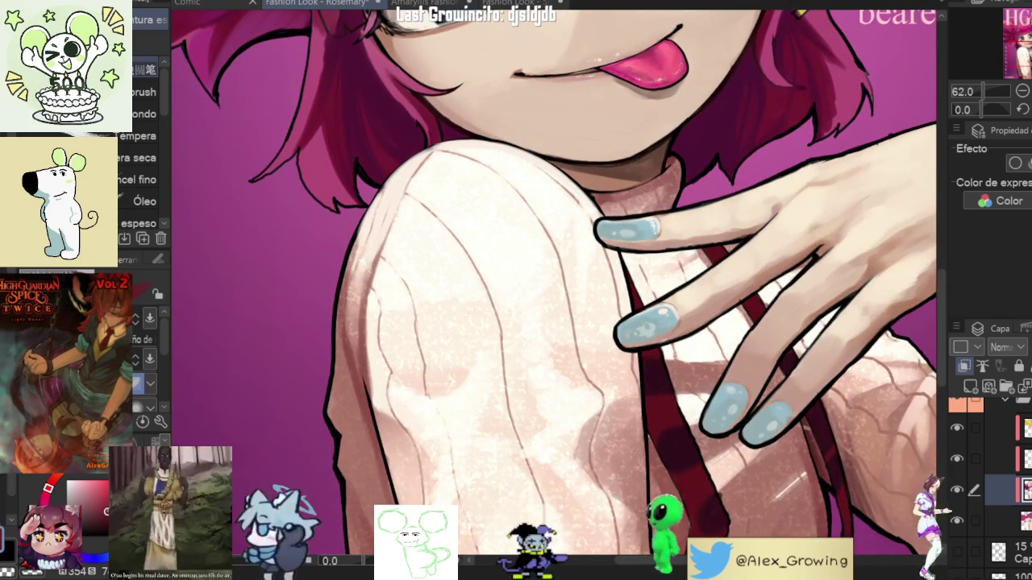
pyautogui.click(753, 250)
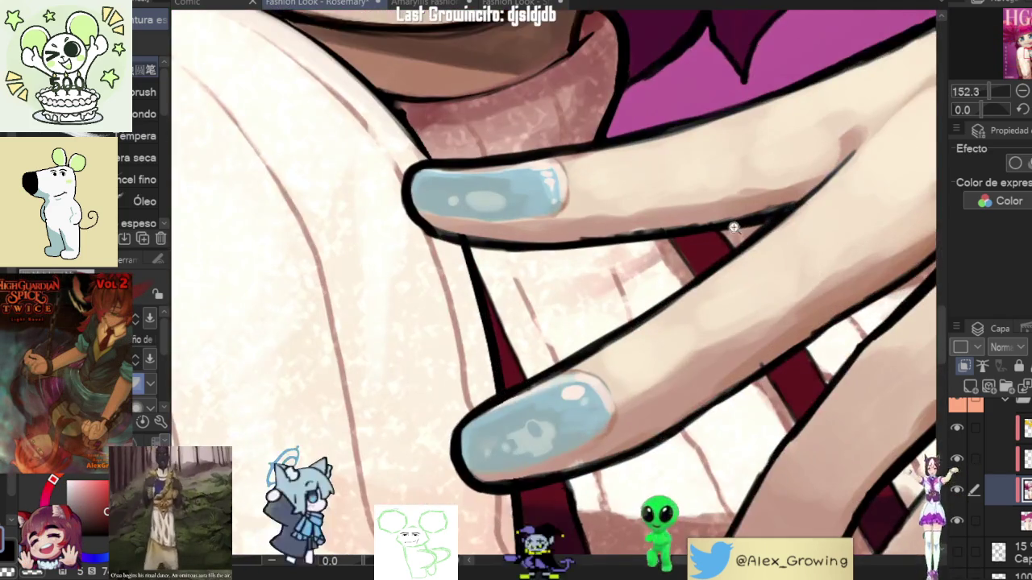
pyautogui.click(711, 244)
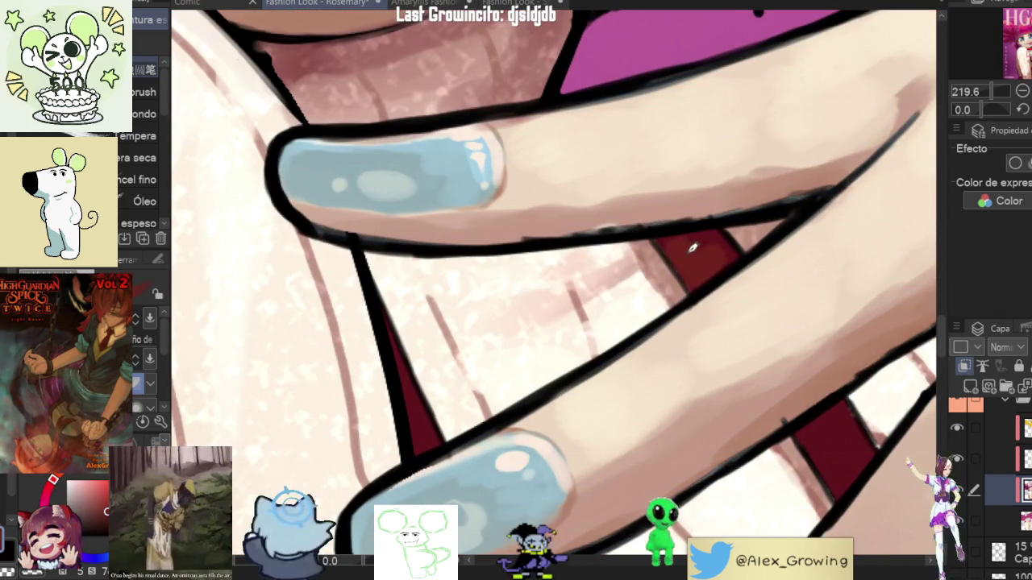
pyautogui.scroll(-5, 685, 240)
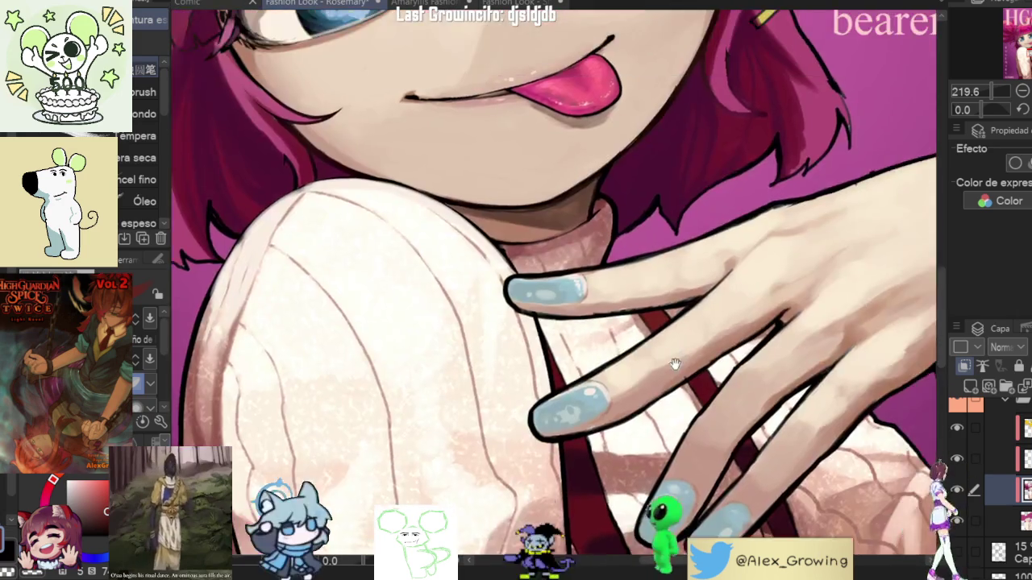
pyautogui.moveTo(684, 239); pyautogui.dragTo(564, 242)
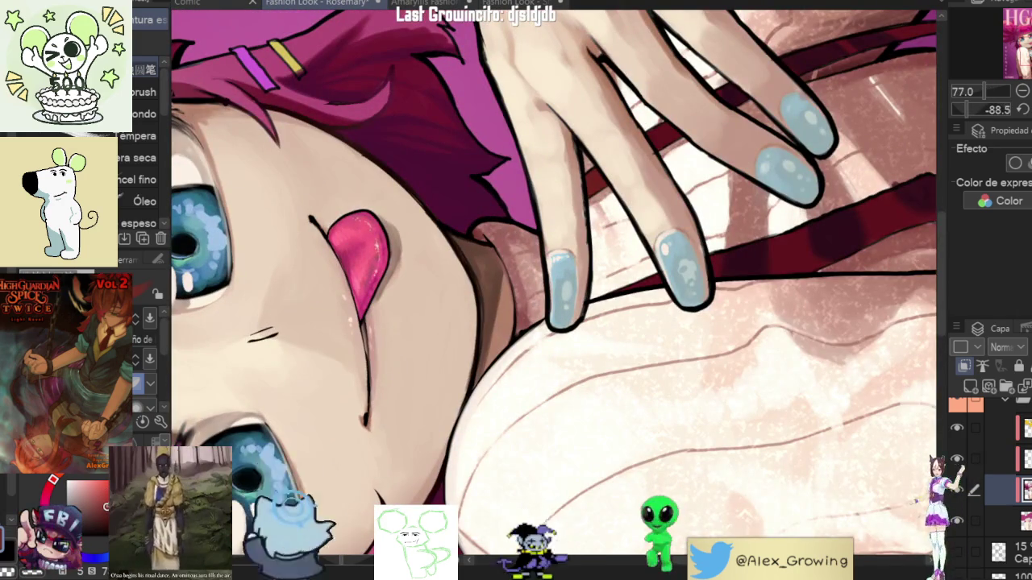
pyautogui.scroll(5, 589, 186)
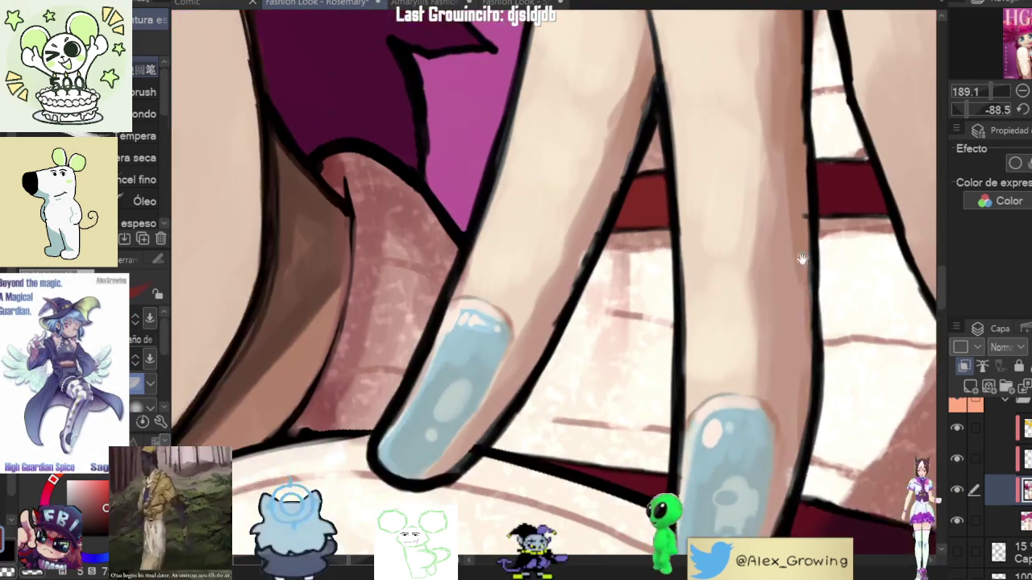
pyautogui.moveTo(583, 156)
pyautogui.mouseDown()
pyautogui.moveTo(727, 321)
pyautogui.moveTo(746, 300)
pyautogui.moveTo(736, 338)
pyautogui.moveTo(770, 323)
pyautogui.mouseUp()
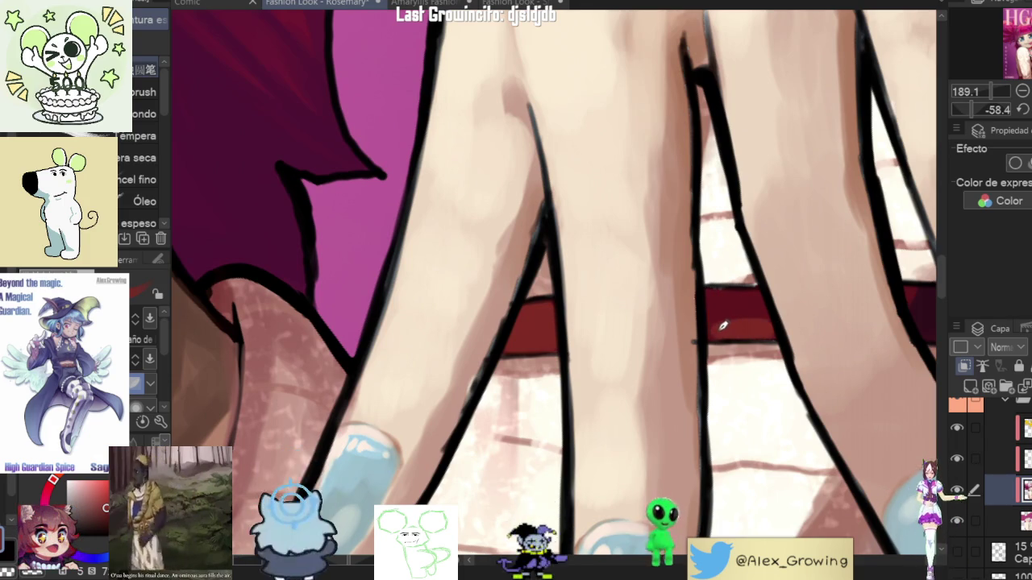
# Step: Shade the red strap between the fingers and adjust the hand view
pyautogui.moveTo(720, 299)
pyautogui.mouseDown()
pyautogui.moveTo(761, 312)
pyautogui.moveTo(716, 301)
pyautogui.mouseUp()
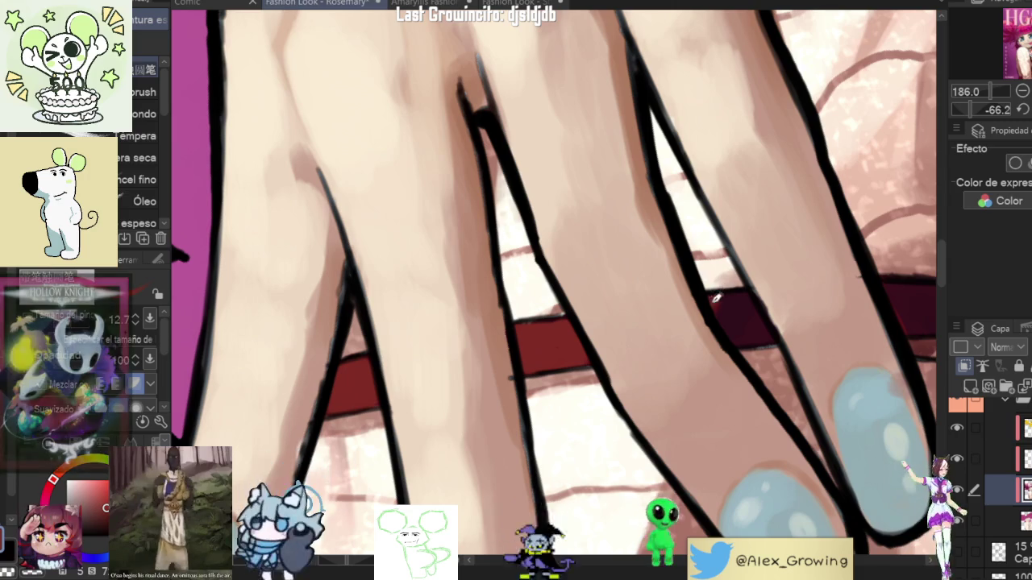
pyautogui.scroll(-3, 815, 302)
pyautogui.moveTo(815, 303)
pyautogui.mouseDown()
pyautogui.moveTo(768, 330)
pyautogui.moveTo(719, 313)
pyautogui.mouseUp()
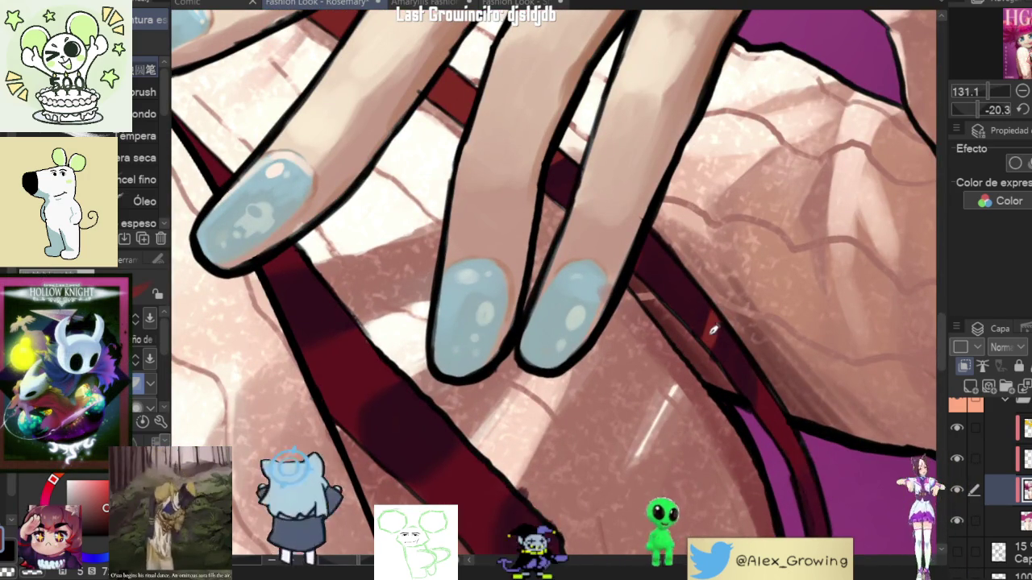
pyautogui.scroll(1, 715, 332)
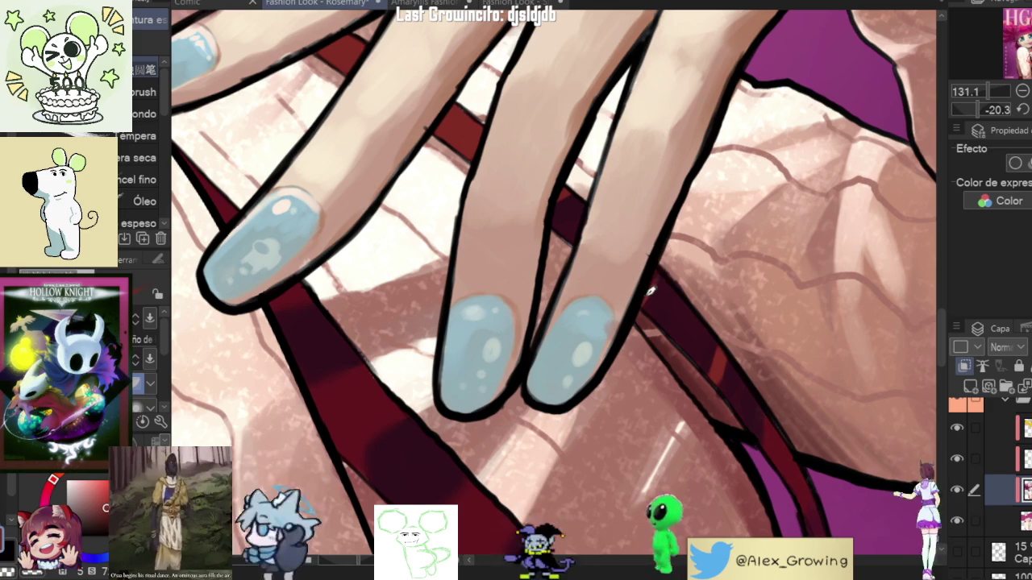
pyautogui.moveTo(654, 288); pyautogui.dragTo(714, 325)
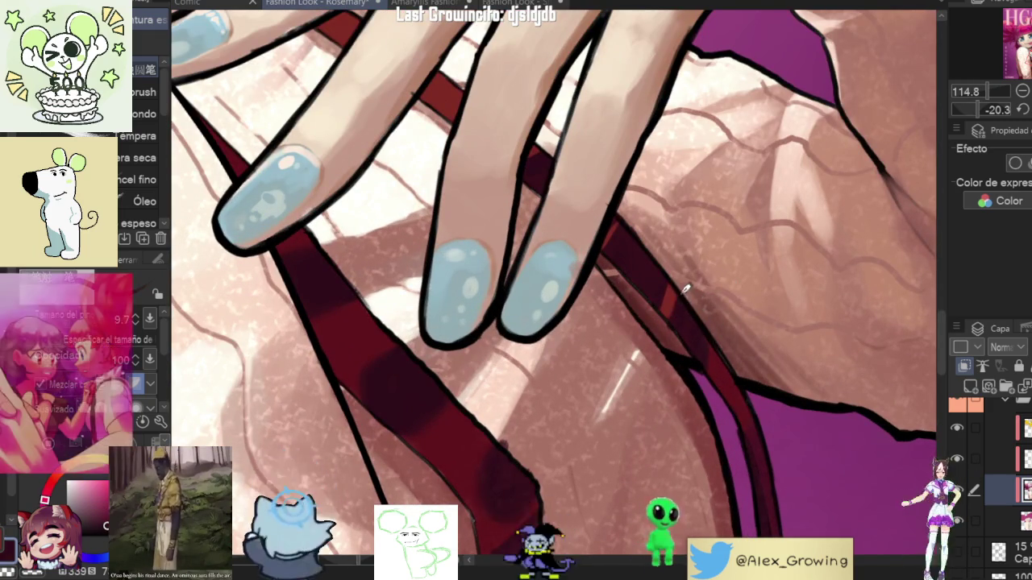
# Step: Fit the whole artwork with Ctrl+0, then zoom back toward the nails
pyautogui.hotkey('ctrl', '0')
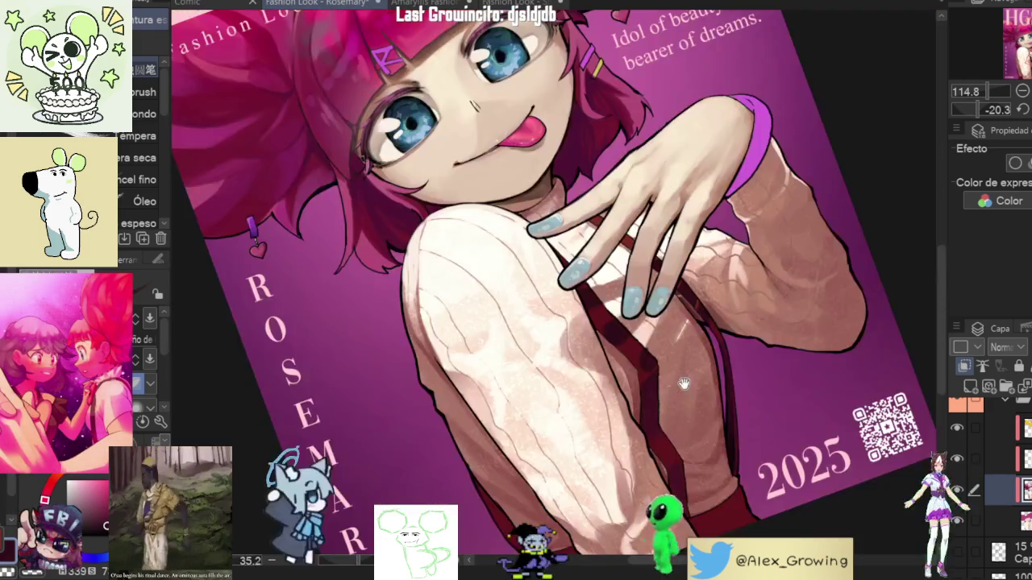
pyautogui.scroll(5, 711, 294)
pyautogui.scroll(-3, 711, 294)
pyautogui.scroll(4, 714, 295)
pyautogui.scroll(2, 651, 326)
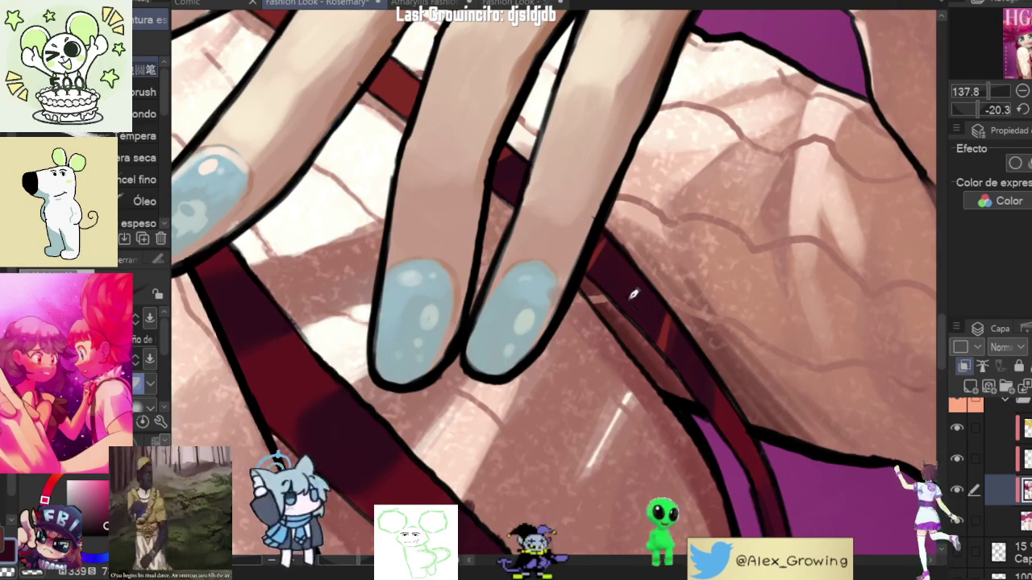
pyautogui.scroll(-4, 758, 387)
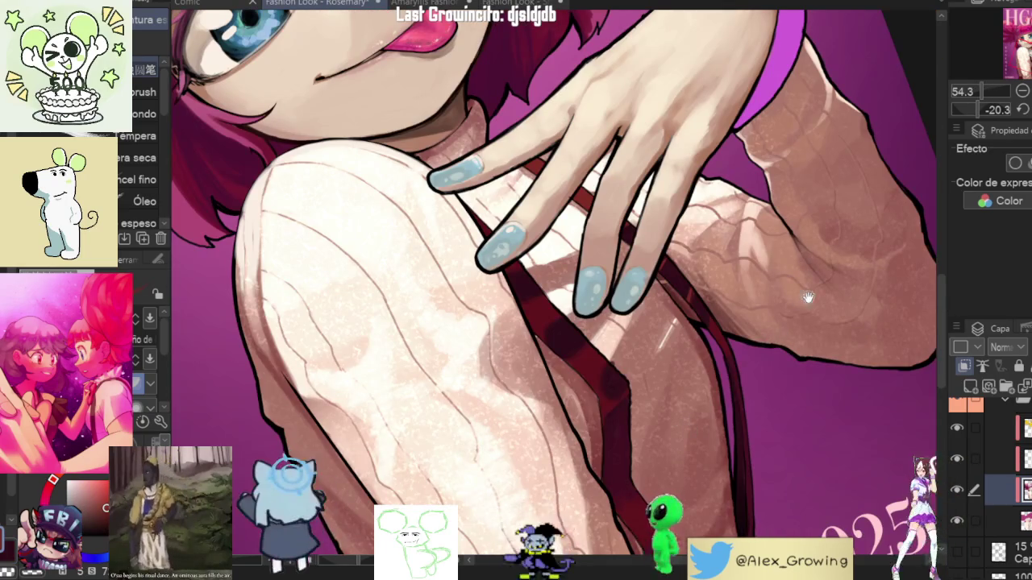
pyautogui.scroll(-4, 778, 368)
pyautogui.scroll(5, 776, 166)
pyautogui.scroll(-2, 777, 165)
pyautogui.scroll(6, 691, 329)
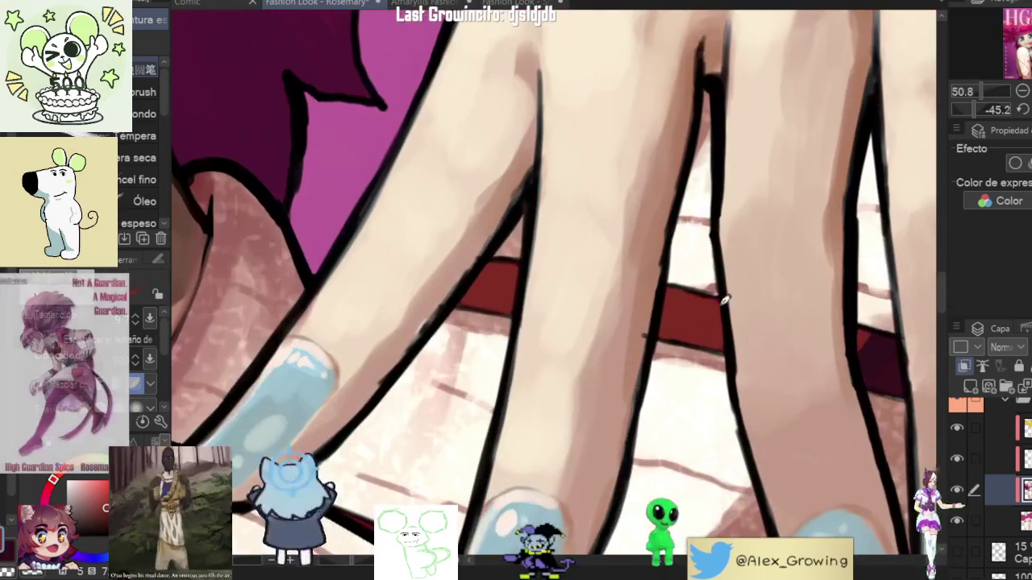
pyautogui.scroll(-3, 692, 329)
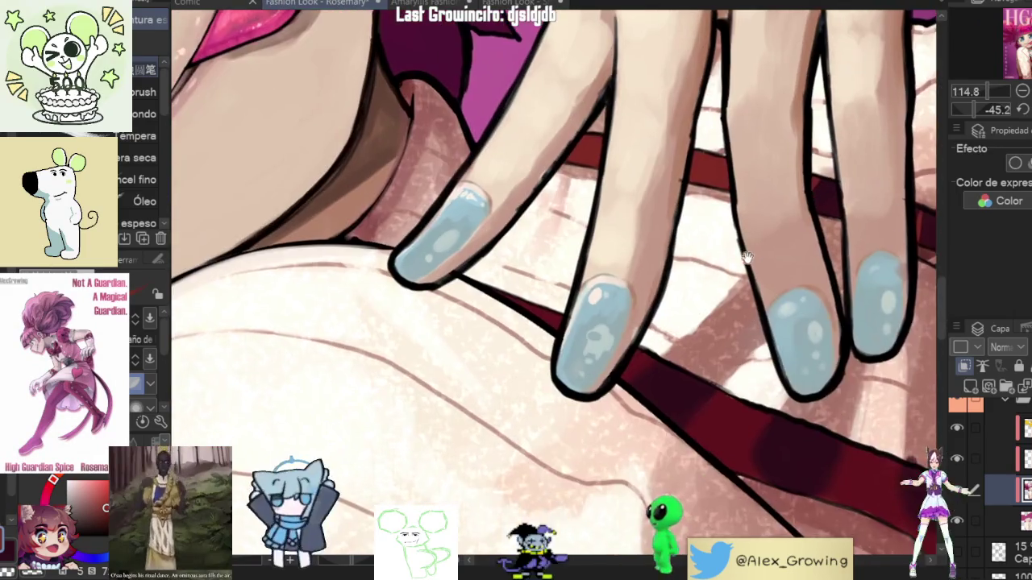
pyautogui.scroll(2, 650, 359)
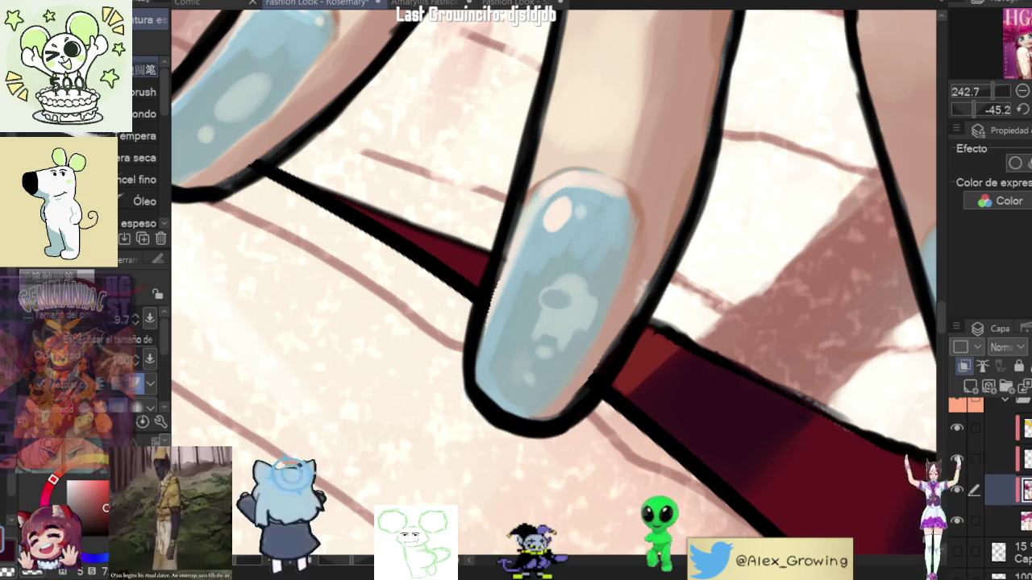
# Step: Zoom in on the dark red strap beneath the fingers
pyautogui.scroll(-3, 691, 270)
pyautogui.scroll(-3, 702, 262)
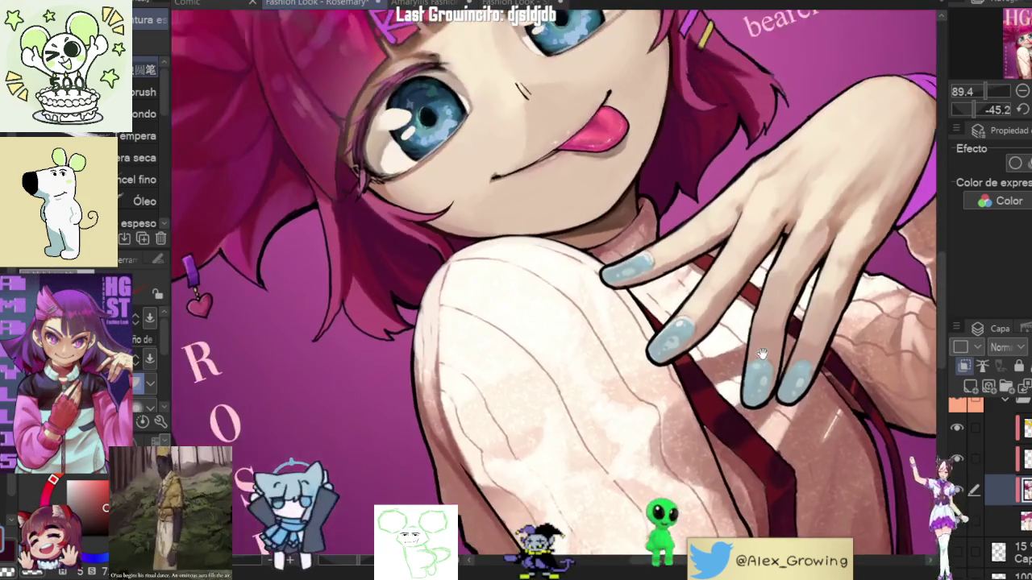
pyautogui.scroll(-3, 714, 254)
pyautogui.scroll(-1, 727, 243)
pyautogui.scroll(2, 726, 244)
pyautogui.scroll(2, 693, 266)
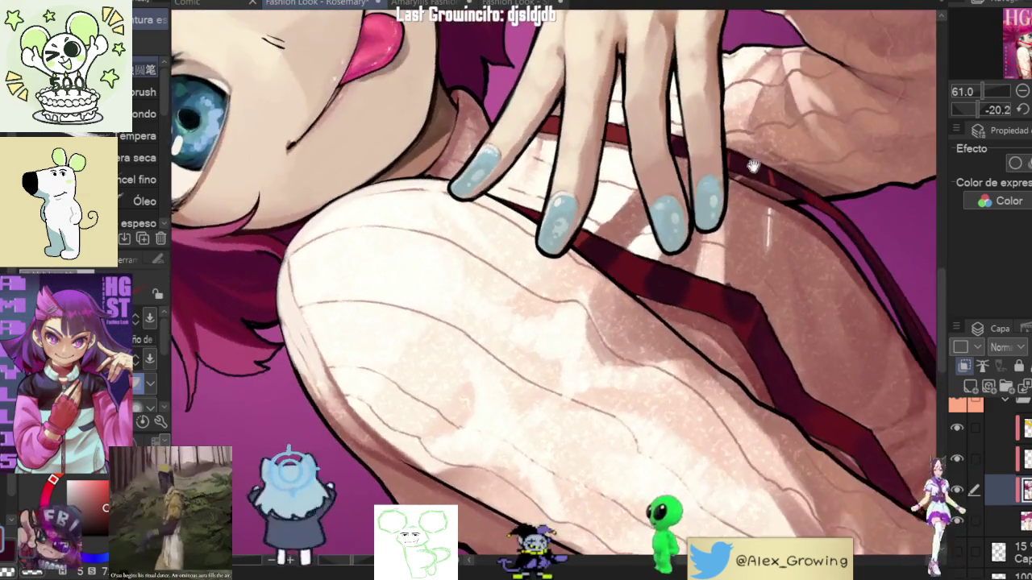
pyautogui.scroll(2, 645, 290)
# Step: Brush light red highlights along the strap and rotate the view to follow it
pyautogui.moveTo(622, 303)
pyautogui.mouseDown()
pyautogui.moveTo(637, 281)
pyautogui.moveTo(649, 318)
pyautogui.moveTo(674, 300)
pyautogui.moveTo(668, 334)
pyautogui.moveTo(695, 278)
pyautogui.mouseUp()
pyautogui.moveTo(699, 318); pyautogui.dragTo(651, 274)
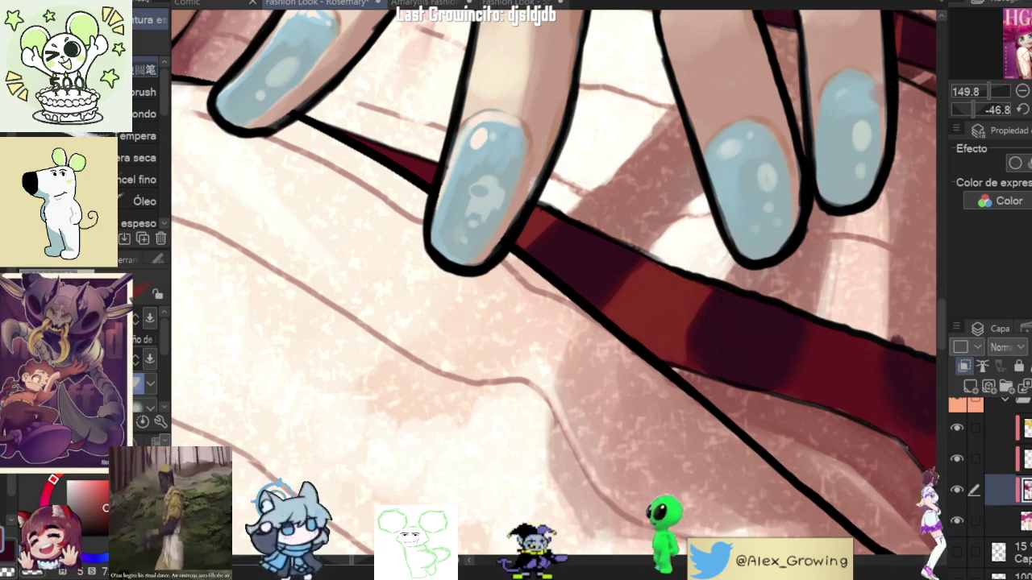
pyautogui.scroll(1, 564, 209)
pyautogui.scroll(1, 565, 209)
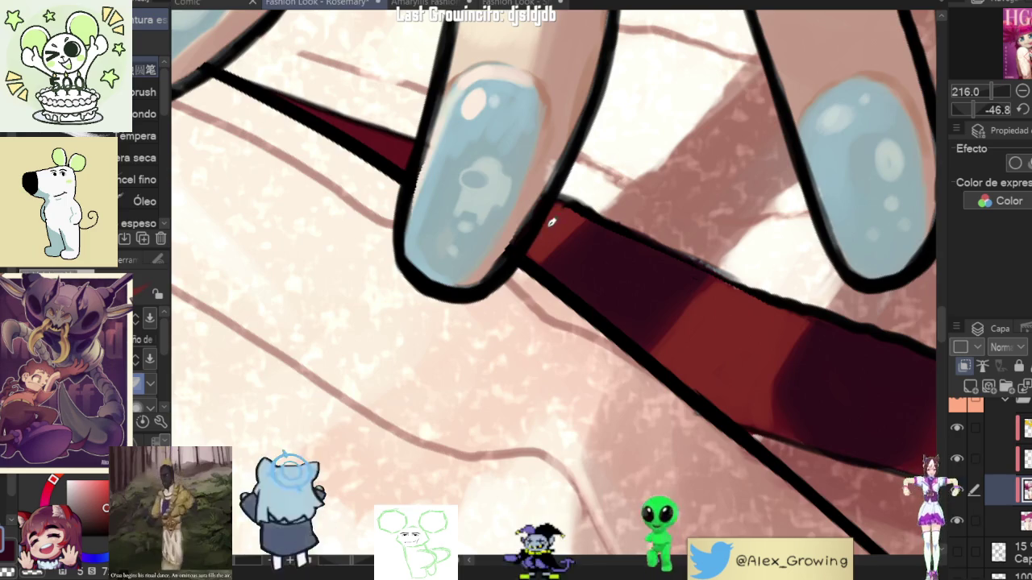
pyautogui.moveTo(564, 207); pyautogui.dragTo(632, 288)
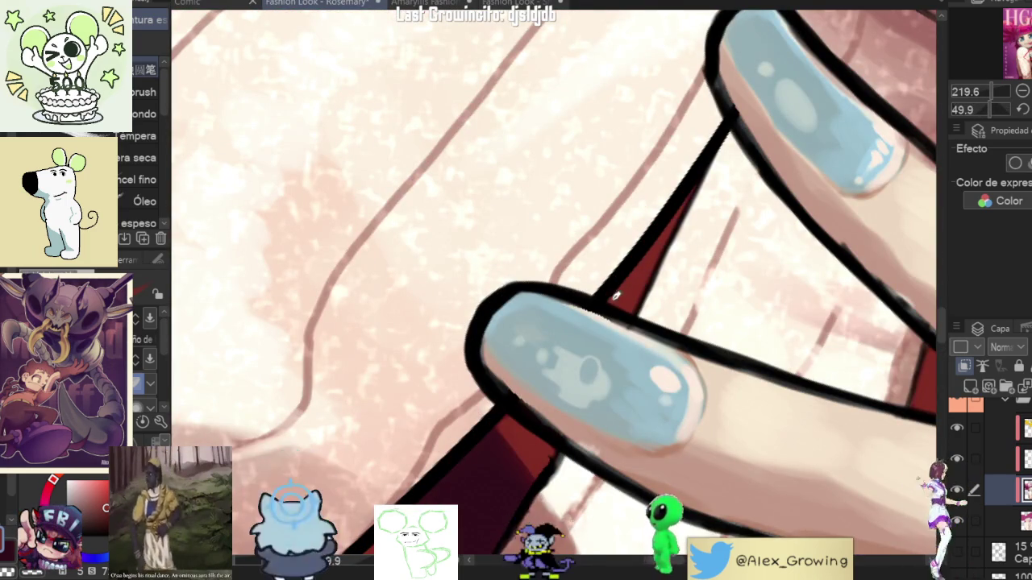
# Step: Preview the full cover, then add a lighter red stroke along the strap's bend
pyautogui.hotkey('ctrl', '0')
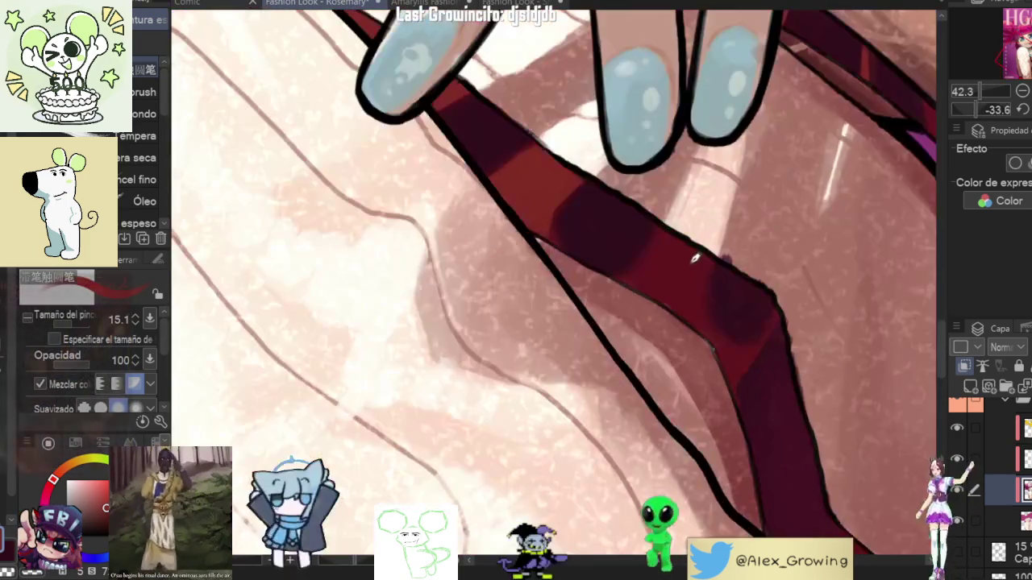
pyautogui.moveTo(713, 319)
pyautogui.mouseDown()
pyautogui.moveTo(689, 245)
pyautogui.moveTo(673, 229)
pyautogui.mouseUp()
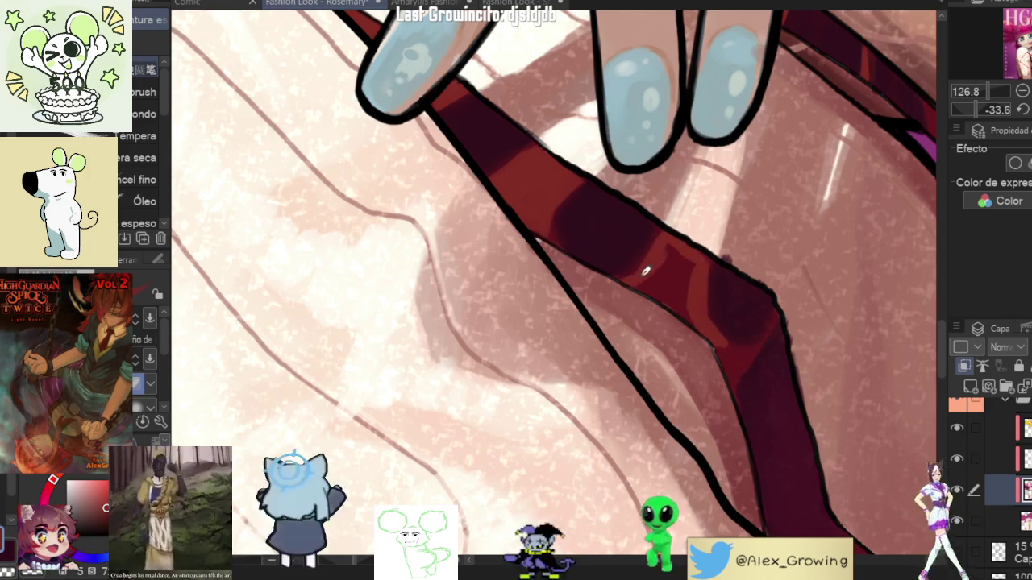
pyautogui.moveTo(687, 242)
pyautogui.mouseDown()
pyautogui.moveTo(738, 160)
pyautogui.moveTo(601, 286)
pyautogui.mouseUp()
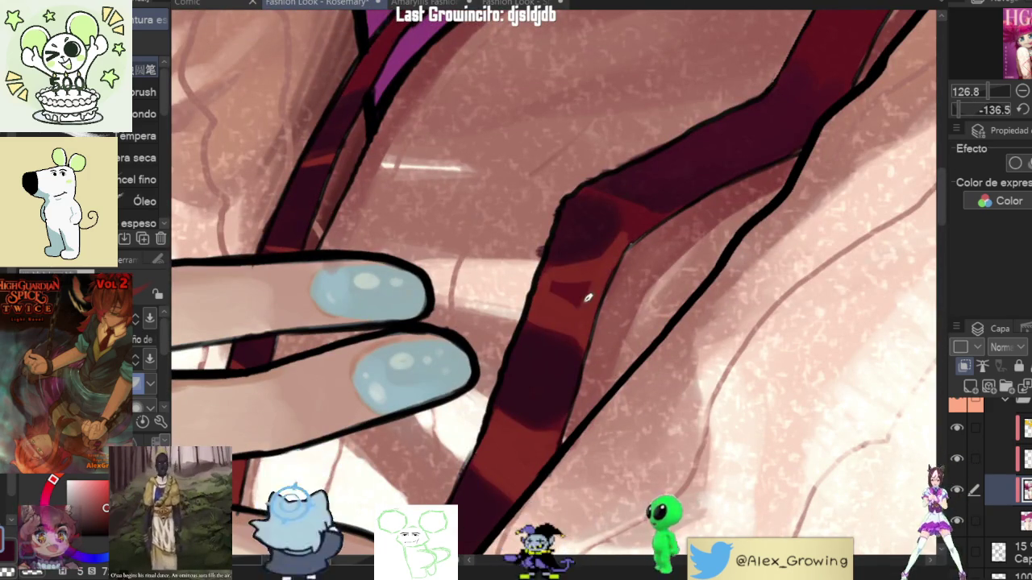
pyautogui.moveTo(555, 277)
pyautogui.mouseDown()
pyautogui.moveTo(687, 300)
pyautogui.moveTo(575, 362)
pyautogui.moveTo(574, 407)
pyautogui.moveTo(666, 324)
pyautogui.mouseUp()
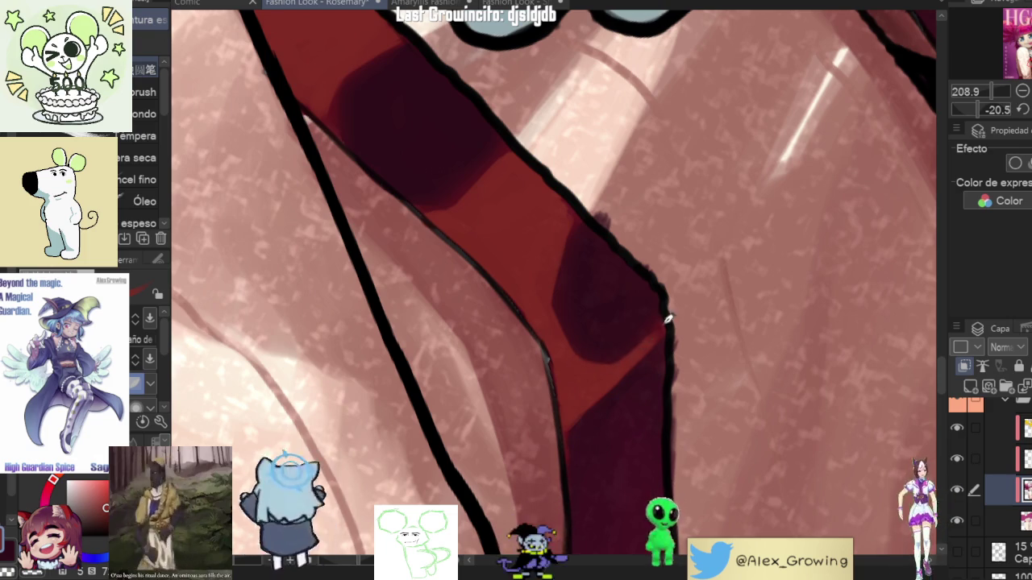
pyautogui.scroll(-10, 667, 311)
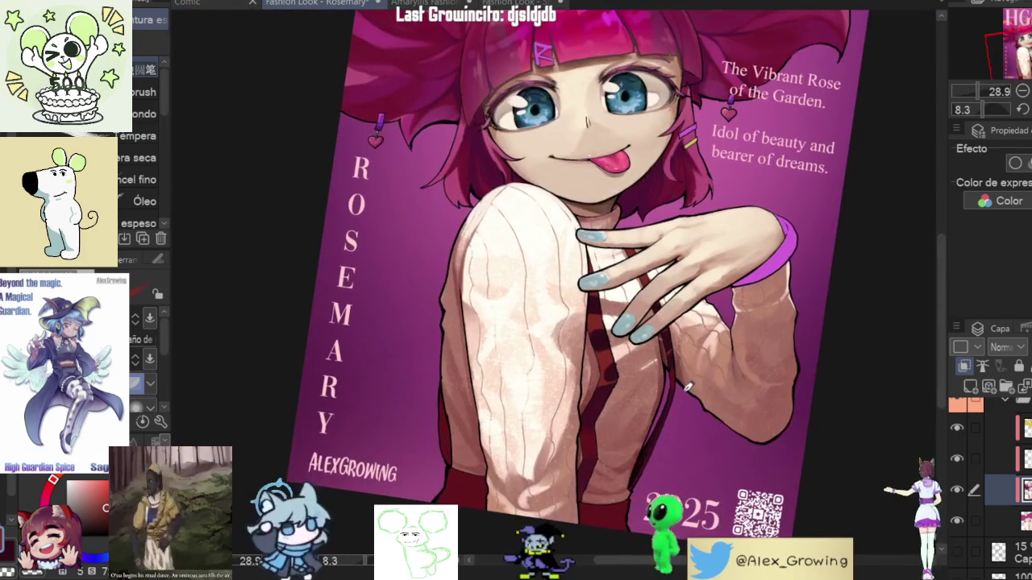
pyautogui.hotkey('ctrl', '0')
pyautogui.press('h')
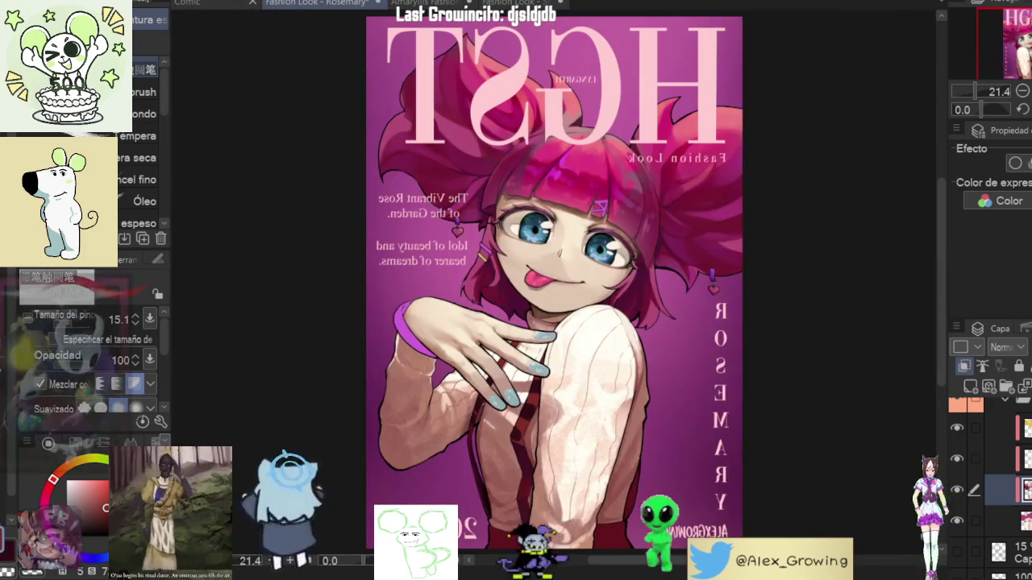
pyautogui.press('h')
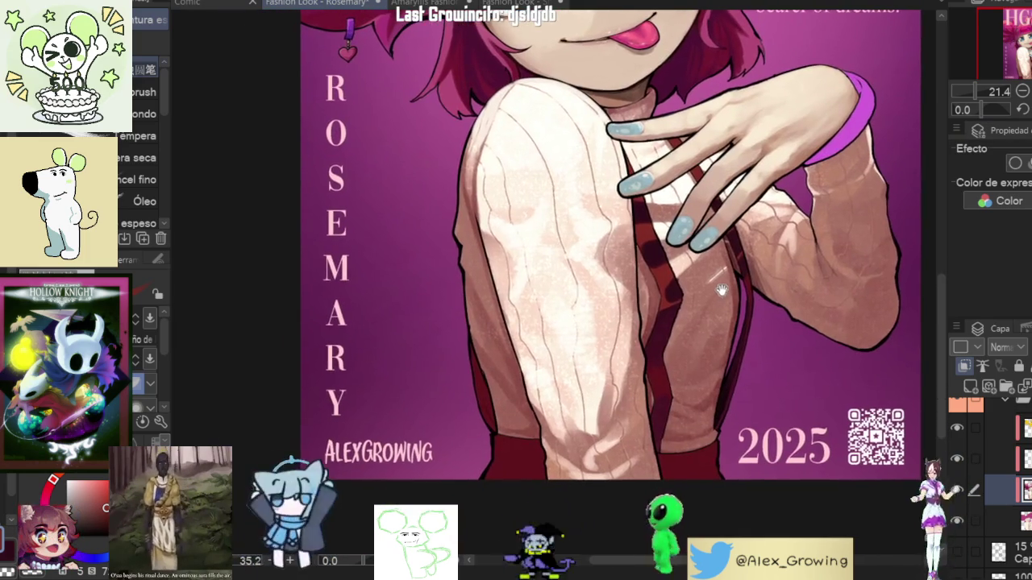
pyautogui.moveTo(784, 340); pyautogui.dragTo(436, 29)
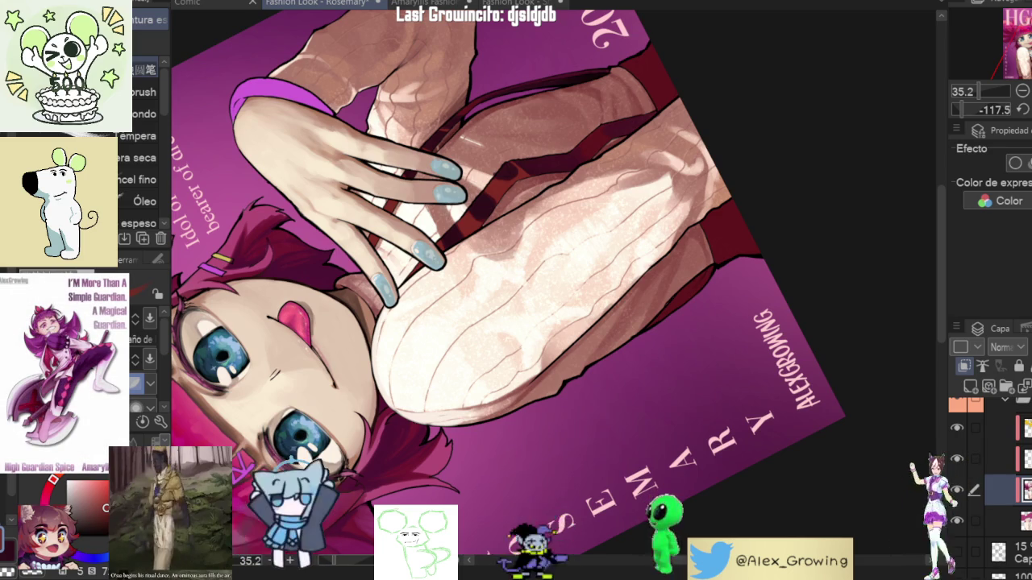
pyautogui.press('@')
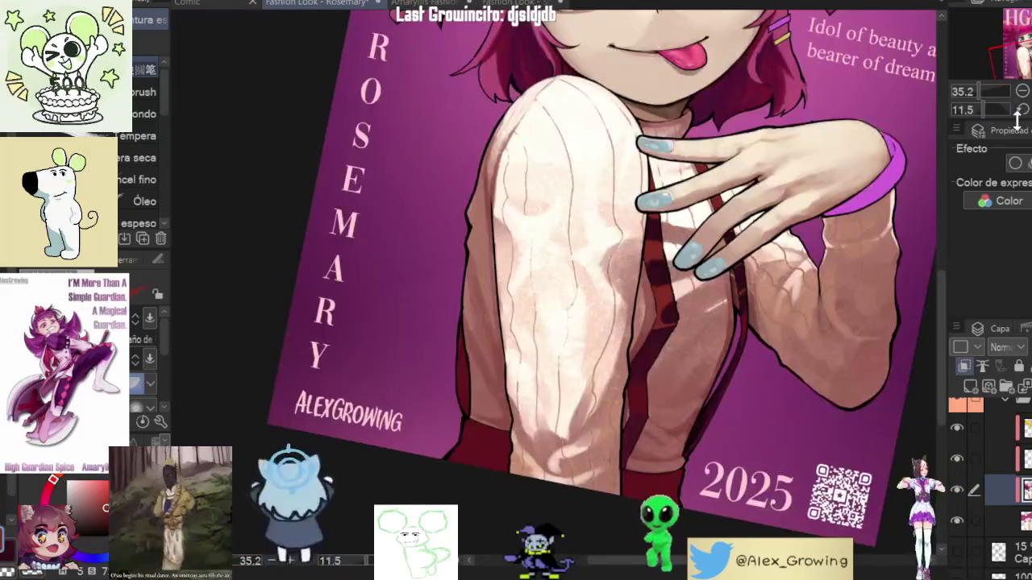
pyautogui.hotkey('ctrl', '0')
pyautogui.press('h')
pyautogui.press('h')
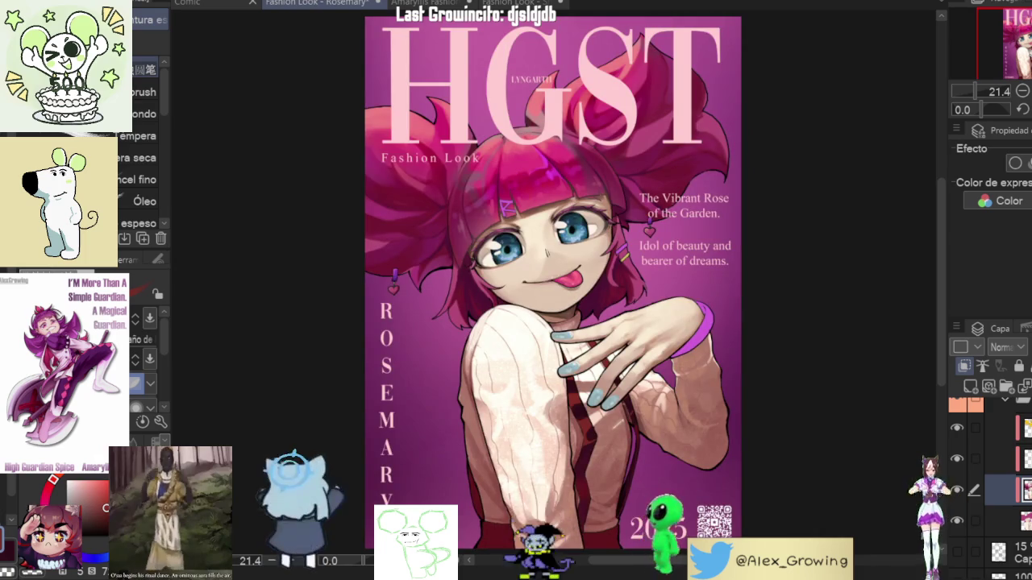
pyautogui.scroll(3, 603, 120)
pyautogui.scroll(2, 603, 119)
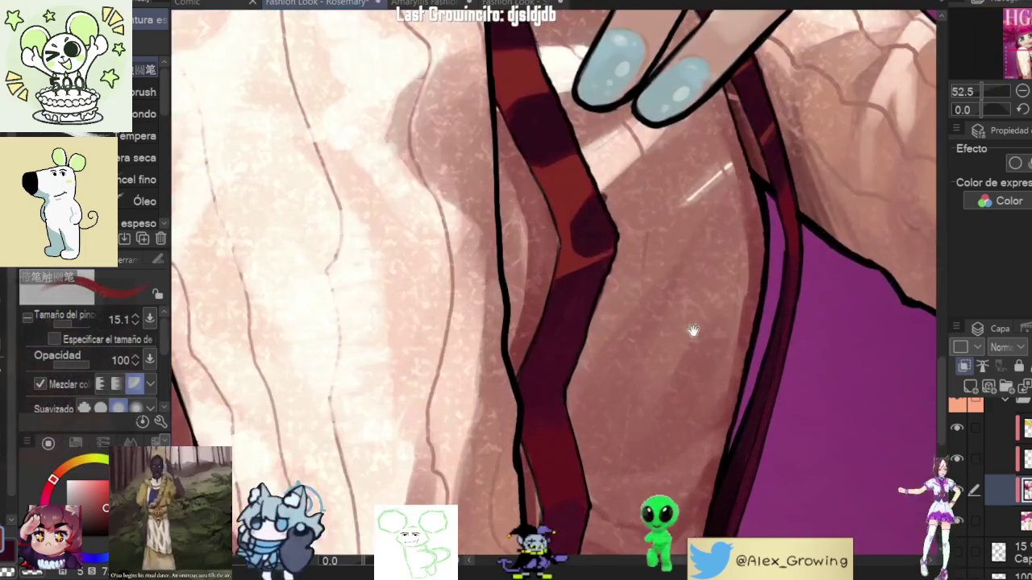
# Step: Zoom in and pan along the red sleeve strap to inspect it
pyautogui.scroll(2, 603, 119)
pyautogui.moveTo(603, 120); pyautogui.dragTo(557, 273)
pyautogui.scroll(1, 557, 273)
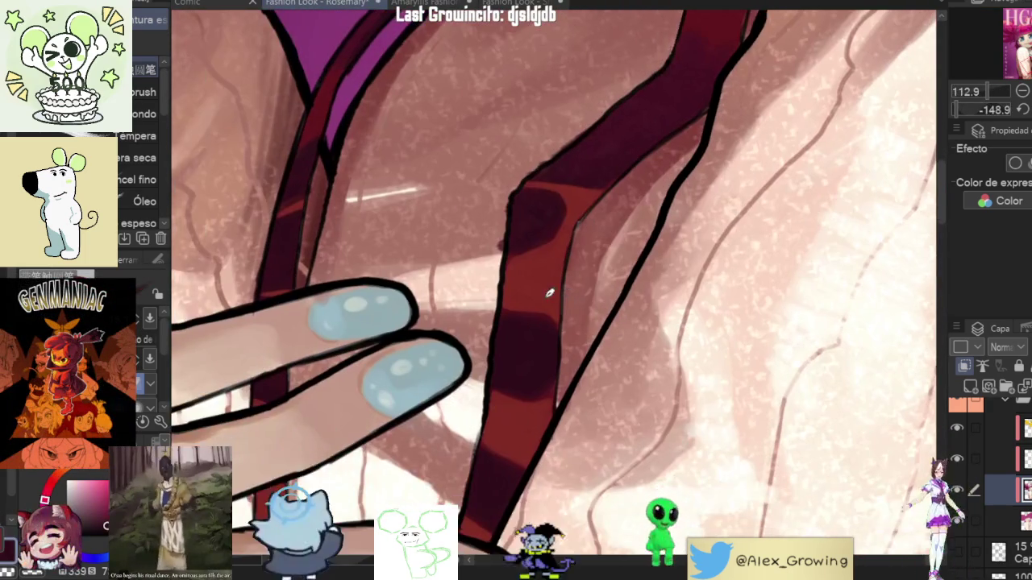
pyautogui.scroll(3, 557, 273)
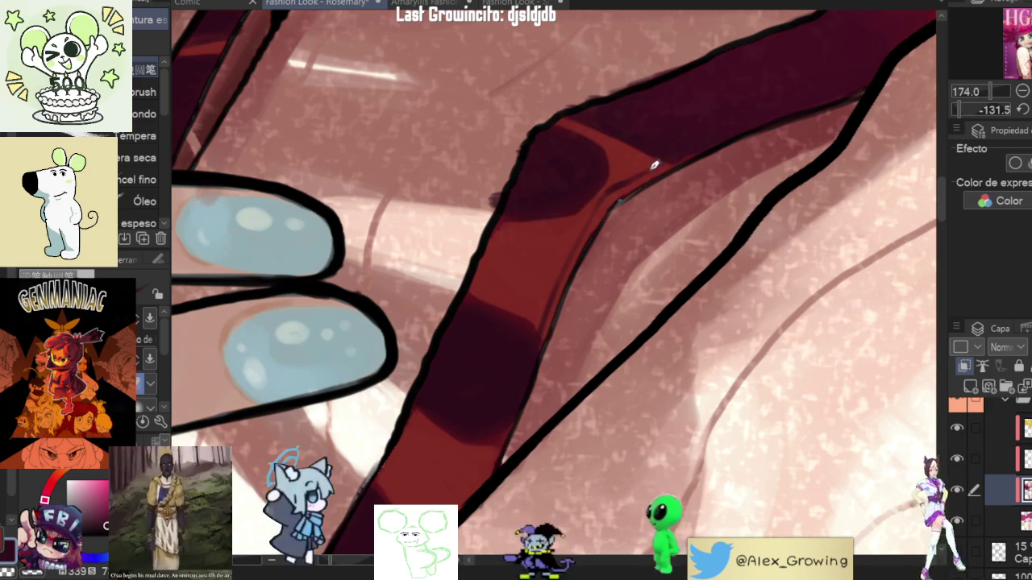
pyautogui.scroll(-3, 661, 159)
pyautogui.scroll(2, 612, 274)
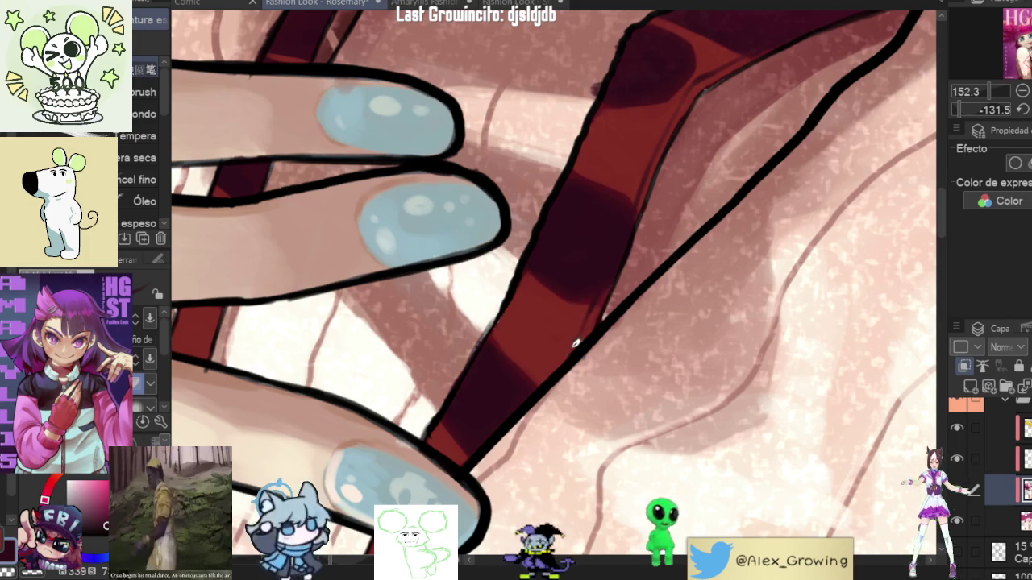
pyautogui.scroll(-3, 613, 363)
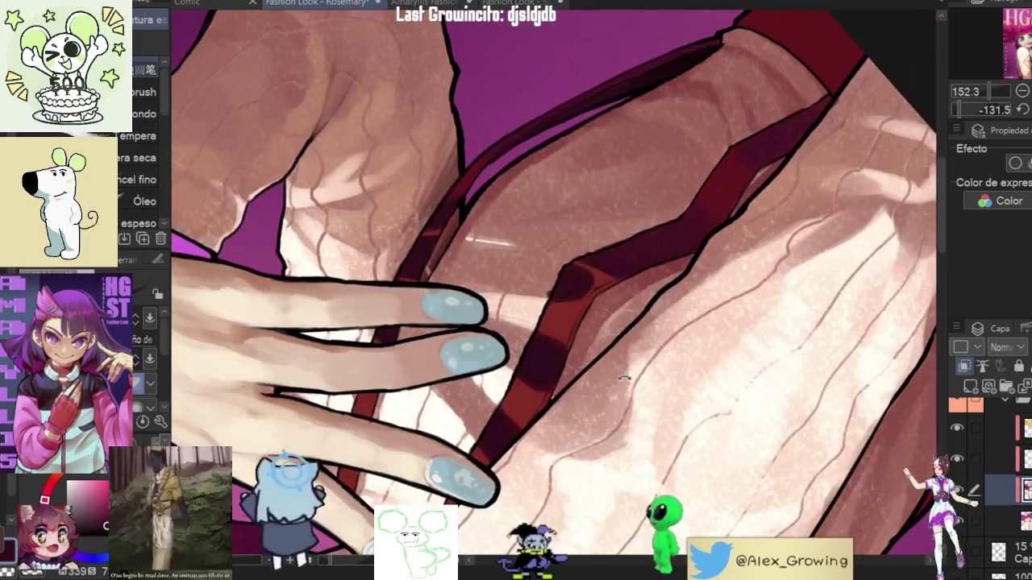
pyautogui.scroll(1, 709, 156)
pyautogui.scroll(2, 760, 253)
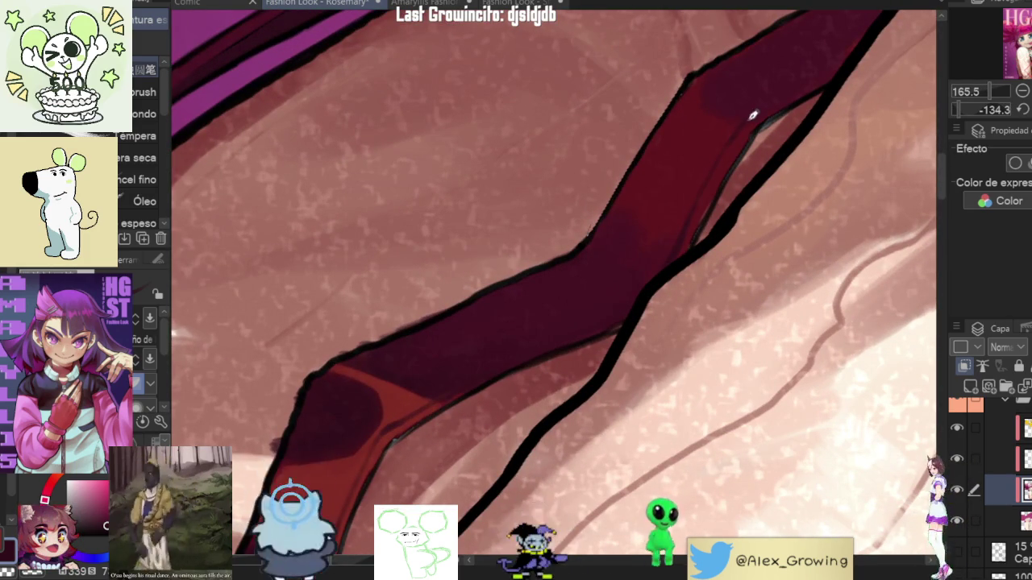
pyautogui.moveTo(764, 105); pyautogui.dragTo(696, 223)
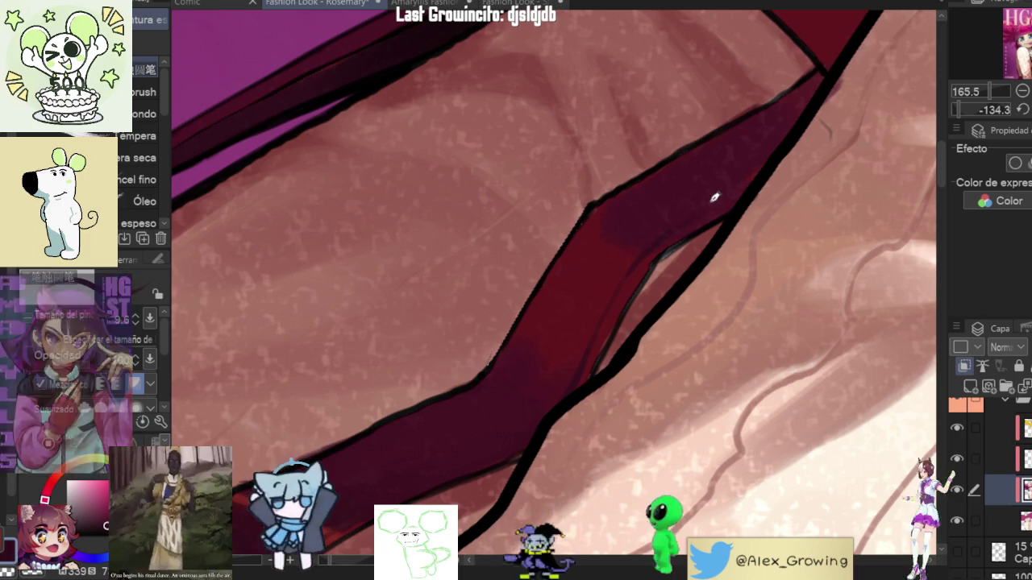
pyautogui.moveTo(764, 169)
pyautogui.mouseDown()
pyautogui.moveTo(736, 345)
pyautogui.moveTo(631, 244)
pyautogui.mouseUp()
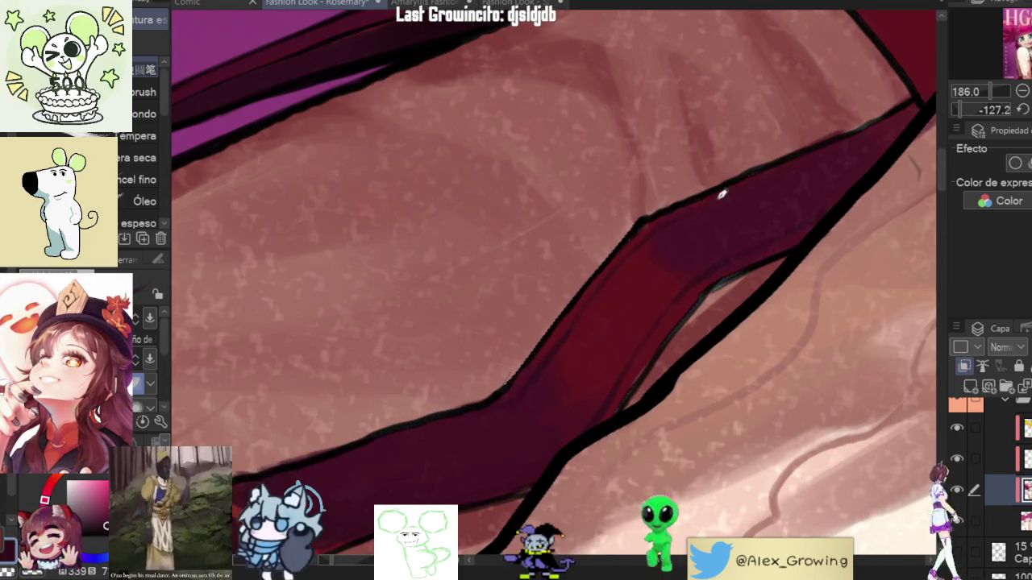
# Step: Rotate the view along the strap and lower blue nail, then fit the whole cover
pyautogui.moveTo(705, 202); pyautogui.dragTo(620, 250)
pyautogui.scroll(-3, 709, 199)
pyautogui.moveTo(709, 198)
pyautogui.mouseDown()
pyautogui.moveTo(546, 314)
pyautogui.moveTo(563, 322)
pyautogui.mouseUp()
pyautogui.scroll(2, 563, 322)
pyautogui.scroll(2, 502, 346)
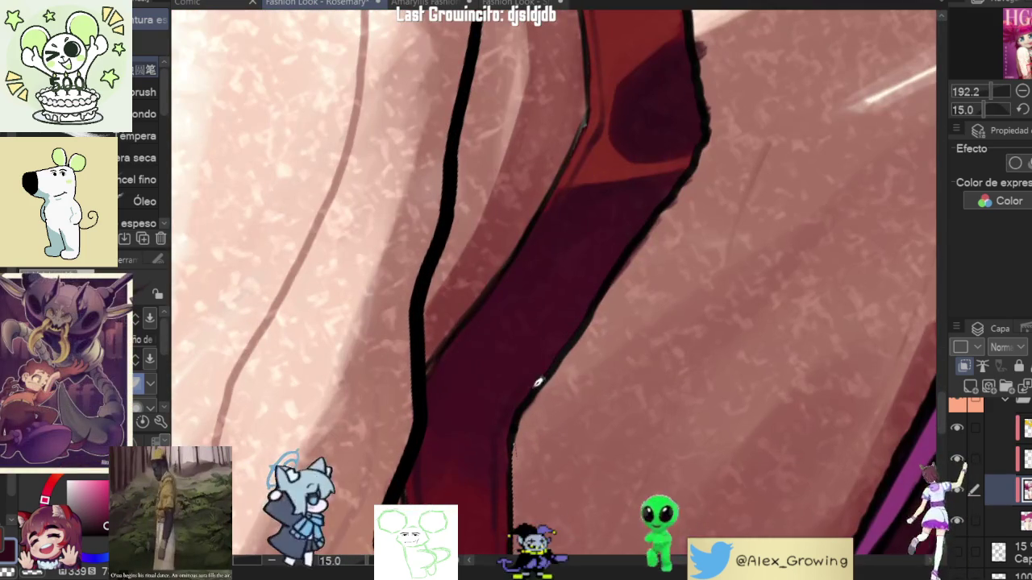
pyautogui.scroll(3, 565, 327)
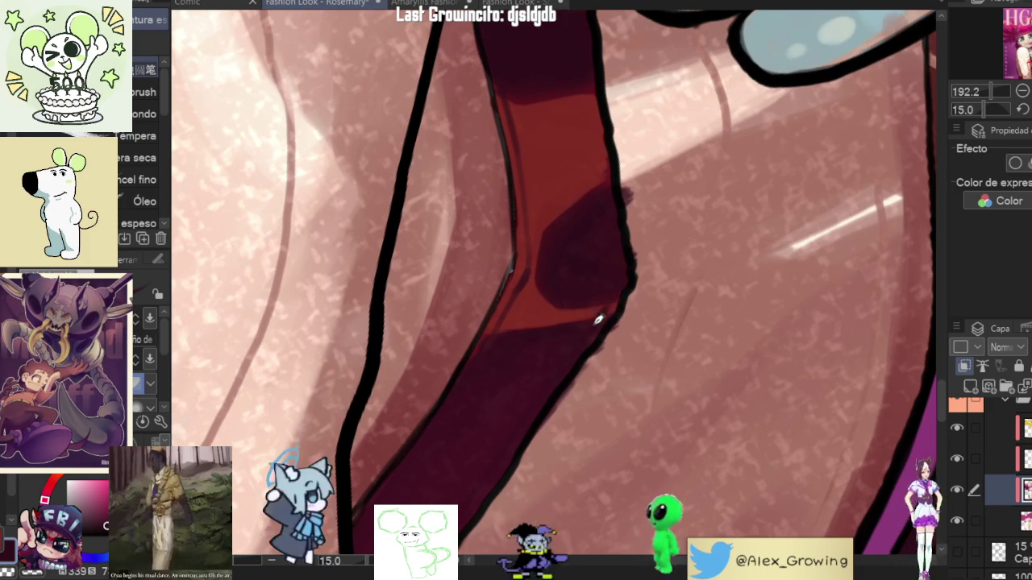
pyautogui.moveTo(614, 297)
pyautogui.mouseDown()
pyautogui.moveTo(722, 244)
pyautogui.moveTo(613, 242)
pyautogui.mouseUp()
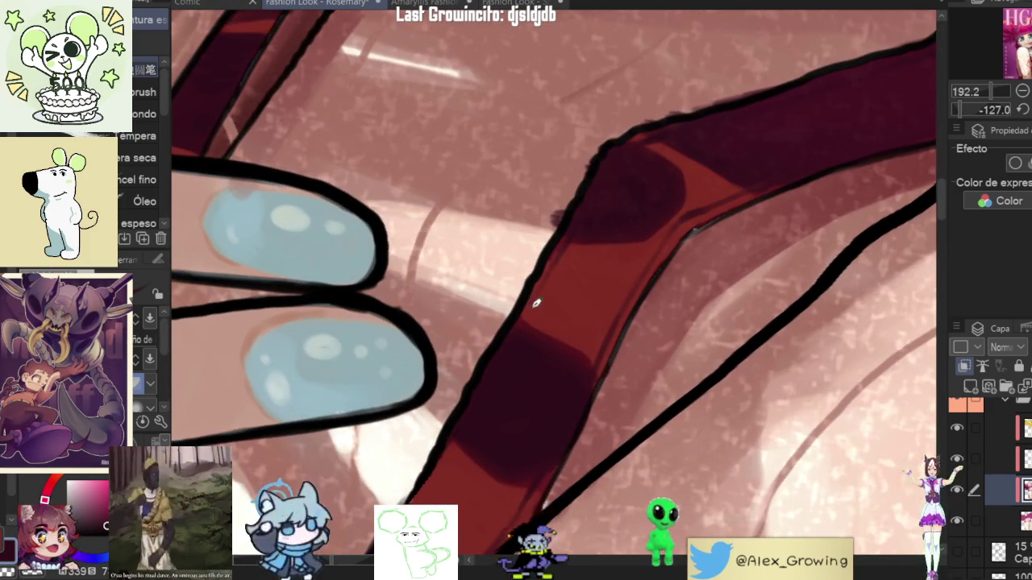
pyautogui.scroll(-2, 557, 300)
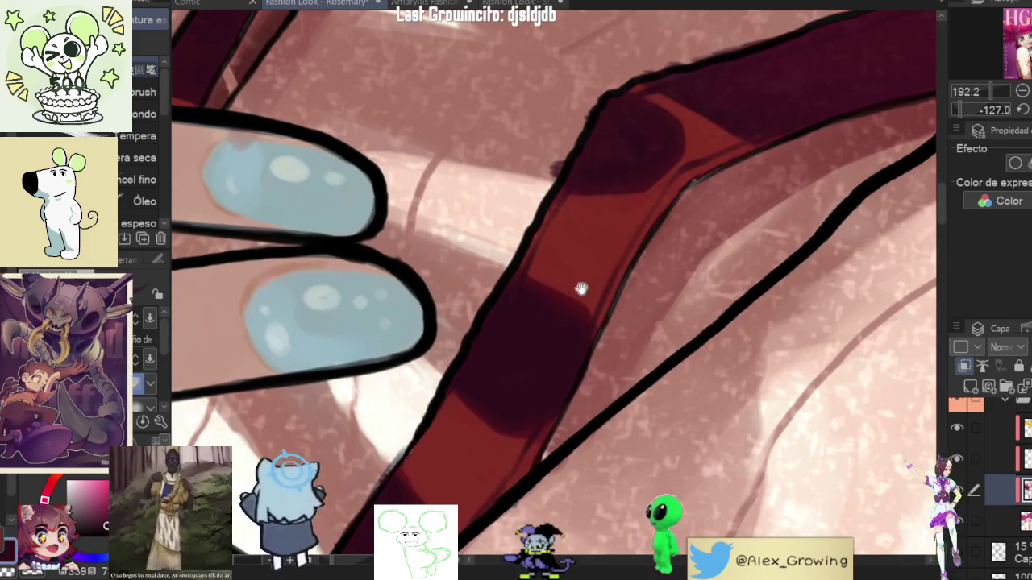
pyautogui.scroll(-2, 616, 260)
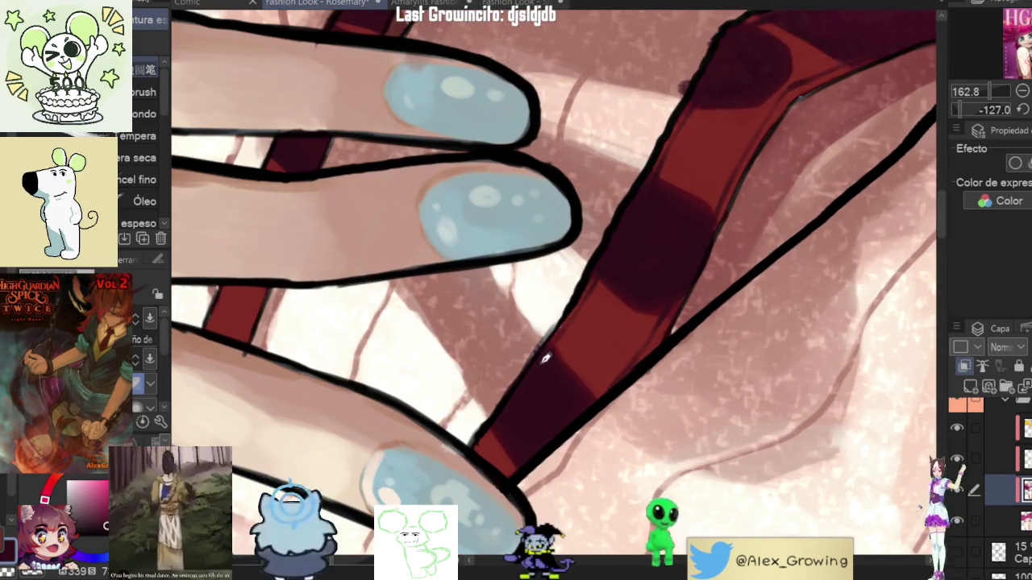
pyautogui.moveTo(526, 375); pyautogui.dragTo(590, 309)
pyautogui.moveTo(549, 380); pyautogui.dragTo(592, 284)
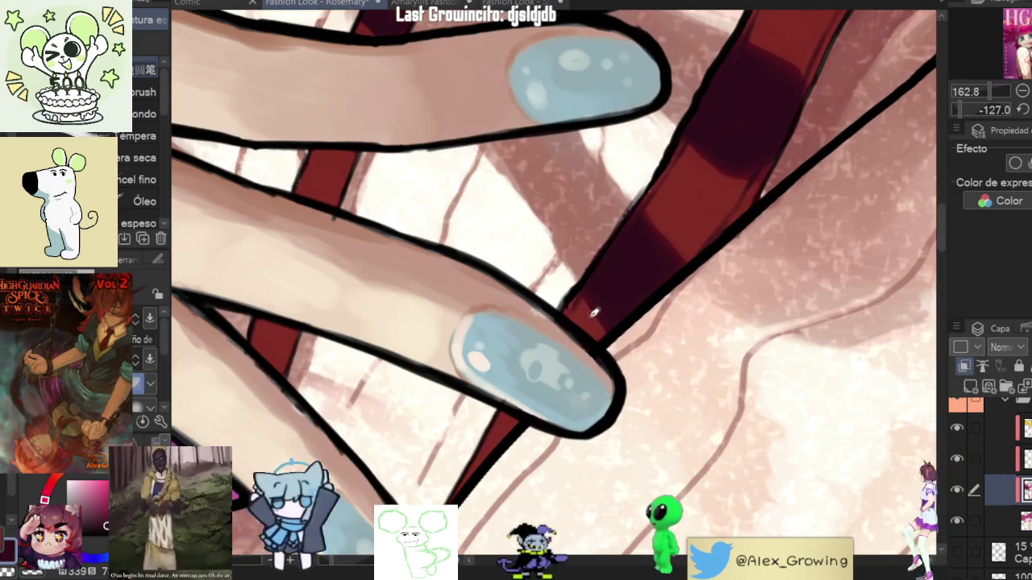
pyautogui.hotkey('ctrl', '0')
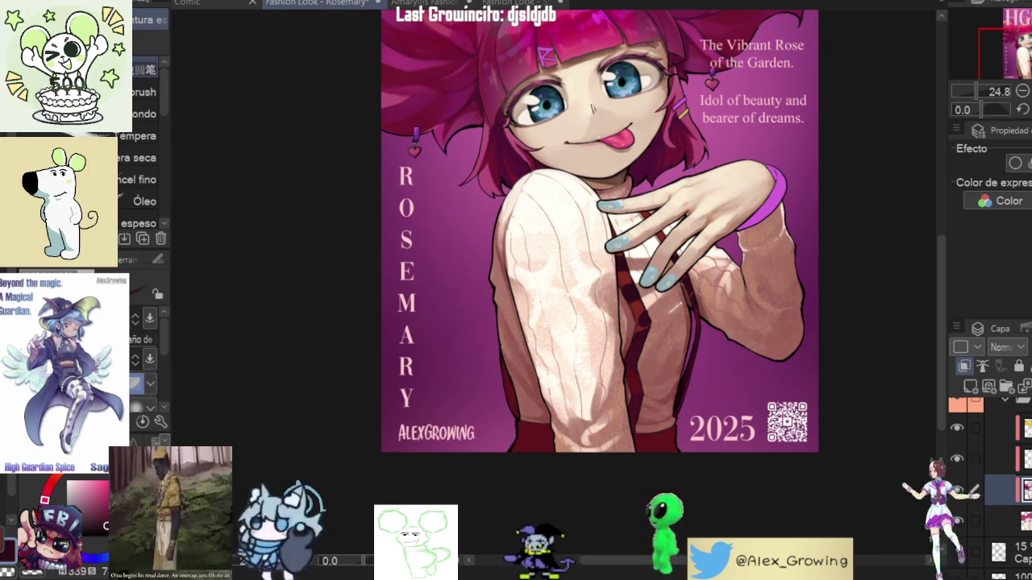
pyautogui.hotkey('ctrl', '0')
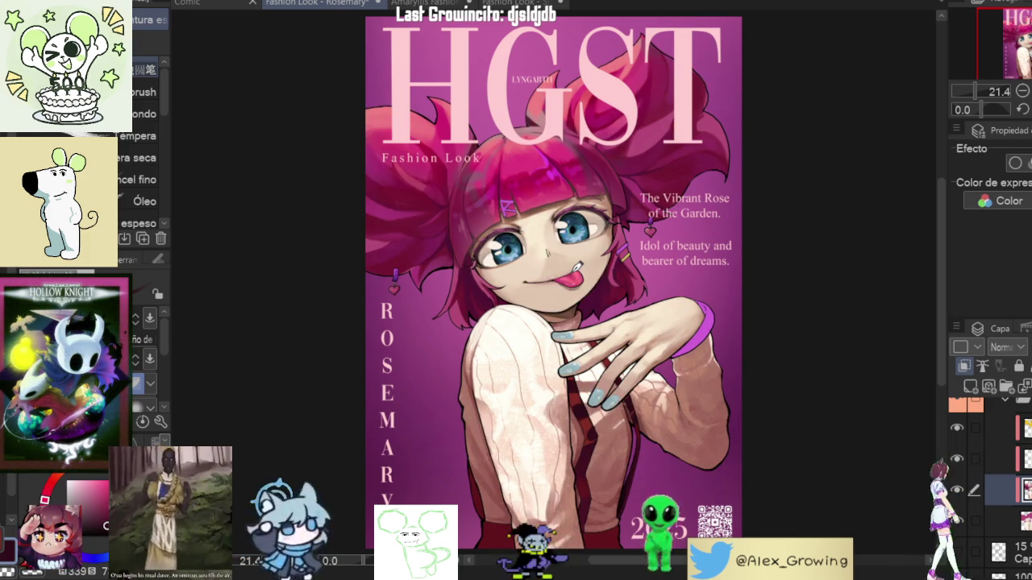
# Step: Toggle the shading layer off and on to compare, then zoom in on the lower strap
pyautogui.click(957, 490)
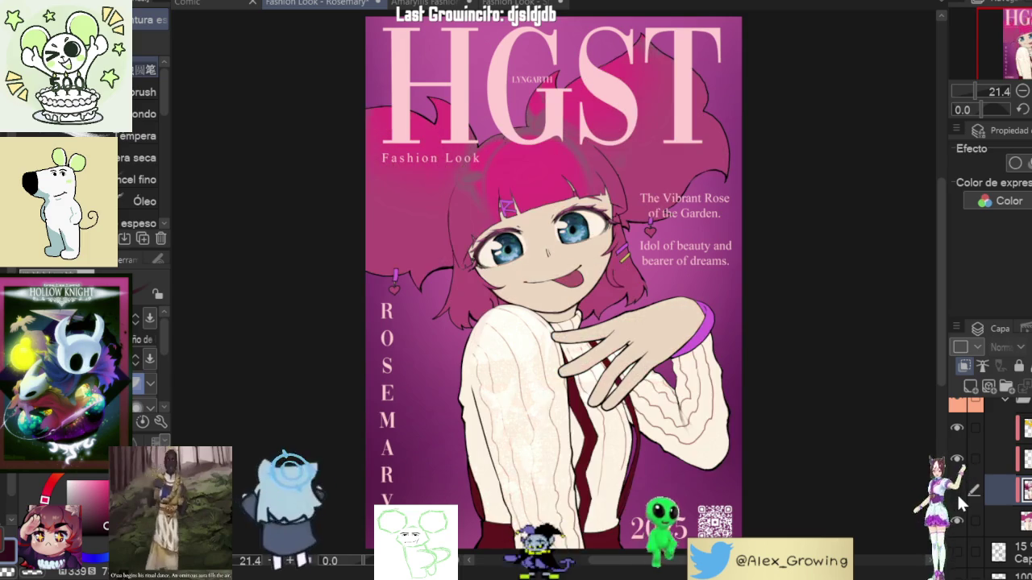
pyautogui.click(957, 492)
pyautogui.scroll(3, 714, 417)
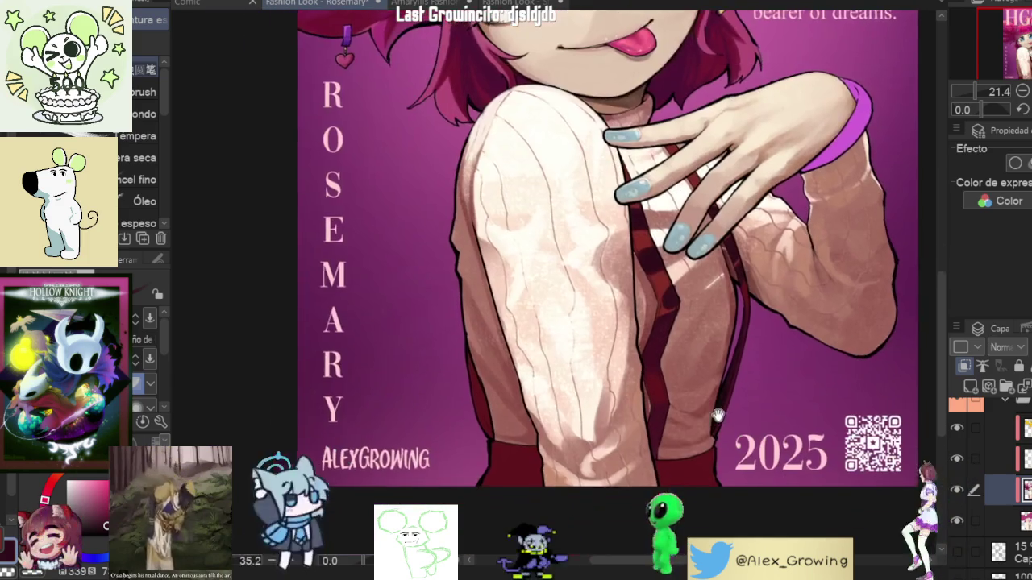
pyautogui.scroll(1, 714, 417)
pyautogui.scroll(1, 715, 315)
pyautogui.scroll(1, 686, 276)
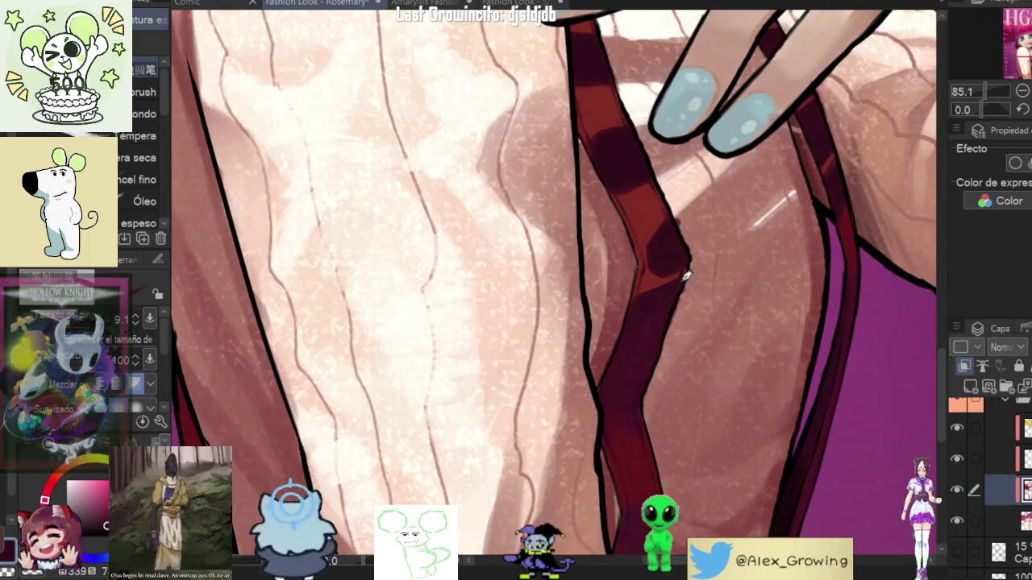
pyautogui.scroll(-1, 793, 272)
pyautogui.scroll(-1, 793, 273)
pyautogui.scroll(3, 749, 322)
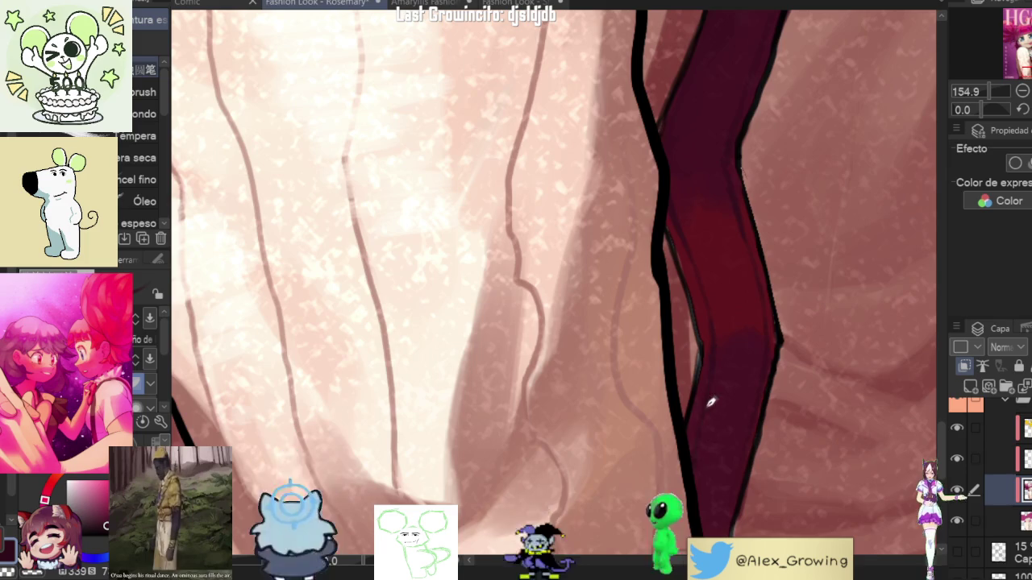
pyautogui.scroll(-3, 705, 421)
pyautogui.scroll(2, 749, 398)
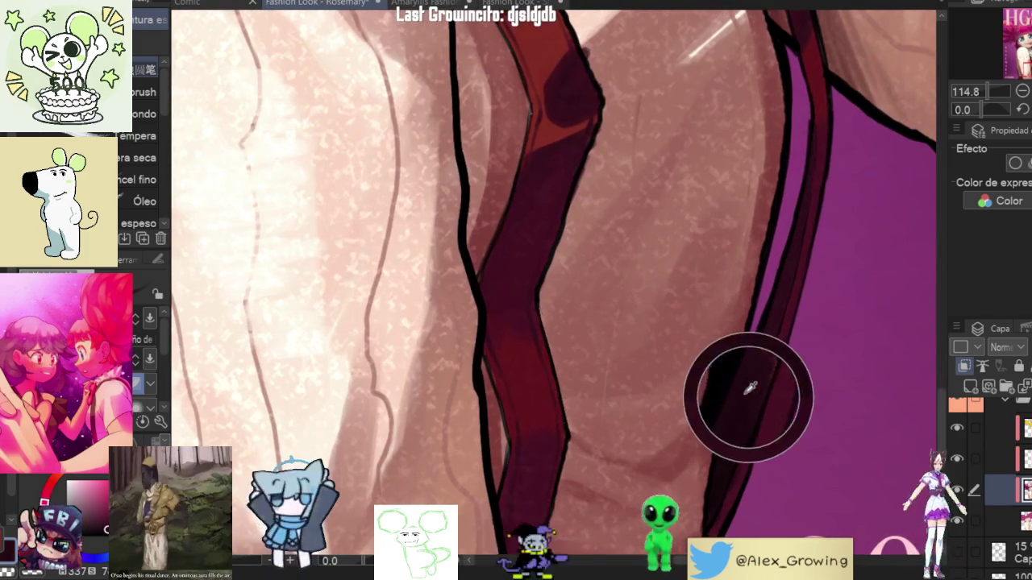
pyautogui.scroll(1, 750, 395)
pyautogui.scroll(1, 790, 295)
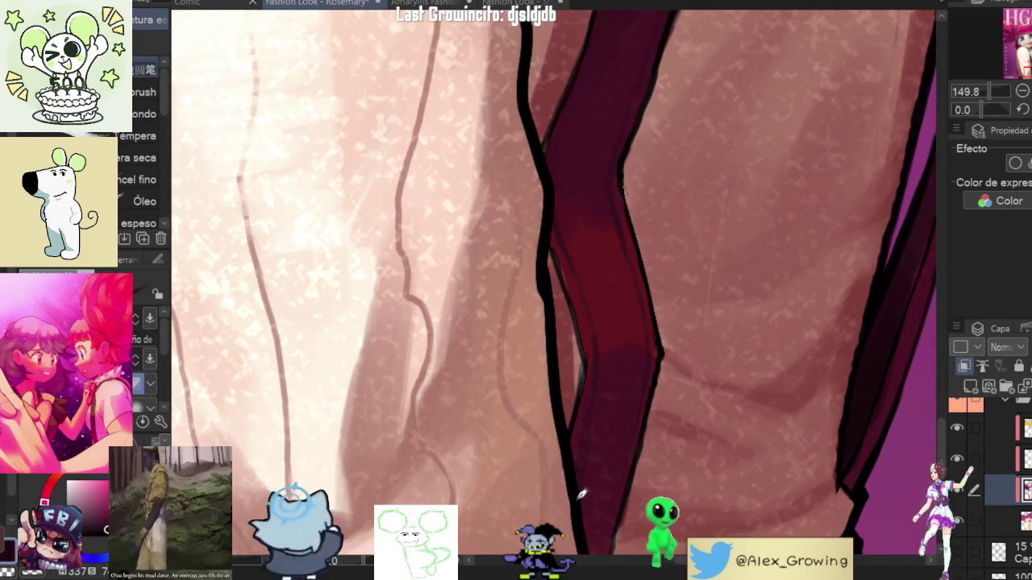
pyautogui.moveTo(630, 488); pyautogui.dragTo(654, 366)
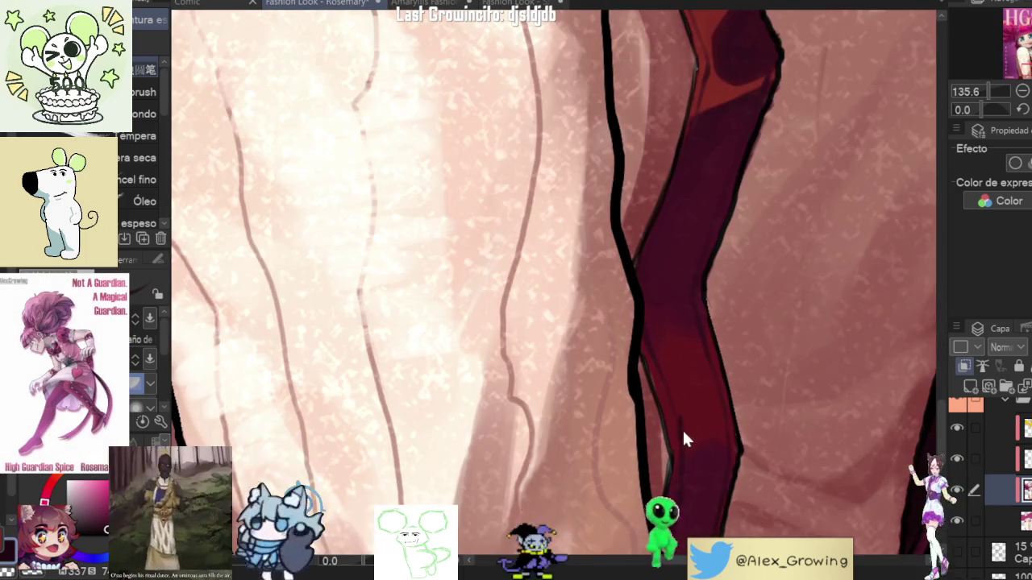
# Step: Rotate and zoom the canvas to follow the shoulder strap's angle
pyautogui.hotkey('ctrl', 'g')
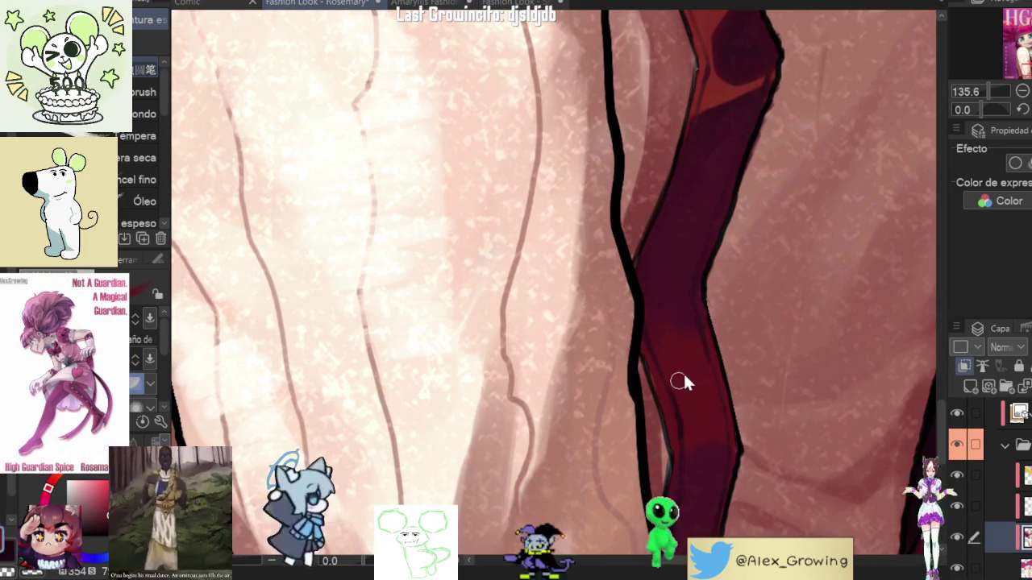
pyautogui.scroll(2, 690, 242)
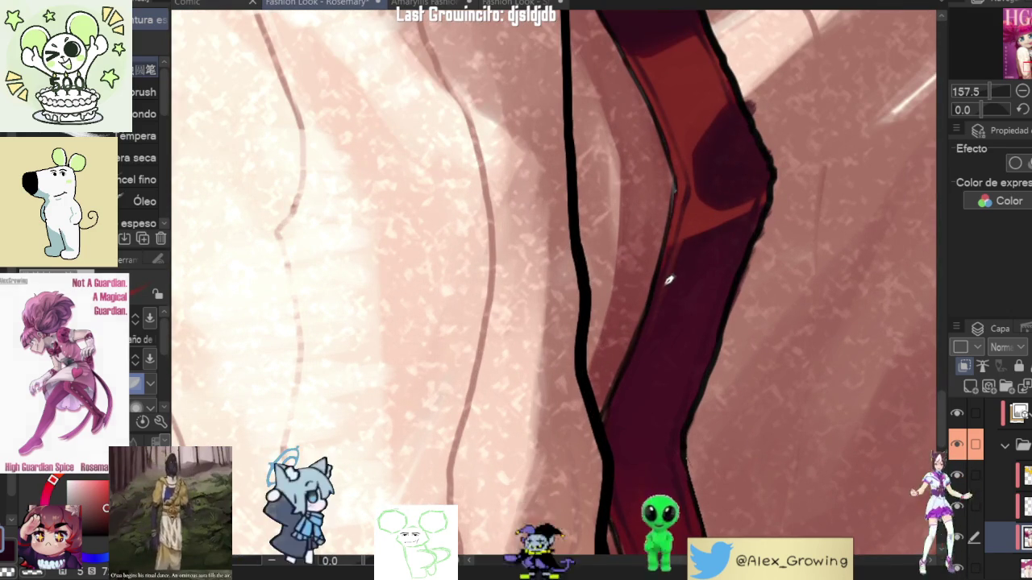
pyautogui.moveTo(664, 288); pyautogui.dragTo(760, 299)
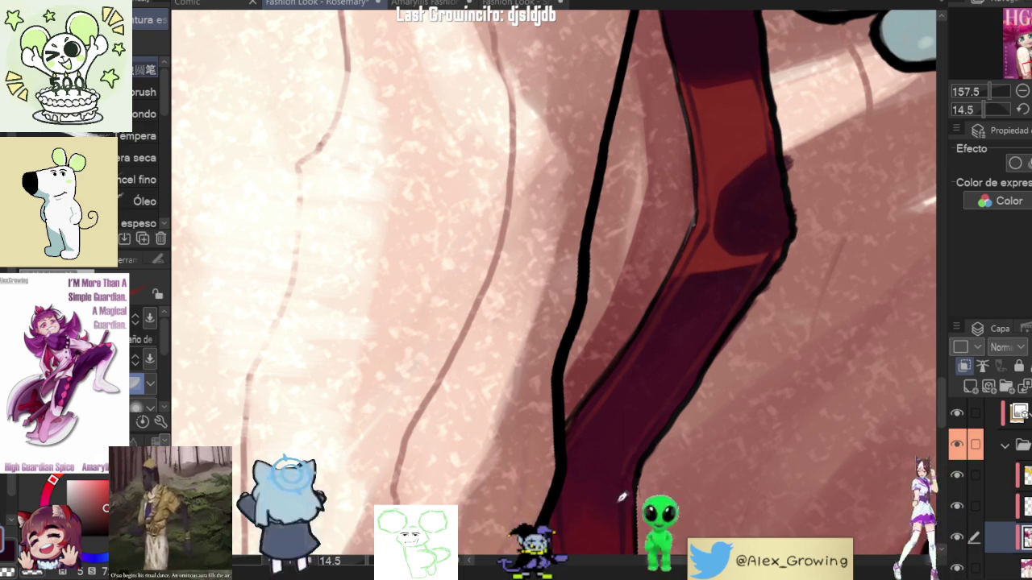
pyautogui.moveTo(619, 502); pyautogui.dragTo(708, 348)
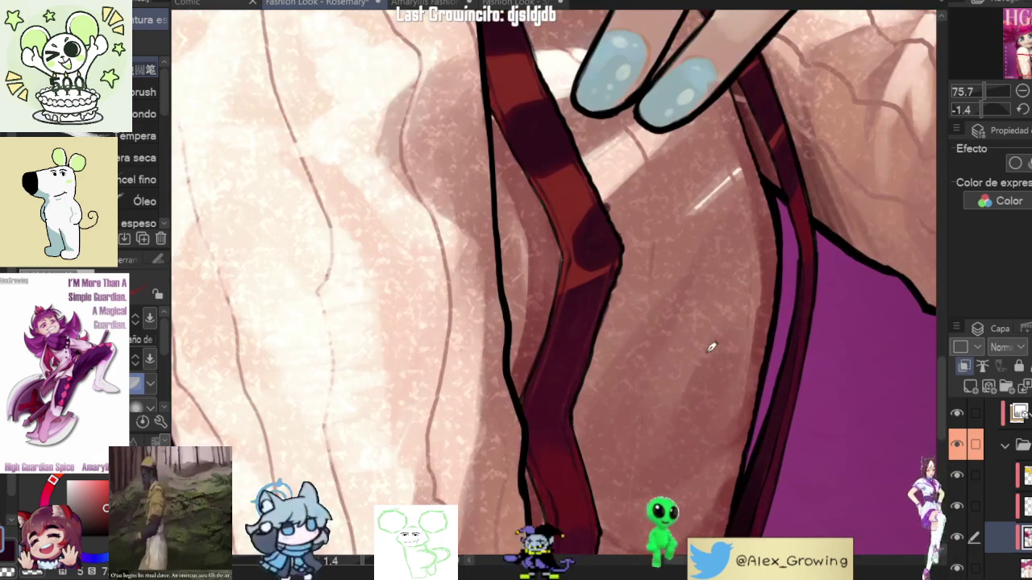
pyautogui.moveTo(730, 334)
pyautogui.mouseDown()
pyautogui.moveTo(744, 315)
pyautogui.moveTo(635, 71)
pyautogui.moveTo(548, 301)
pyautogui.mouseUp()
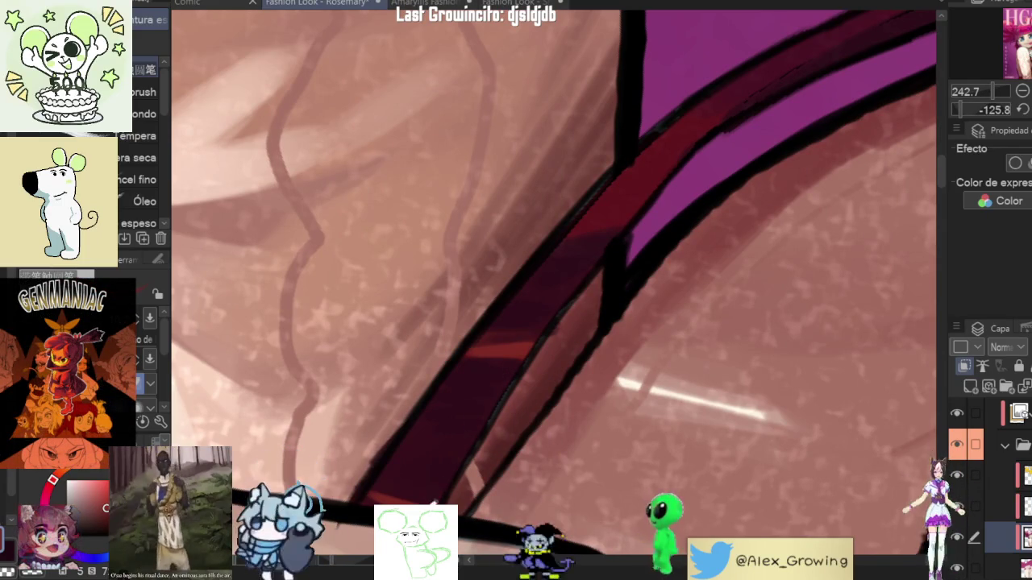
pyautogui.moveTo(598, 248); pyautogui.dragTo(549, 319)
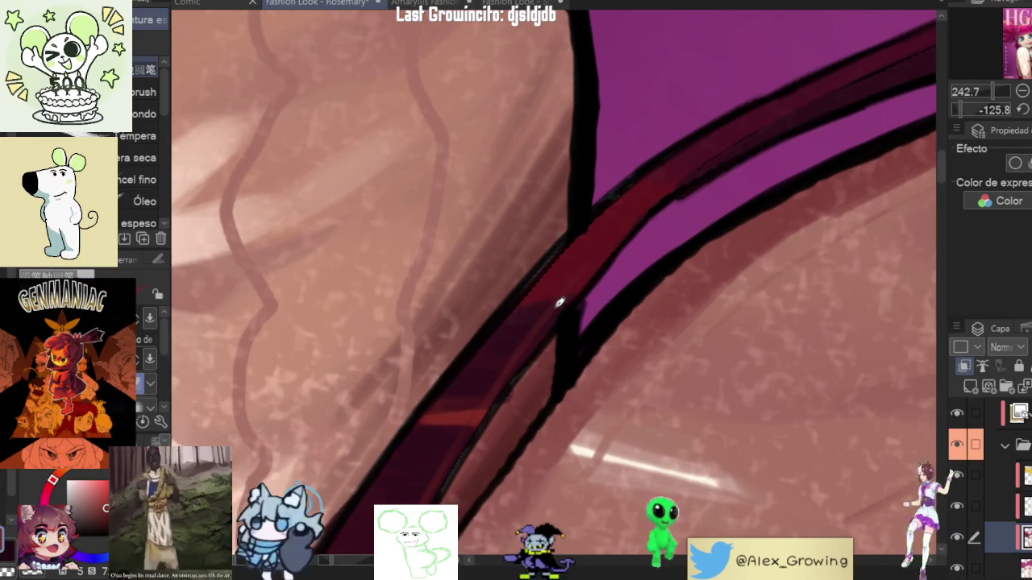
pyautogui.moveTo(620, 245)
pyautogui.mouseDown()
pyautogui.moveTo(580, 318)
pyautogui.moveTo(572, 314)
pyautogui.moveTo(593, 270)
pyautogui.moveTo(541, 345)
pyautogui.mouseUp()
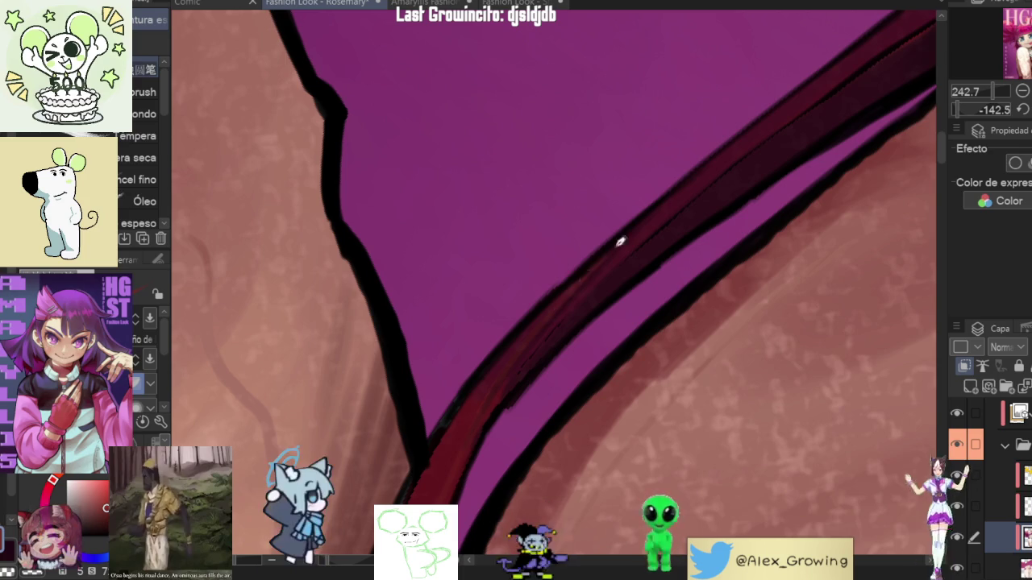
pyautogui.moveTo(696, 191); pyautogui.dragTo(690, 196)
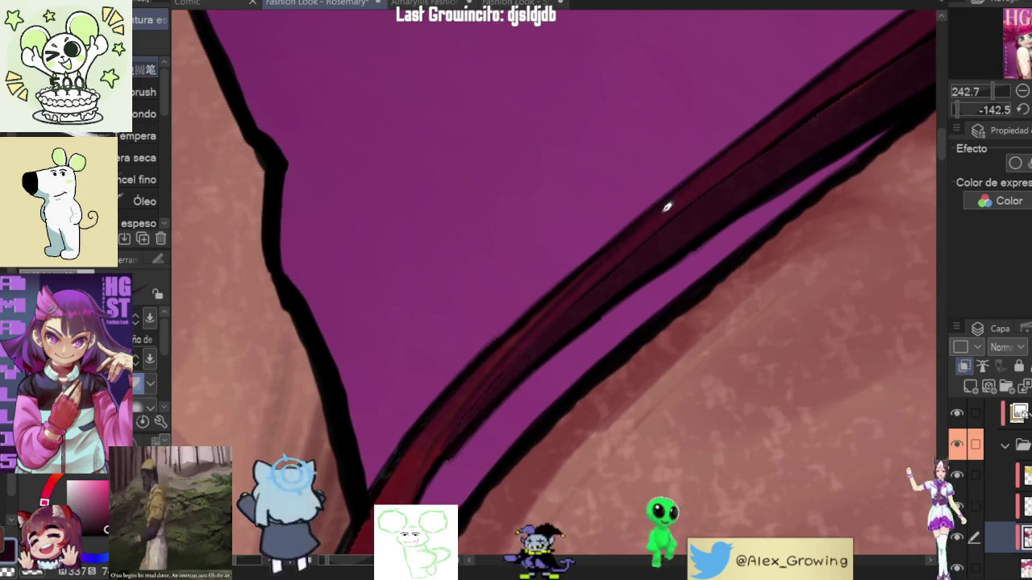
pyautogui.scroll(-3, 723, 309)
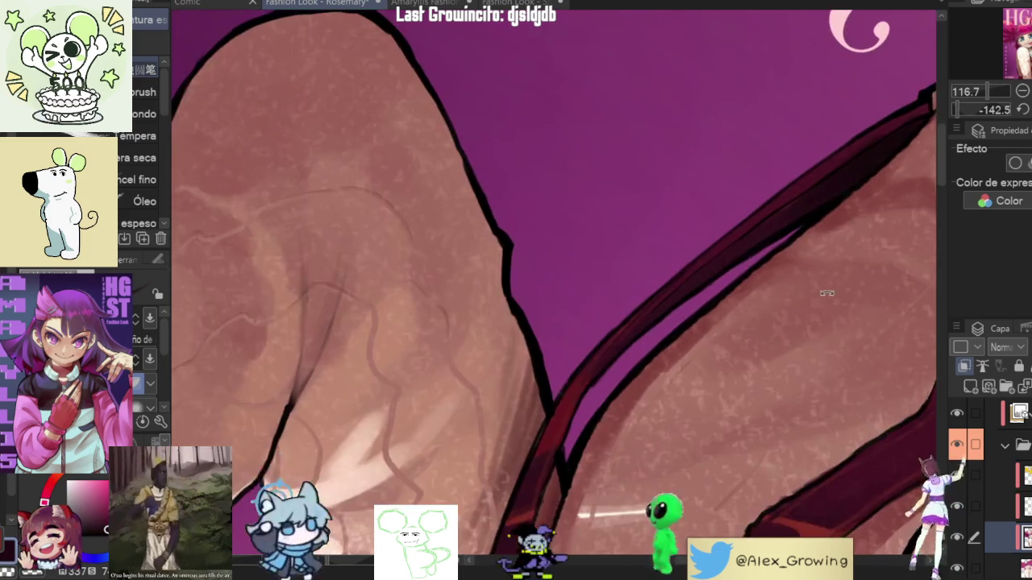
# Step: Zoom around Rosemary's raised hand to locate the strap between the fingers
pyautogui.scroll(-3, 771, 249)
pyautogui.scroll(-2, 702, 389)
pyautogui.scroll(3, 670, 360)
pyautogui.scroll(2, 631, 281)
pyautogui.scroll(2, 787, 239)
pyautogui.scroll(3, 618, 291)
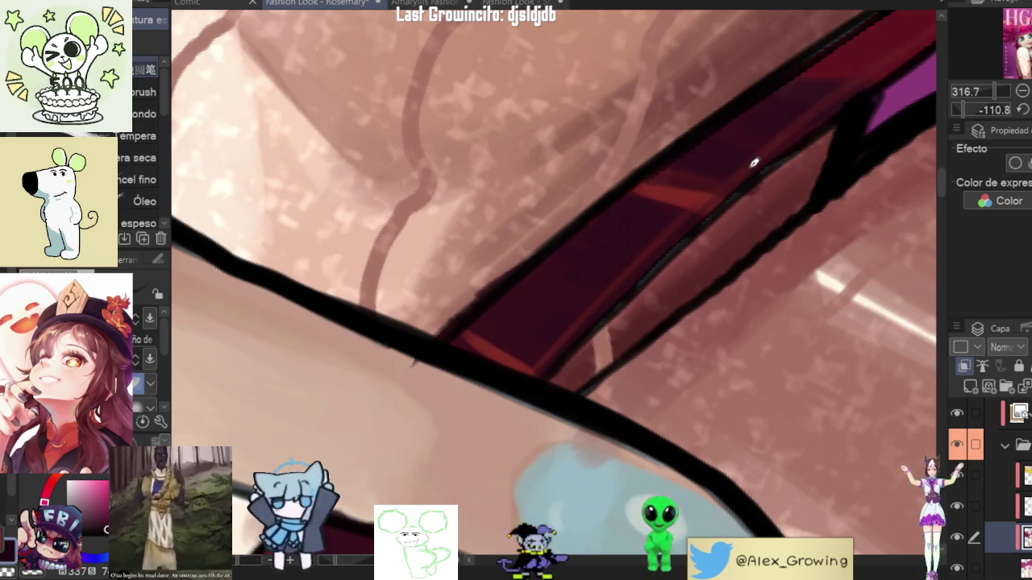
pyautogui.scroll(-3, 733, 183)
pyautogui.scroll(2, 695, 216)
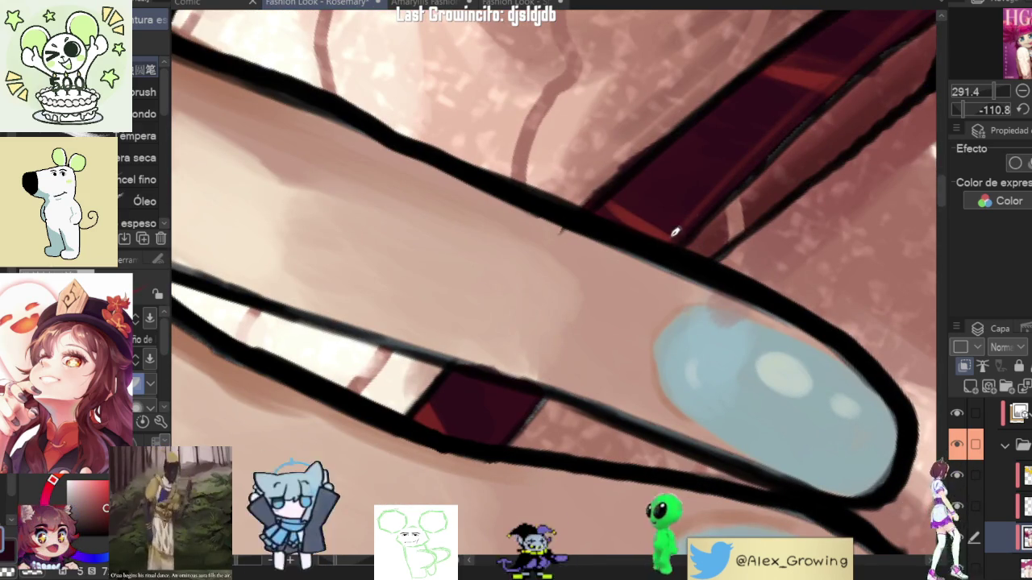
pyautogui.scroll(-2, 699, 218)
pyautogui.scroll(3, 576, 348)
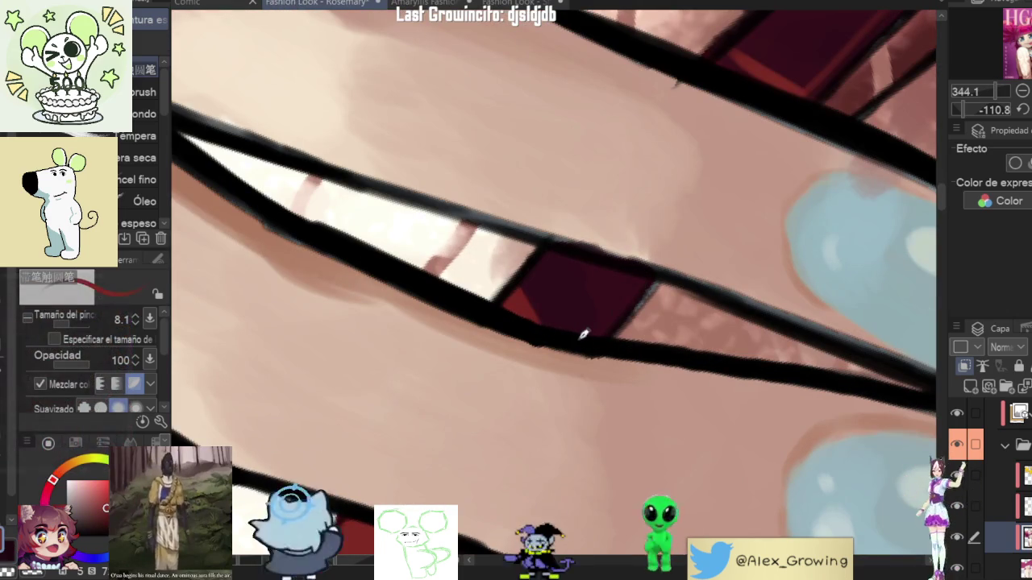
pyautogui.scroll(-4, 580, 333)
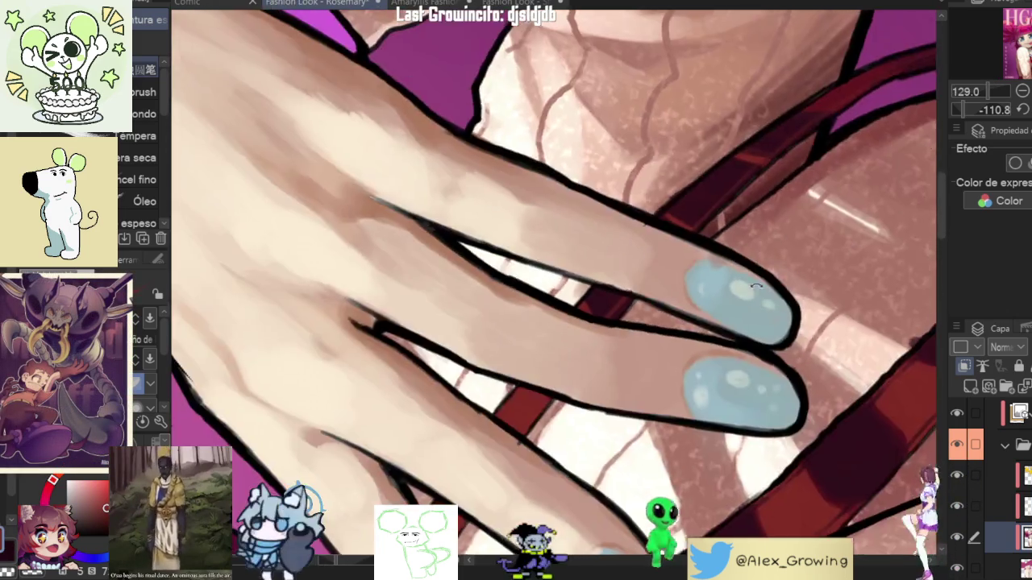
pyautogui.scroll(2, 742, 368)
pyautogui.scroll(2, 764, 216)
pyautogui.scroll(3, 692, 262)
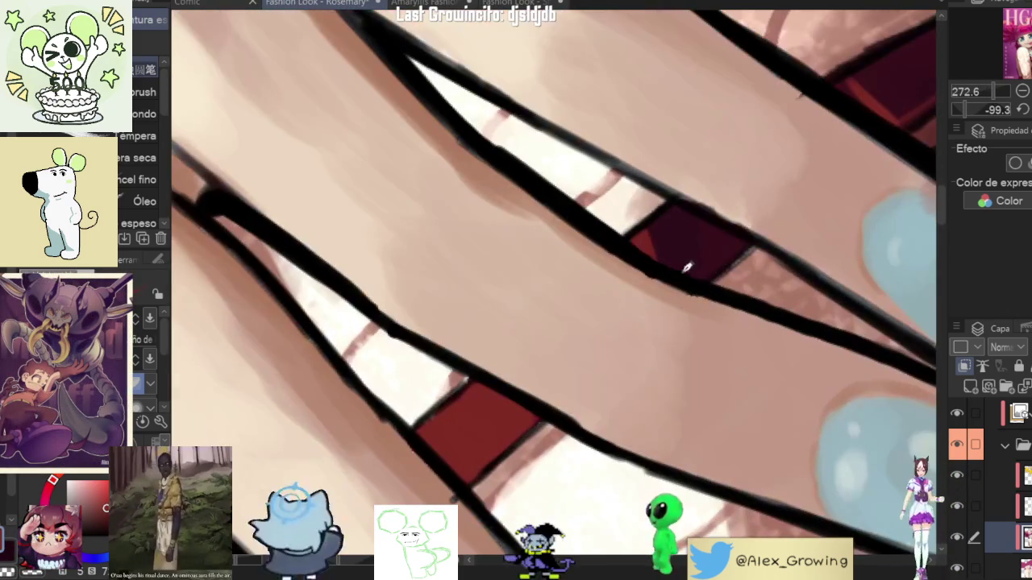
pyautogui.scroll(-4, 703, 262)
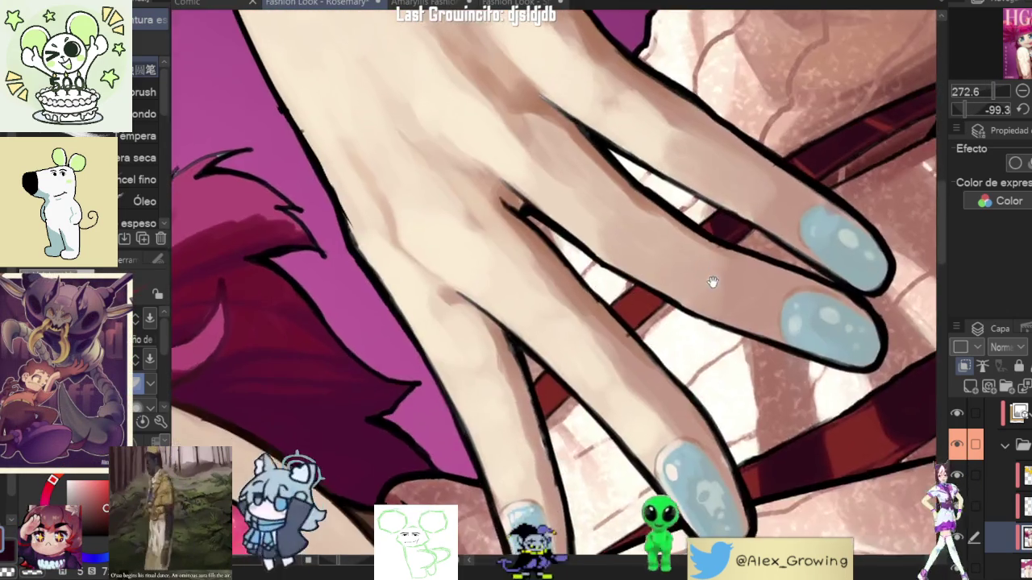
pyautogui.scroll(4, 742, 238)
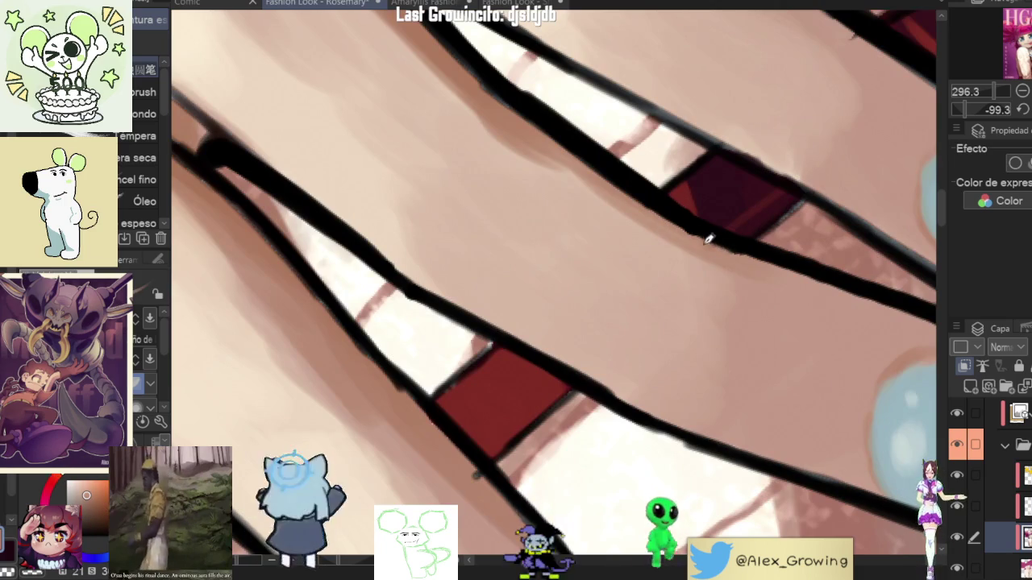
pyautogui.scroll(-2, 707, 237)
pyautogui.scroll(-1, 742, 223)
pyautogui.scroll(3, 742, 224)
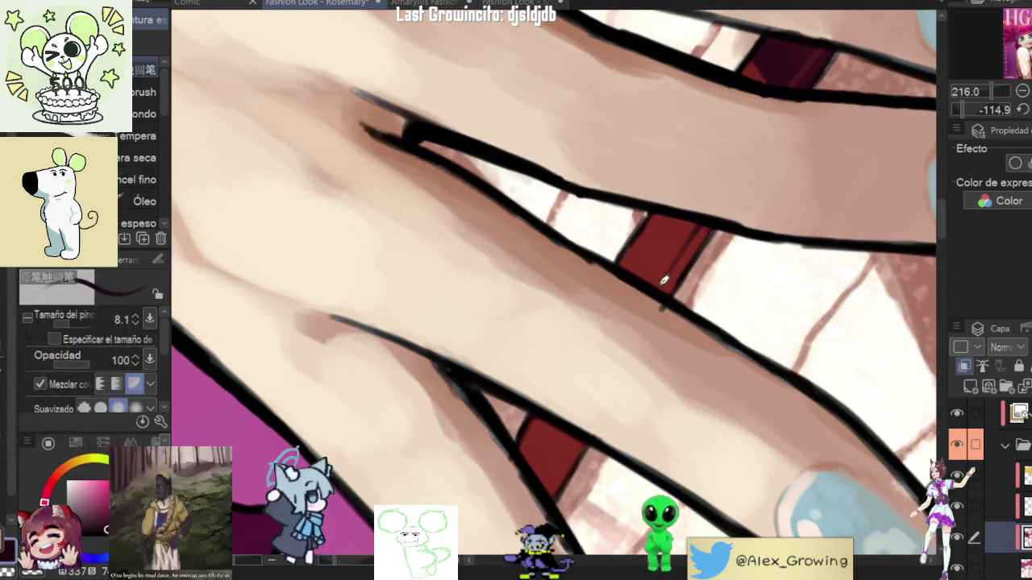
# Step: Sample the strap's red between the fingers as the paint colour, then zoom out
pyautogui.moveTo(661, 282); pyautogui.dragTo(691, 255)
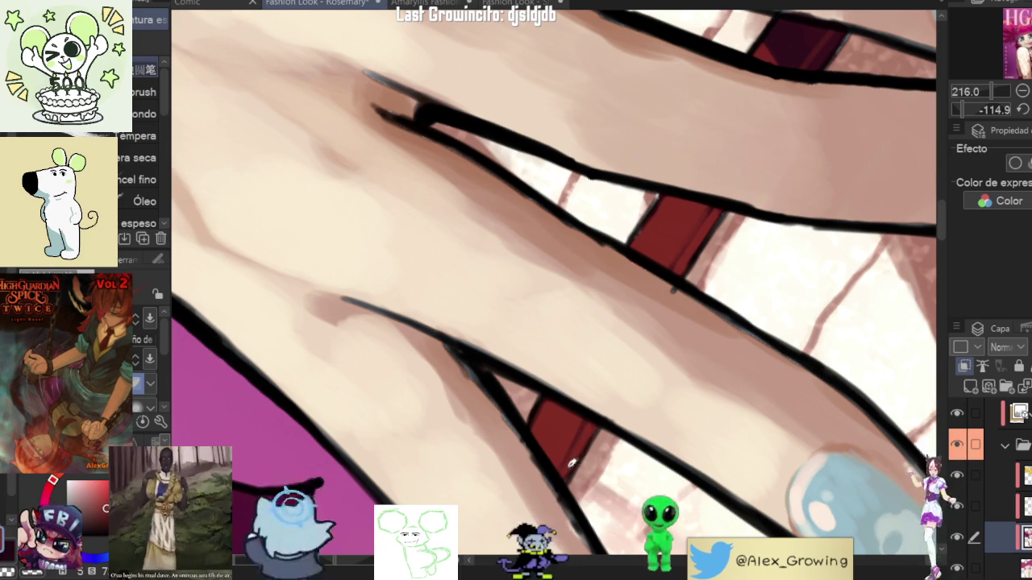
pyautogui.moveTo(646, 231); pyautogui.dragTo(618, 284)
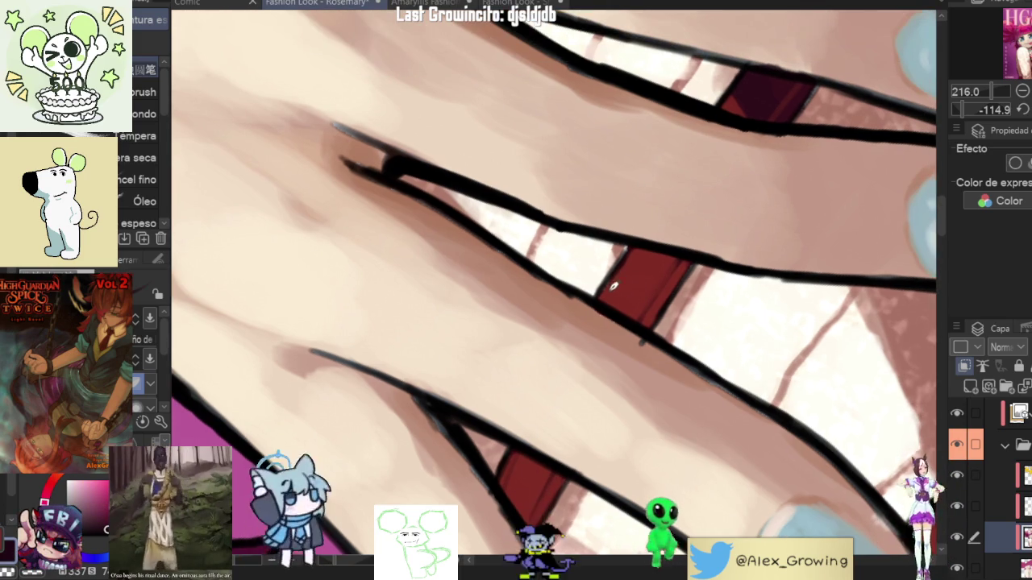
pyautogui.keyDown('alt'); pyautogui.click(635, 326); pyautogui.keyUp('alt')
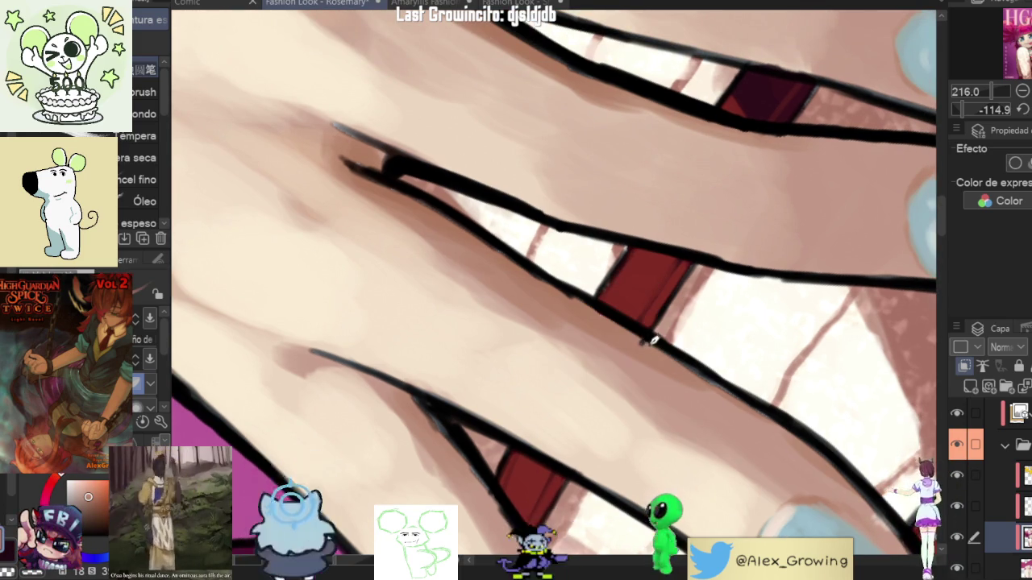
pyautogui.scroll(-10, 657, 343)
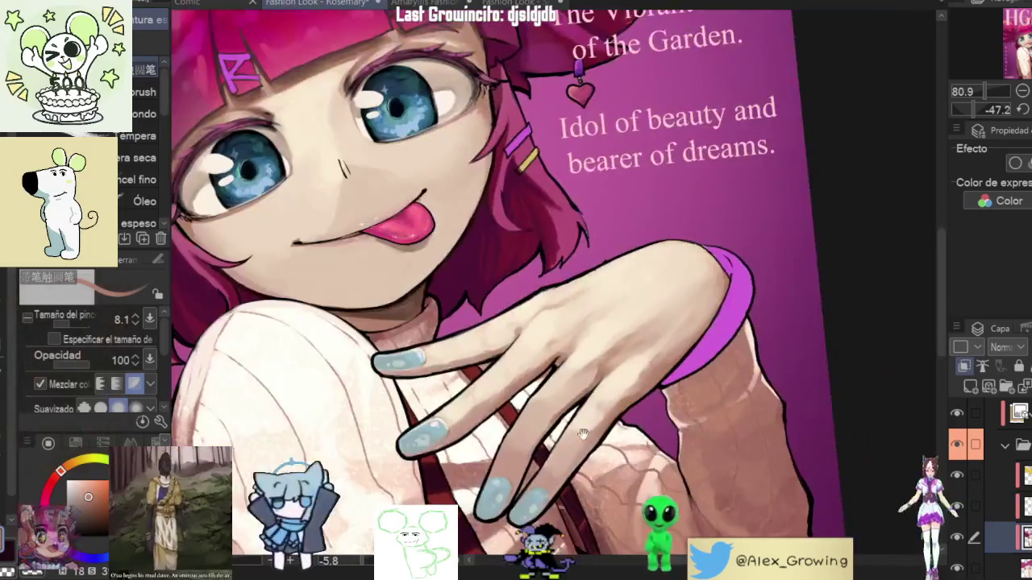
# Step: Paint darker shadow along the red strap's edge beside the black outline
pyautogui.scroll(3, 682, 298)
pyautogui.scroll(-4, 710, 314)
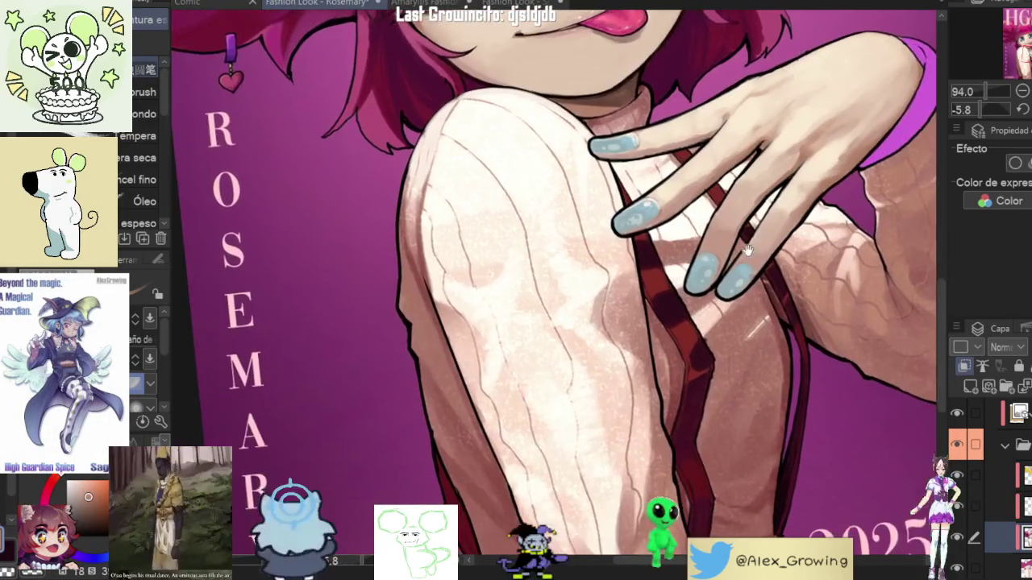
pyautogui.moveTo(750, 210); pyautogui.dragTo(774, 190)
pyautogui.scroll(3, 774, 190)
pyautogui.scroll(3, 773, 189)
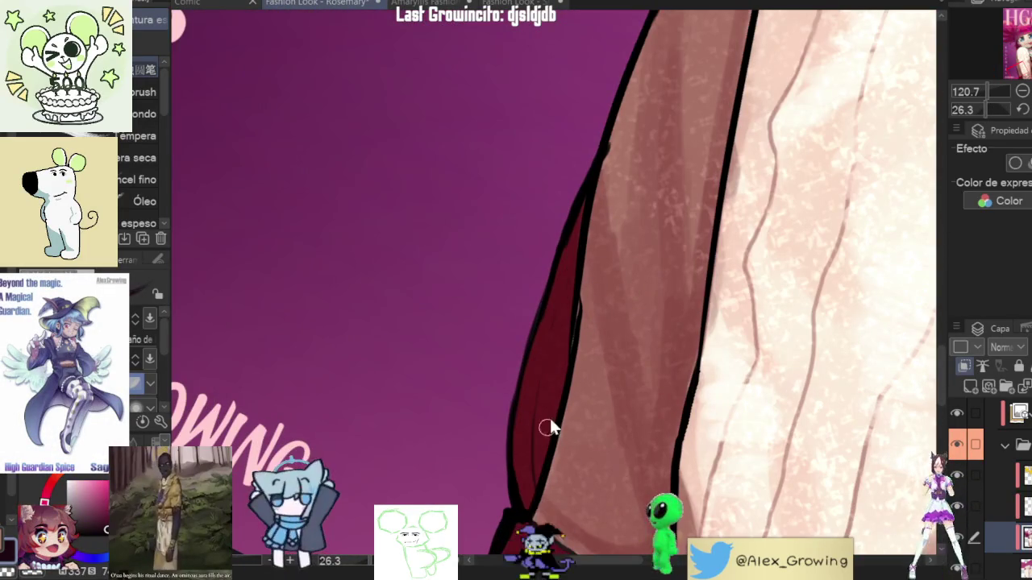
pyautogui.moveTo(560, 371); pyautogui.dragTo(548, 393)
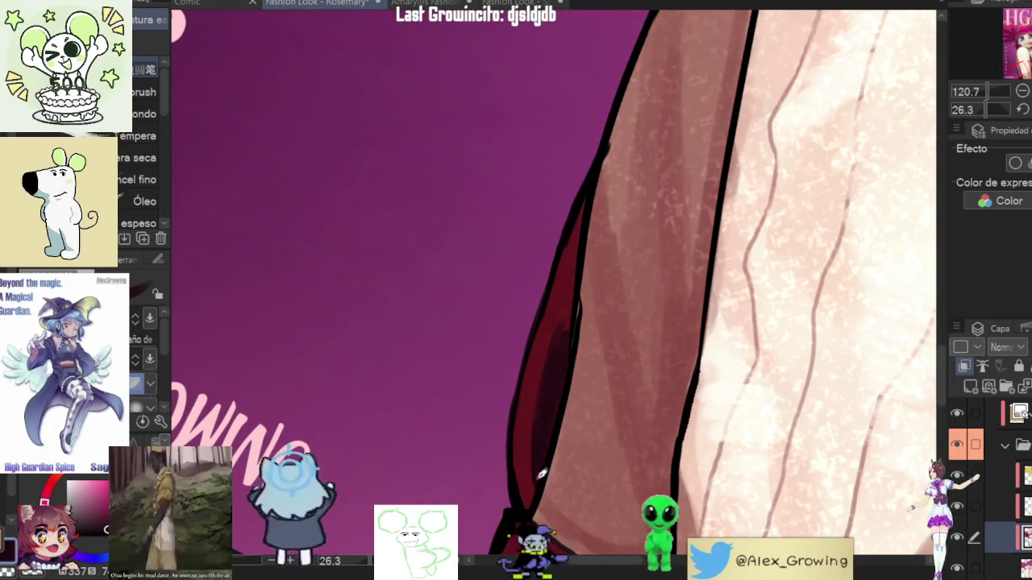
pyautogui.scroll(1, 565, 403)
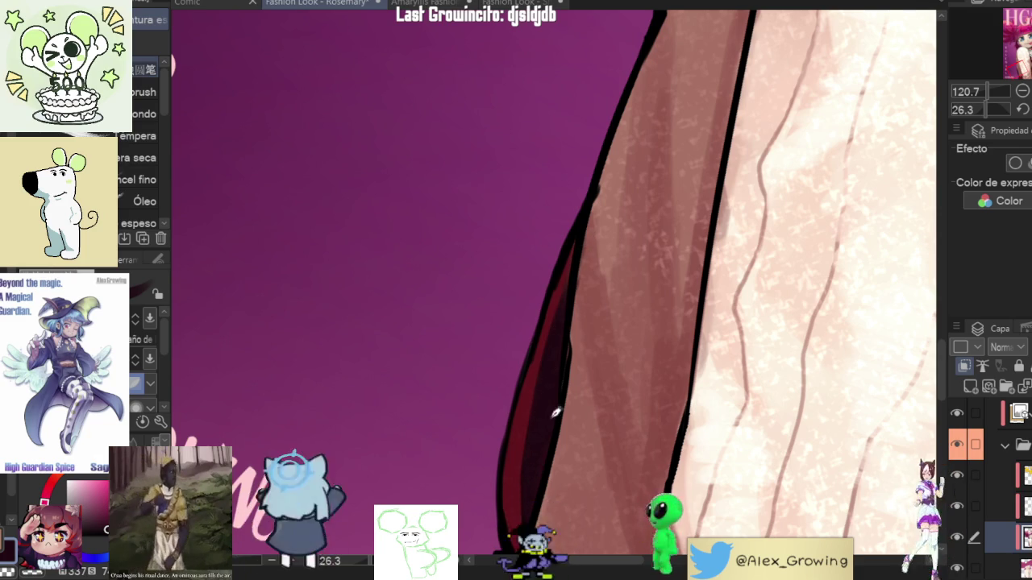
pyautogui.scroll(-2, 571, 309)
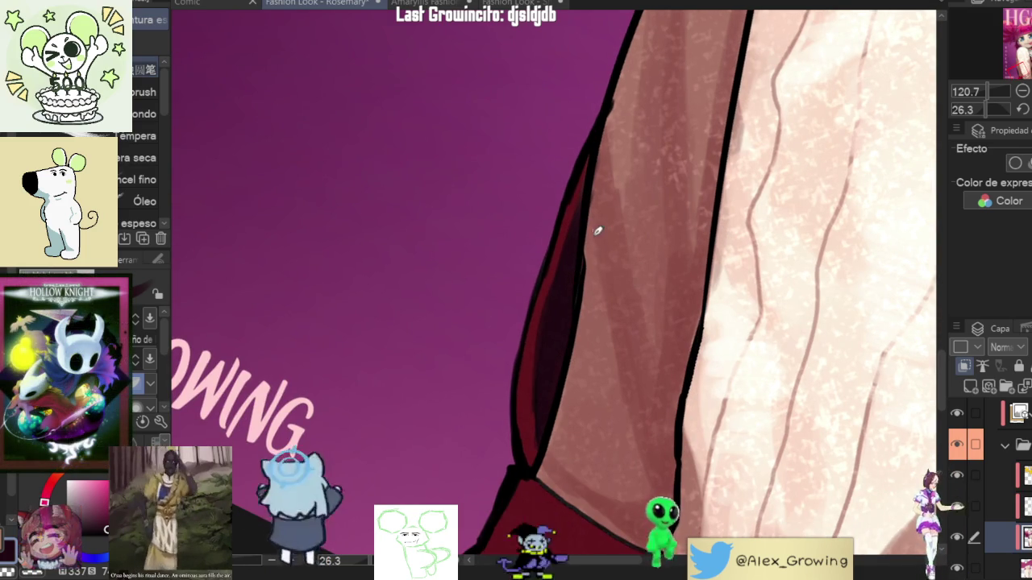
pyautogui.scroll(3, 624, 237)
pyautogui.scroll(-3, 636, 237)
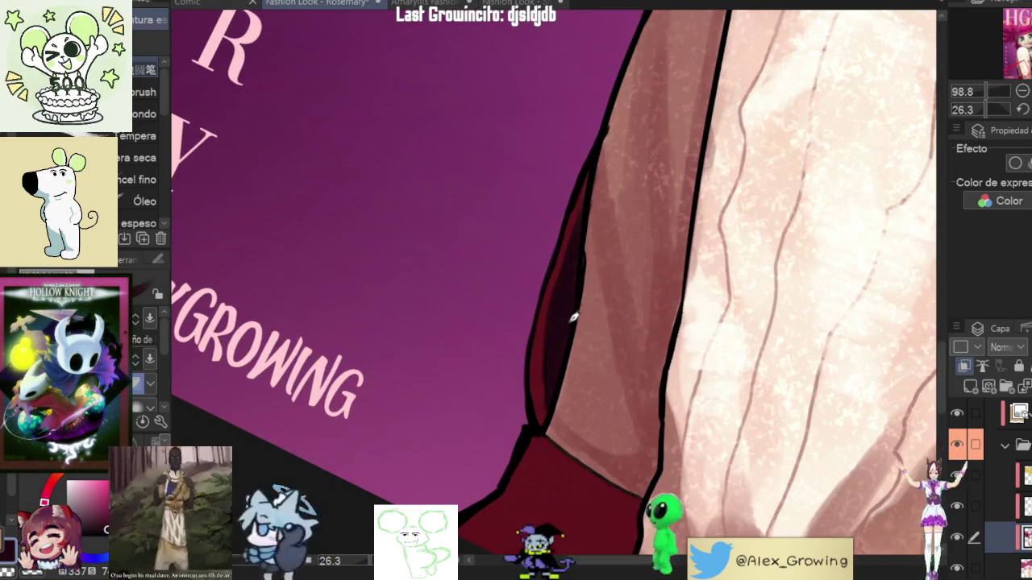
pyautogui.scroll(-3, 575, 316)
pyautogui.scroll(4, 581, 370)
pyautogui.moveTo(557, 417); pyautogui.dragTo(560, 272)
pyautogui.moveTo(541, 414); pyautogui.dragTo(580, 212)
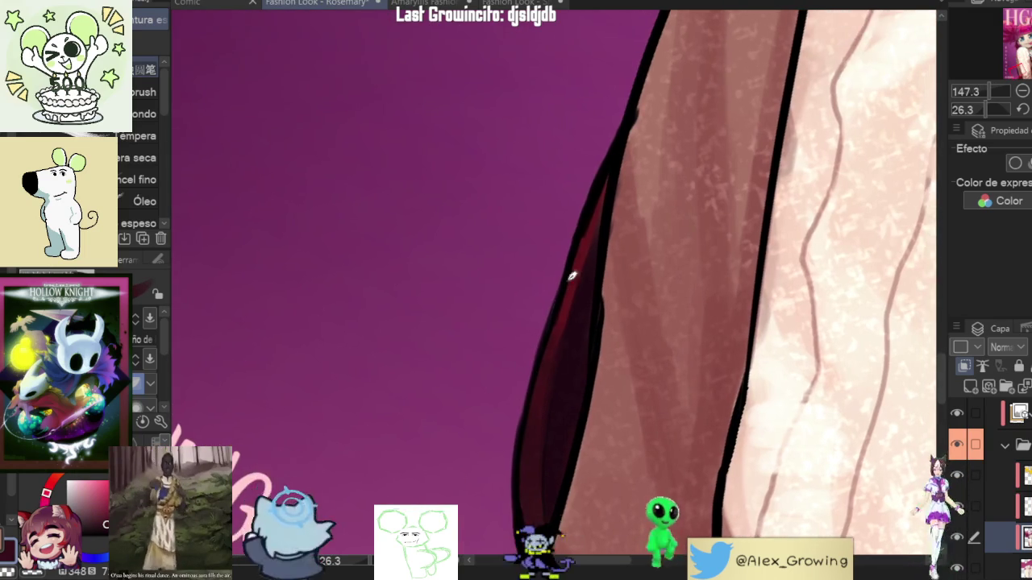
# Step: Darken the brown shading band along the sweater arm's inner line, redoing one stroke
pyautogui.scroll(-2, 556, 331)
pyautogui.scroll(-3, 564, 323)
pyautogui.scroll(2, 786, 352)
pyautogui.moveTo(787, 352); pyautogui.dragTo(679, 311)
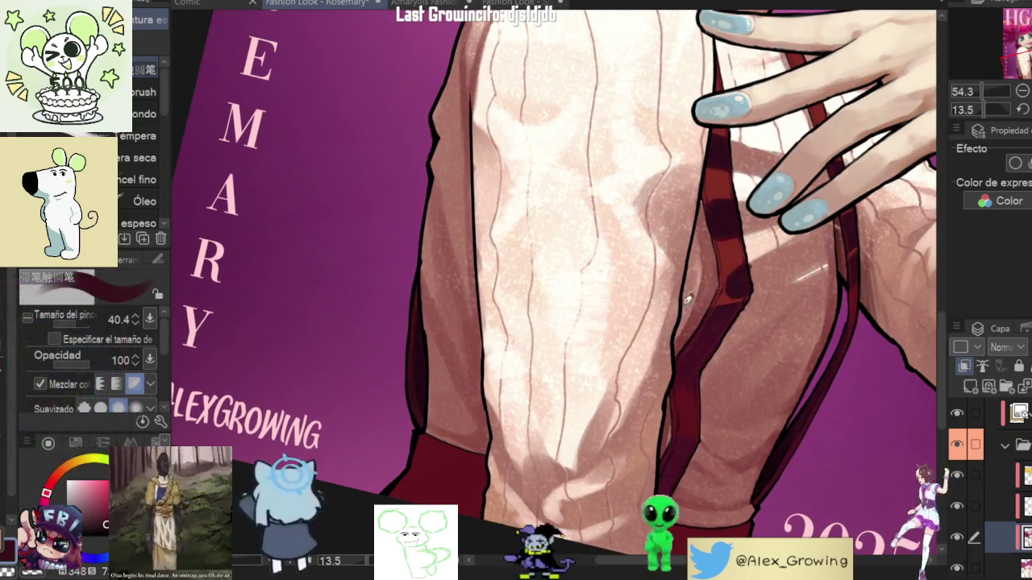
pyautogui.scroll(-2, 778, 294)
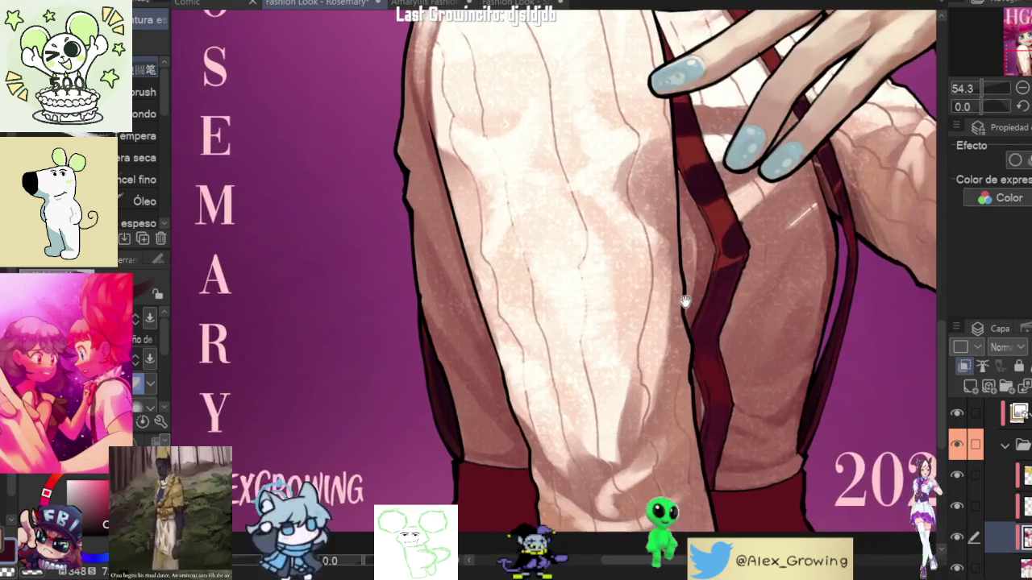
pyautogui.scroll(-2, 778, 294)
pyautogui.scroll(-2, 778, 294)
pyautogui.scroll(5, 778, 294)
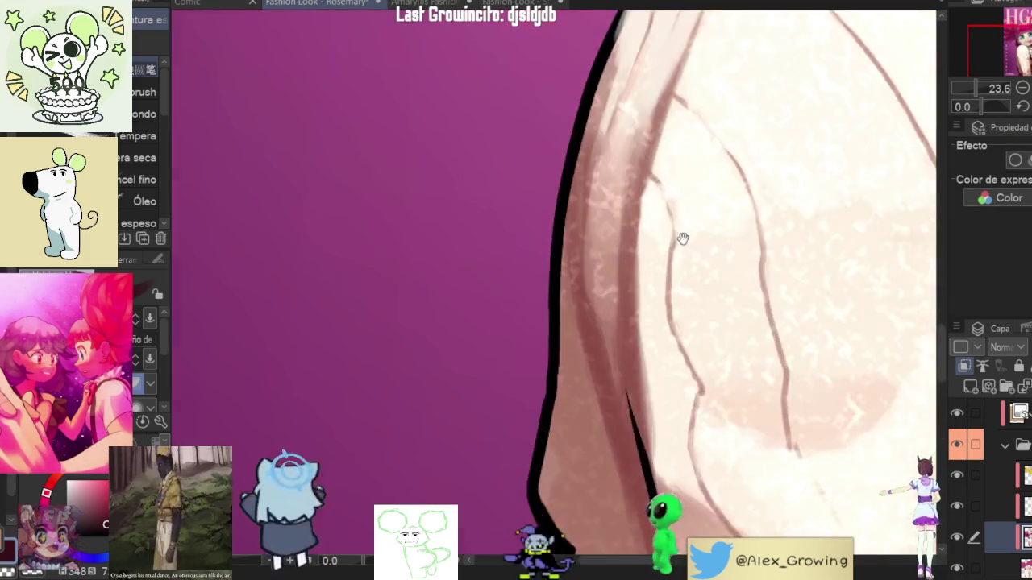
pyautogui.moveTo(627, 406); pyautogui.dragTo(636, 355)
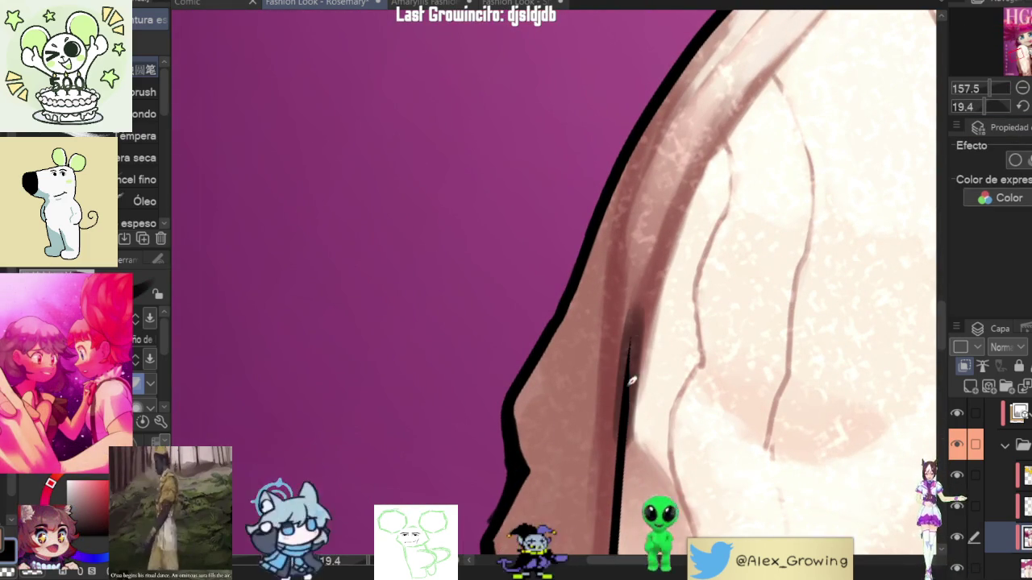
pyautogui.hotkey('ctrl', 'z')
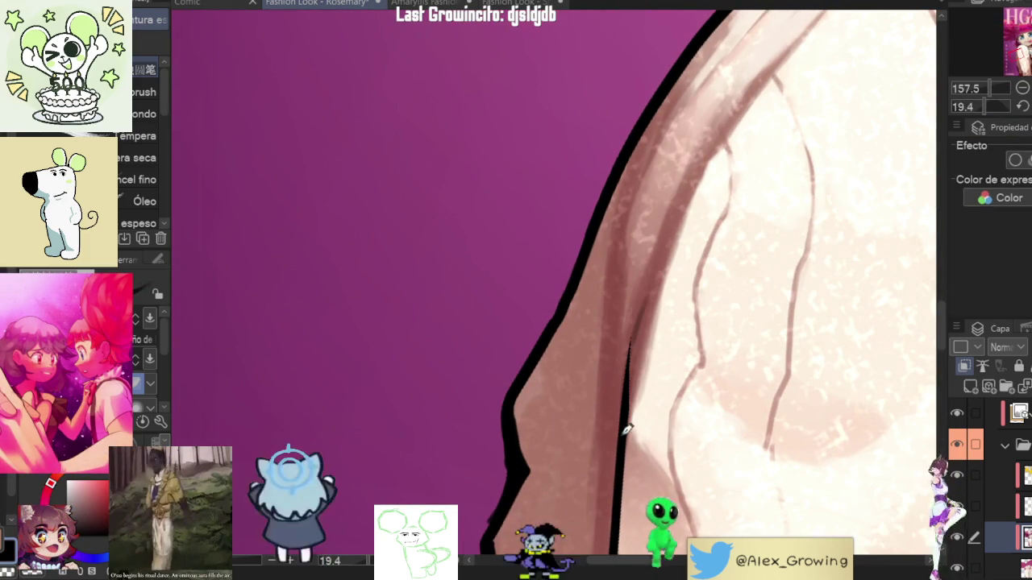
pyautogui.moveTo(613, 346); pyautogui.dragTo(633, 260)
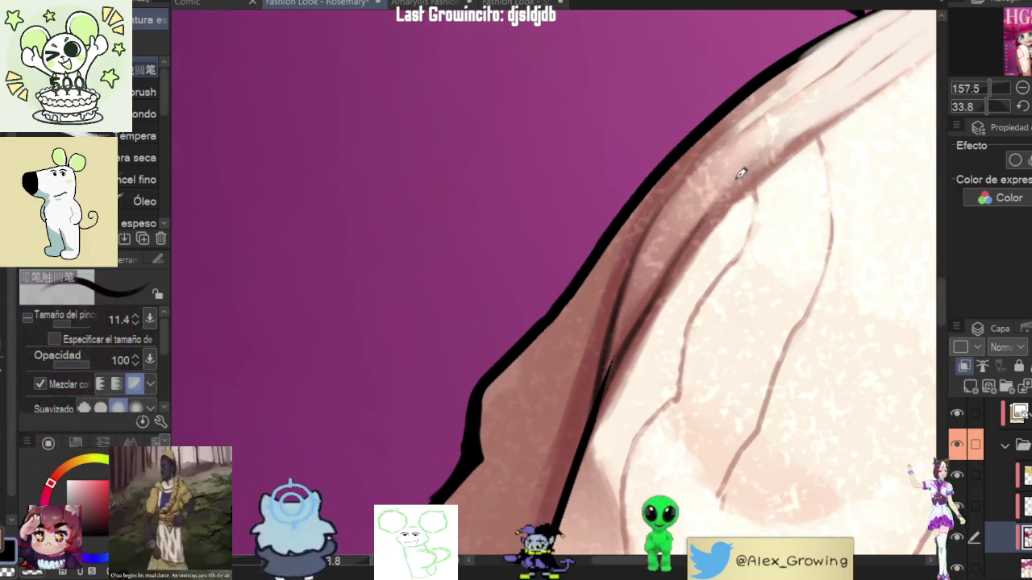
pyautogui.moveTo(661, 300); pyautogui.dragTo(743, 182)
pyautogui.moveTo(645, 315); pyautogui.dragTo(741, 185)
# Step: Fit the whole cover in view and flip it horizontally to check the shading
pyautogui.scroll(-5, 587, 452)
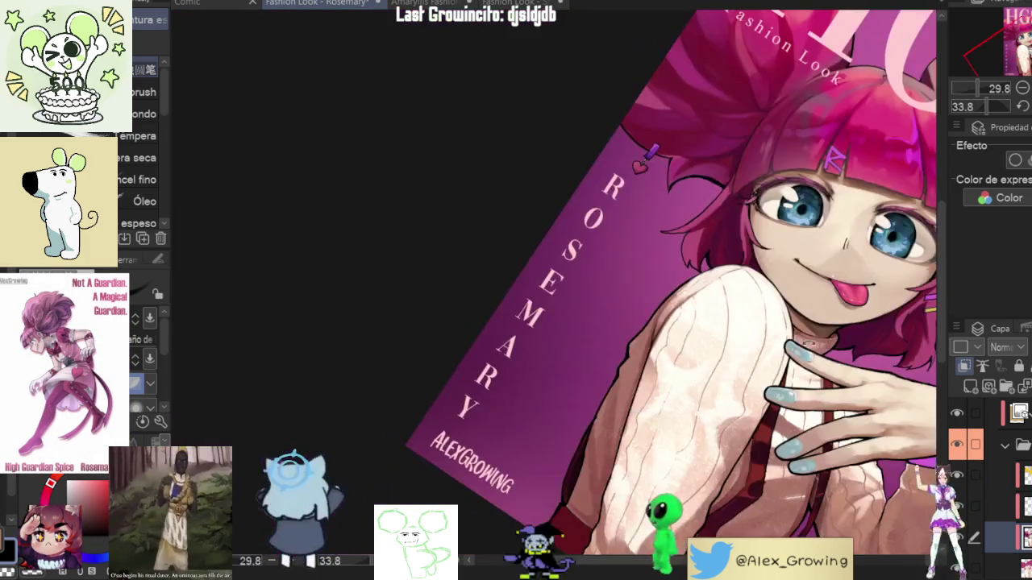
pyautogui.scroll(3, 587, 451)
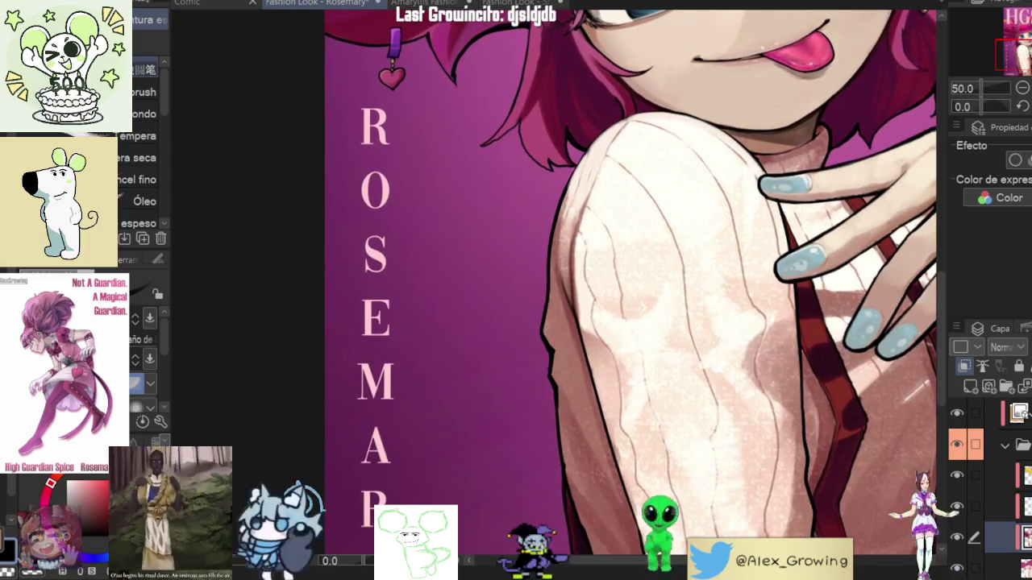
pyautogui.hotkey('ctrl', '0')
pyautogui.press('h')
pyautogui.press('h')
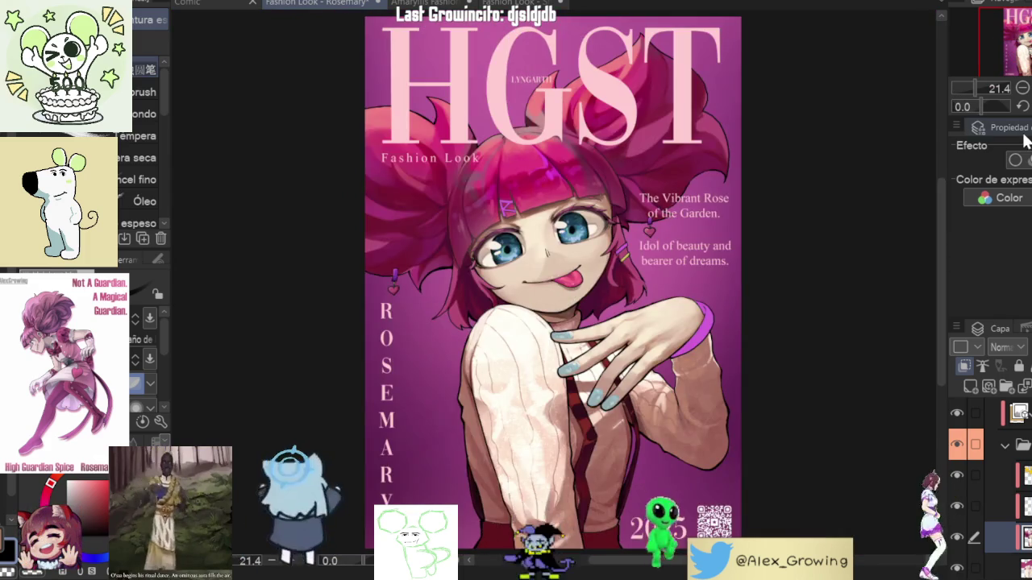
pyautogui.scroll(5, 569, 338)
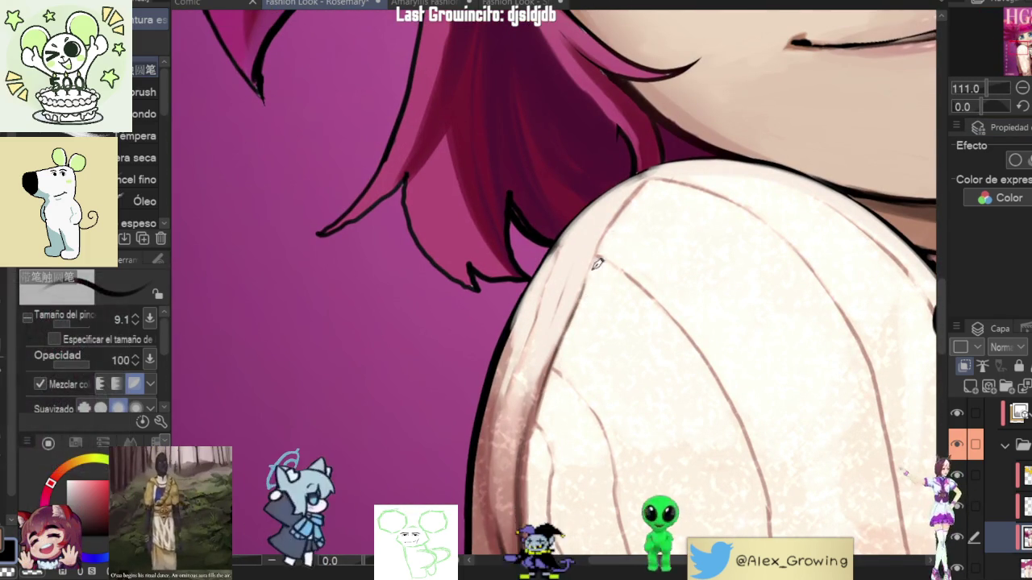
pyautogui.scroll(2, 571, 341)
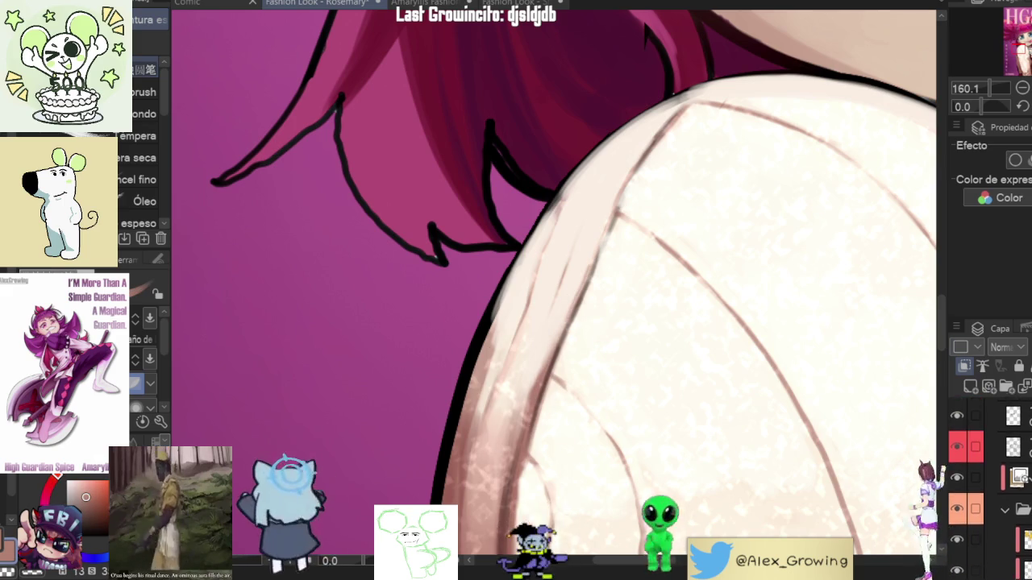
# Step: Show the lineart layer with the shoulder's black outline and inspect the rotated sleeve
pyautogui.scroll(2, 968, 451)
pyautogui.click(961, 444)
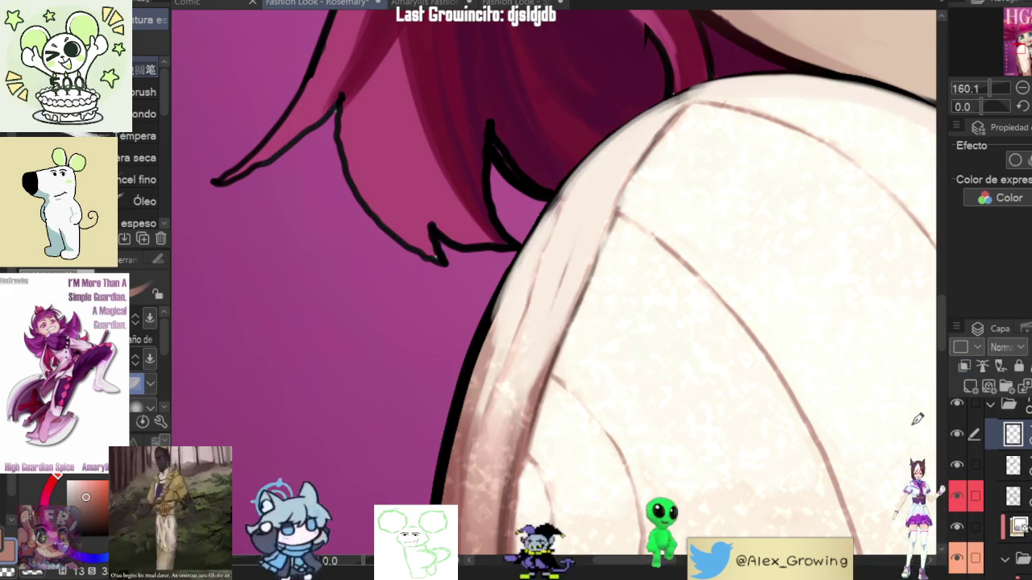
pyautogui.moveTo(579, 289); pyautogui.dragTo(566, 341)
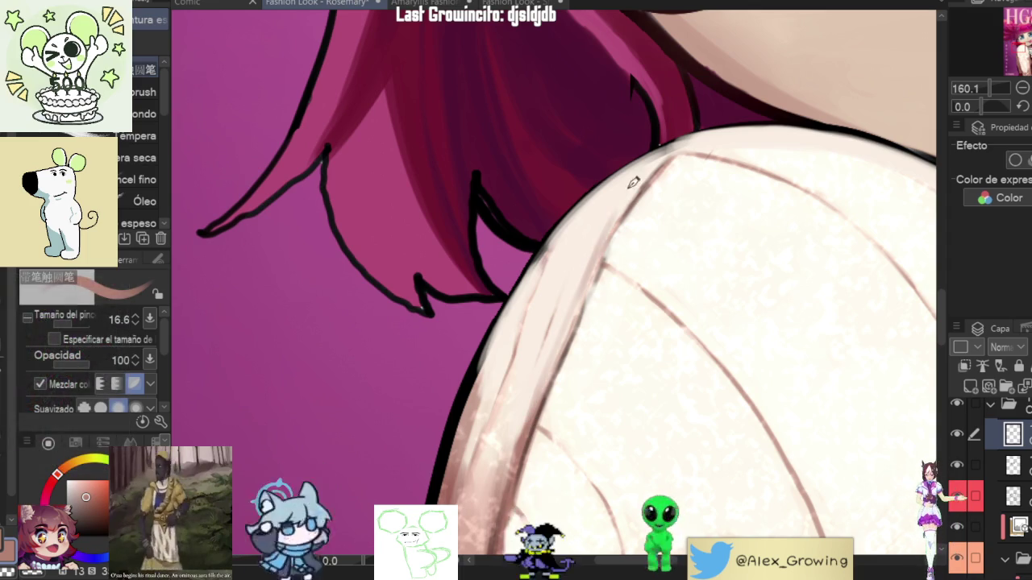
pyautogui.scroll(-1, 661, 221)
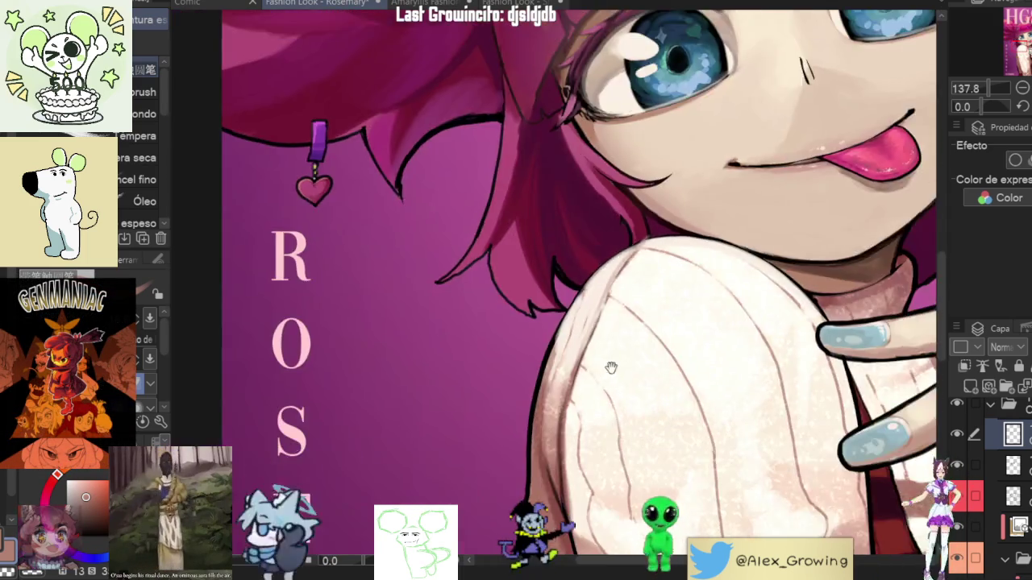
pyautogui.moveTo(661, 221); pyautogui.dragTo(694, 340)
pyautogui.scroll(2, 694, 339)
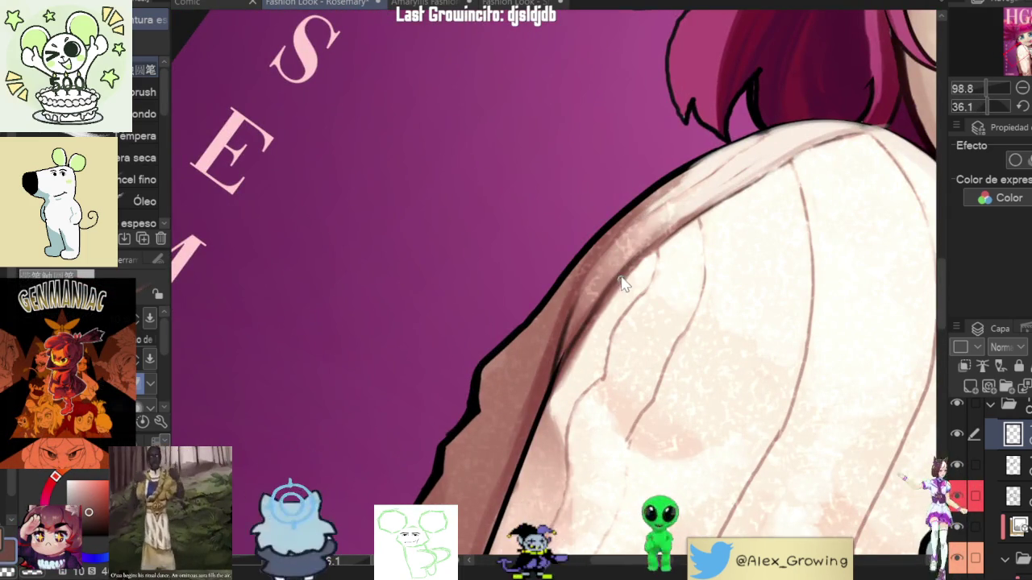
pyautogui.scroll(-2, 623, 282)
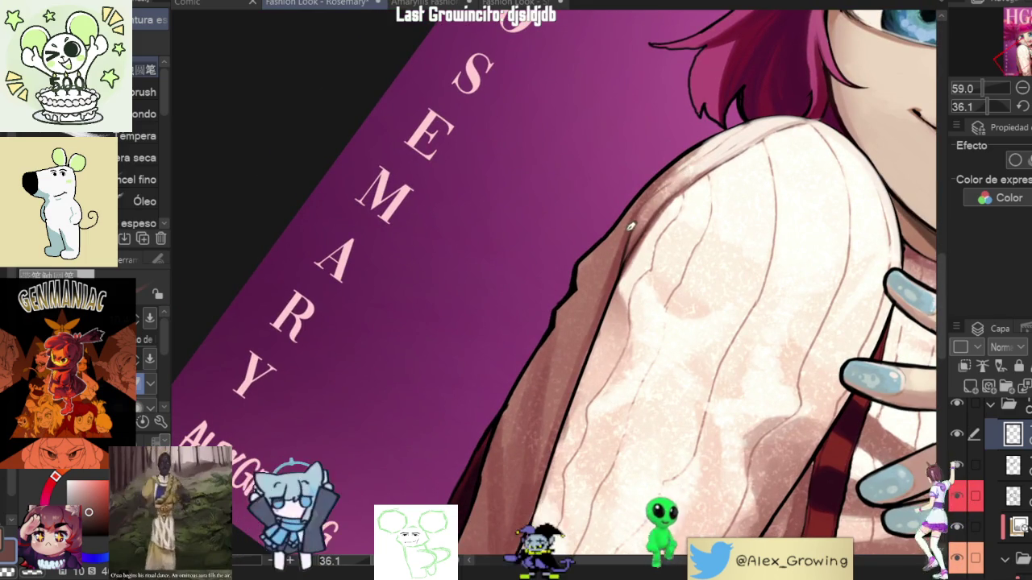
pyautogui.scroll(-1, 636, 220)
pyautogui.scroll(-1, 628, 234)
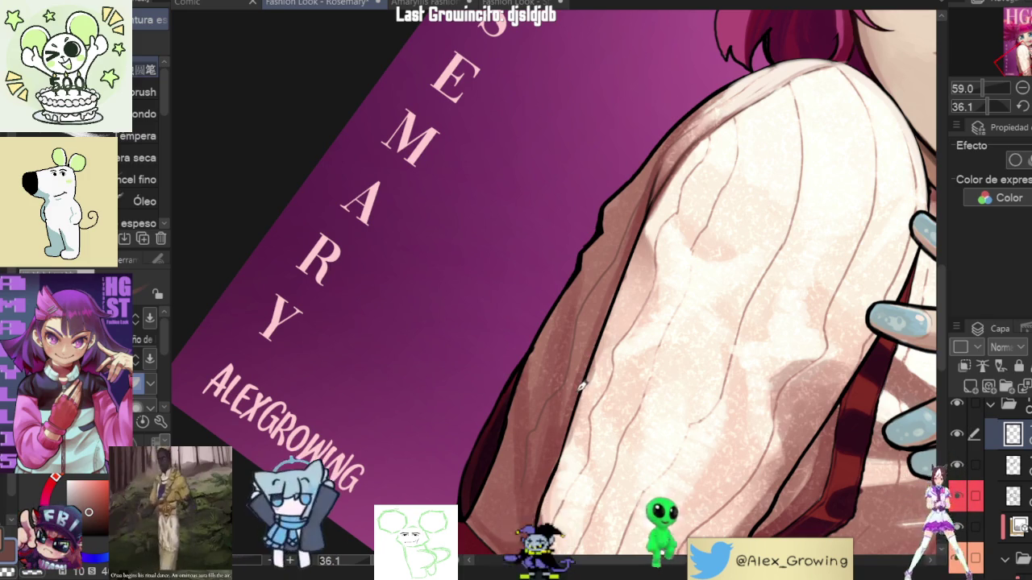
pyautogui.scroll(2, 581, 386)
pyautogui.scroll(2, 596, 371)
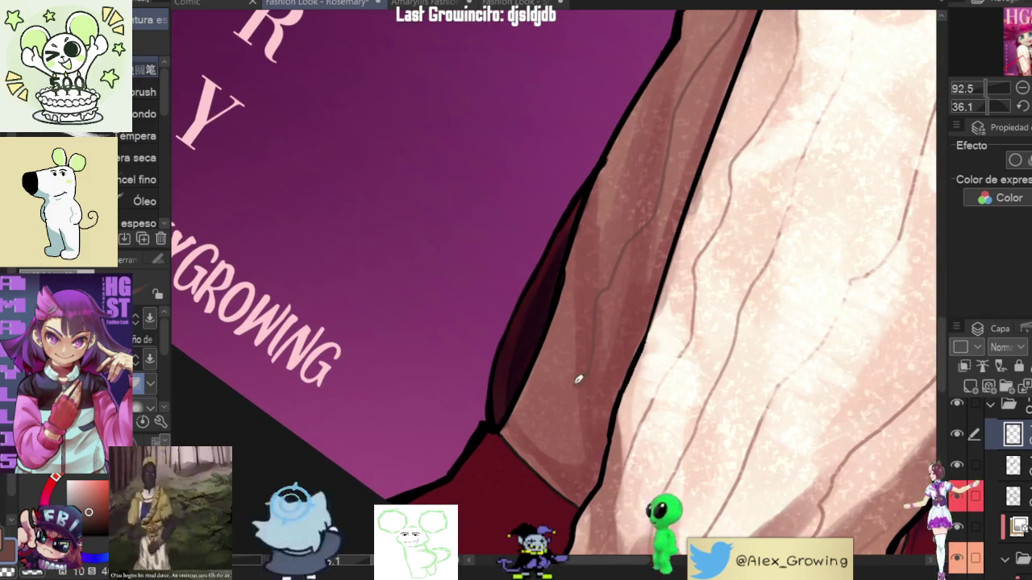
pyautogui.scroll(-2, 609, 405)
pyautogui.scroll(-2, 610, 405)
pyautogui.scroll(-2, 645, 403)
pyautogui.scroll(-2, 696, 396)
pyautogui.scroll(-1, 806, 307)
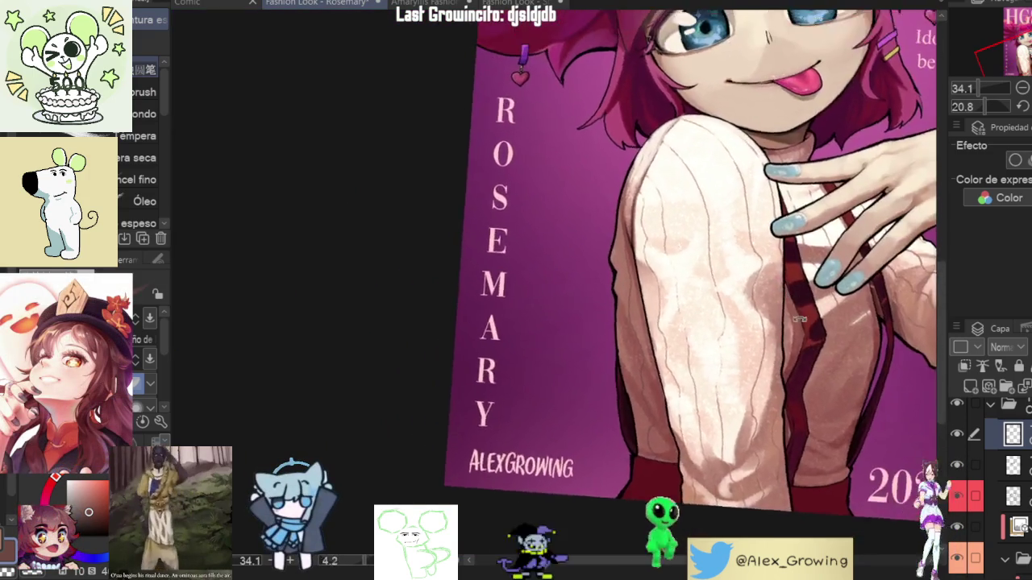
pyautogui.scroll(3, 618, 406)
pyautogui.scroll(2, 617, 341)
pyautogui.moveTo(588, 336)
pyautogui.mouseDown()
pyautogui.moveTo(699, 315)
pyautogui.moveTo(685, 271)
pyautogui.moveTo(699, 238)
pyautogui.mouseUp()
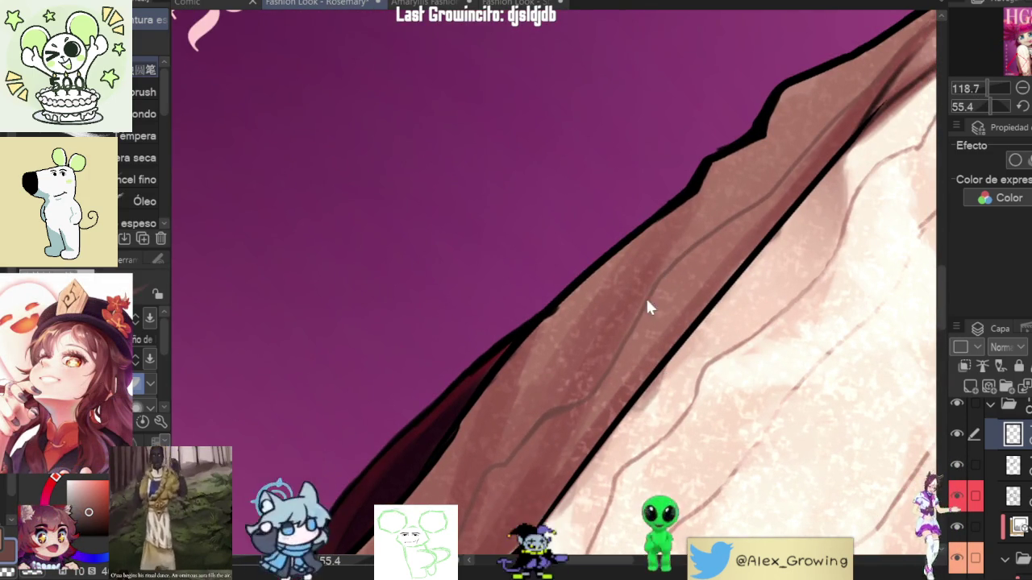
pyautogui.moveTo(783, 180); pyautogui.dragTo(722, 236)
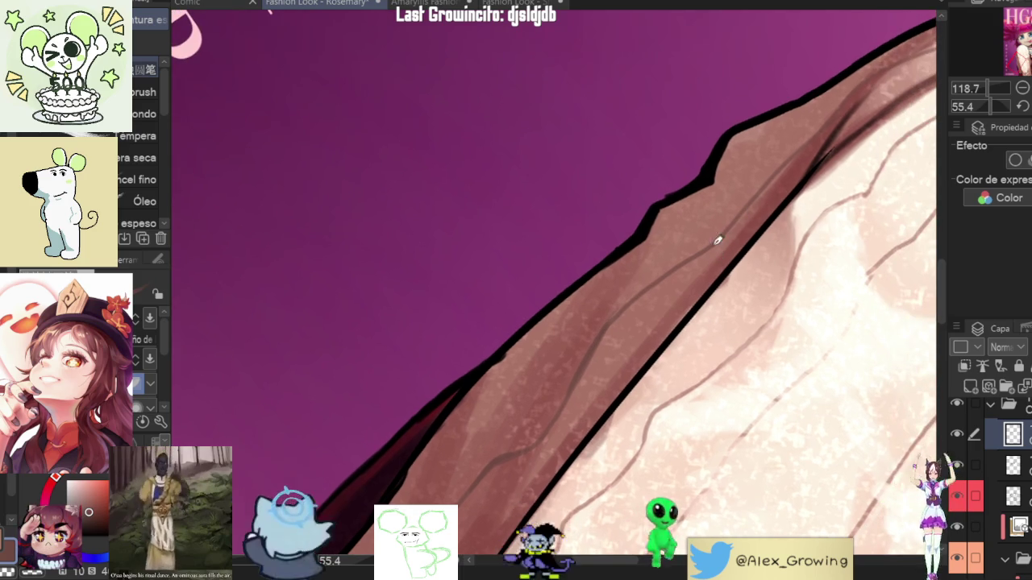
pyautogui.scroll(-3, 693, 274)
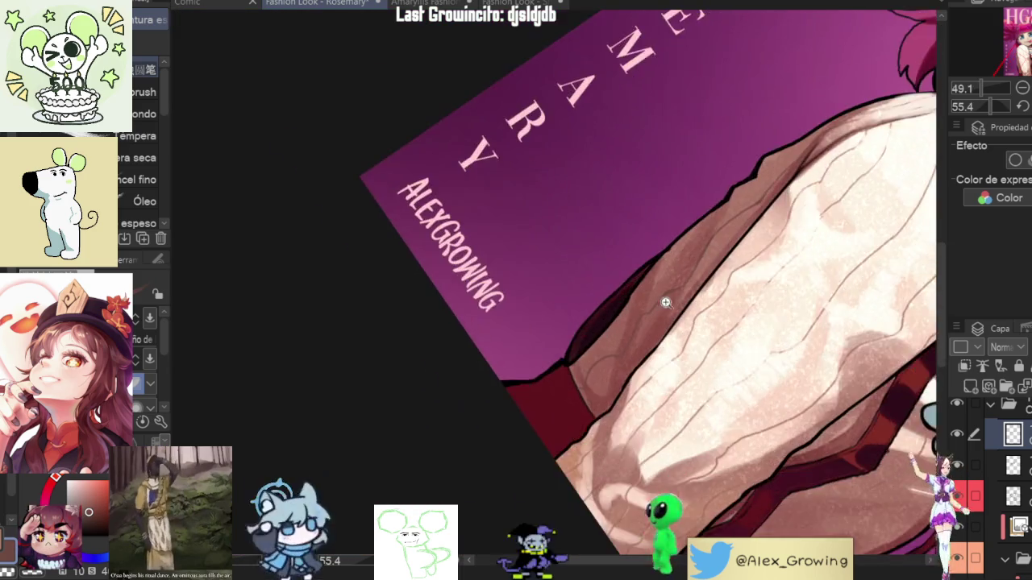
pyautogui.scroll(3, 645, 310)
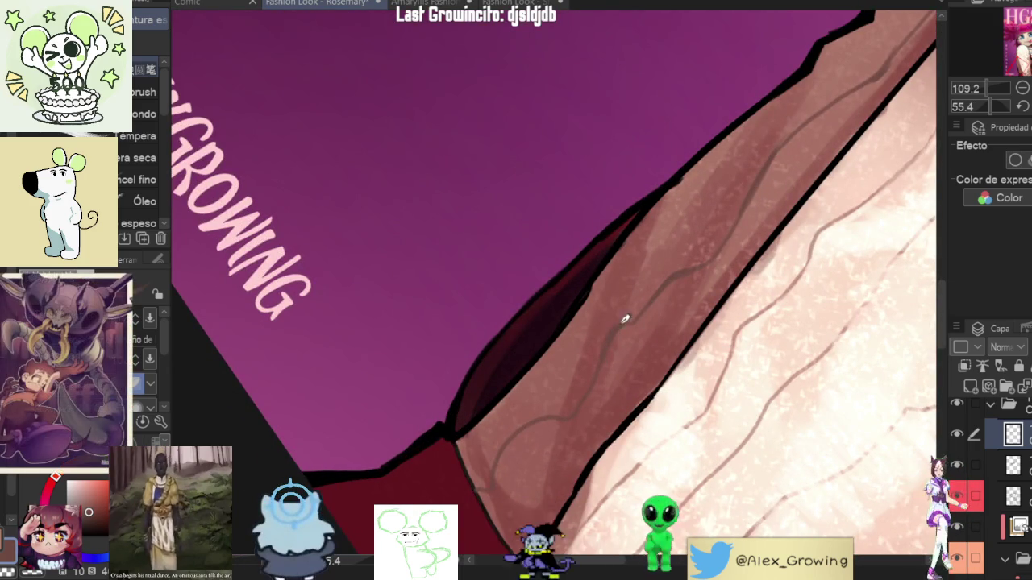
pyautogui.scroll(-3, 677, 289)
pyautogui.scroll(5, 686, 272)
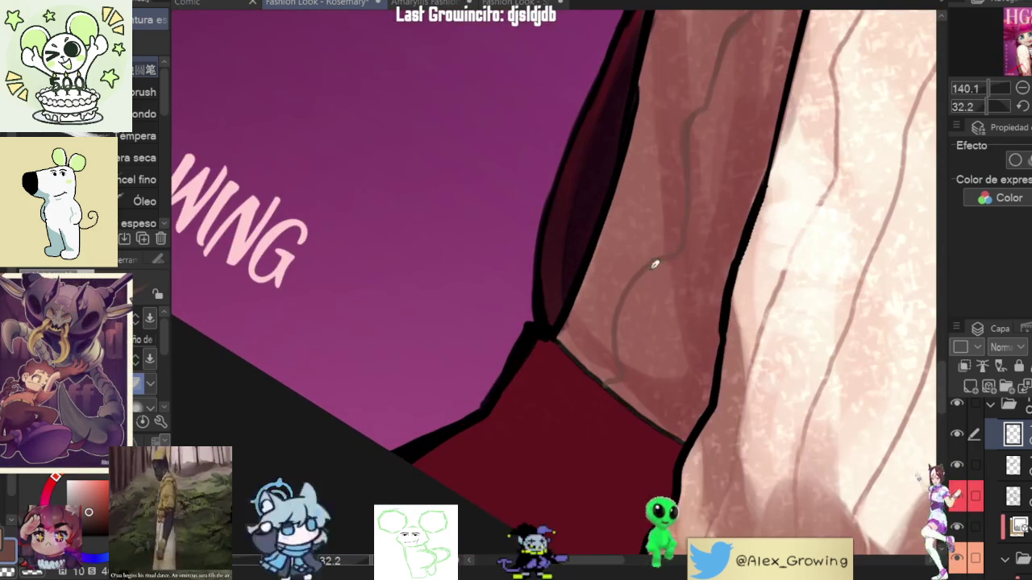
pyautogui.scroll(-5, 652, 315)
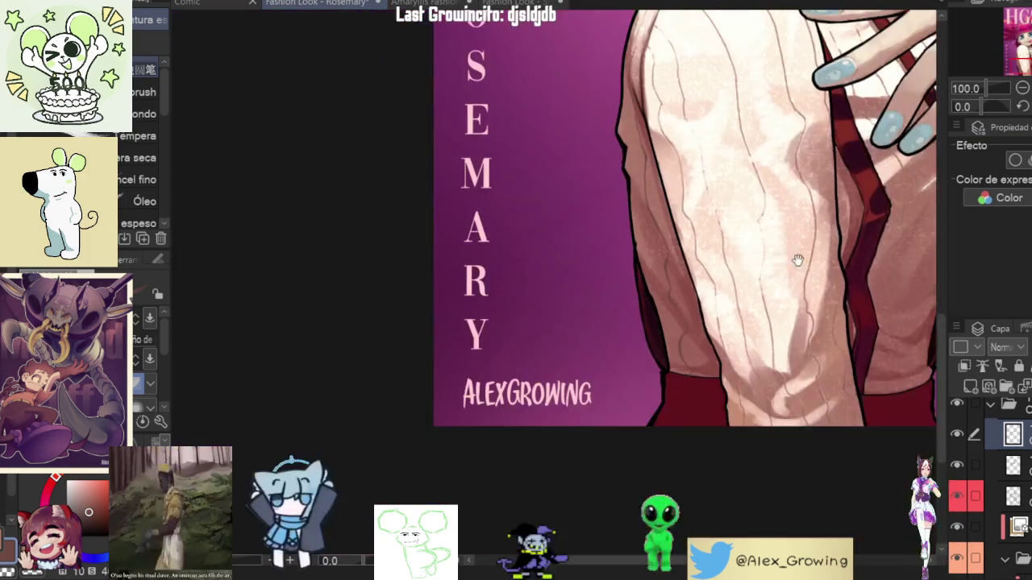
pyautogui.scroll(3, 771, 299)
pyautogui.scroll(-3, 772, 300)
pyautogui.scroll(-1, 766, 307)
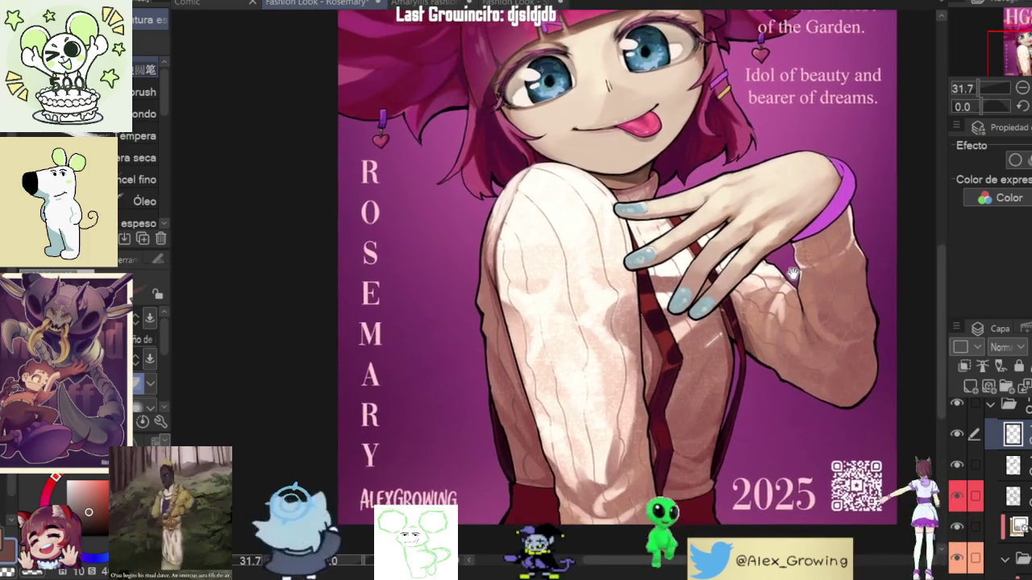
pyautogui.scroll(5, 736, 349)
pyautogui.scroll(-2, 736, 349)
pyautogui.scroll(-2, 726, 338)
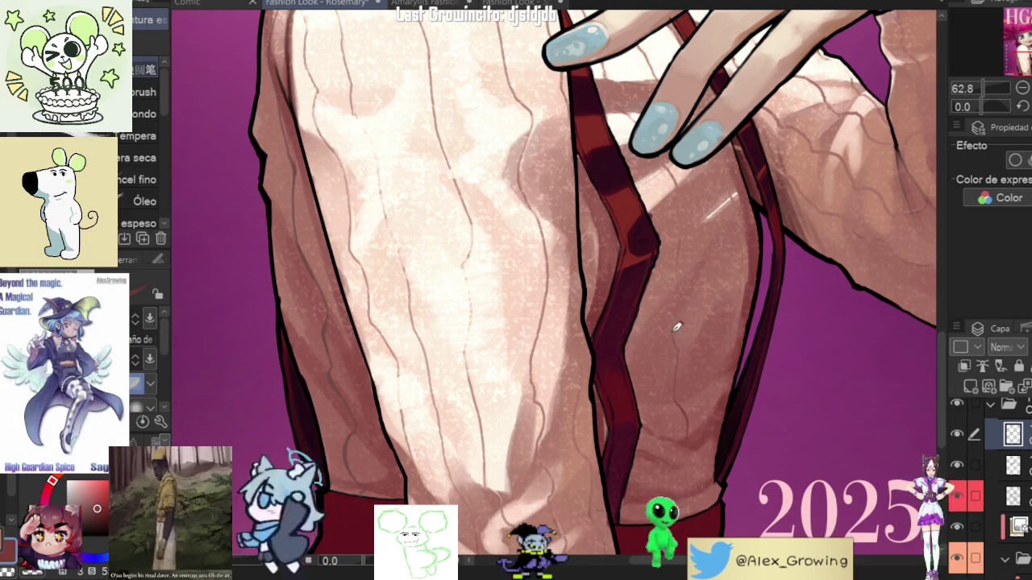
pyautogui.scroll(-3, 682, 272)
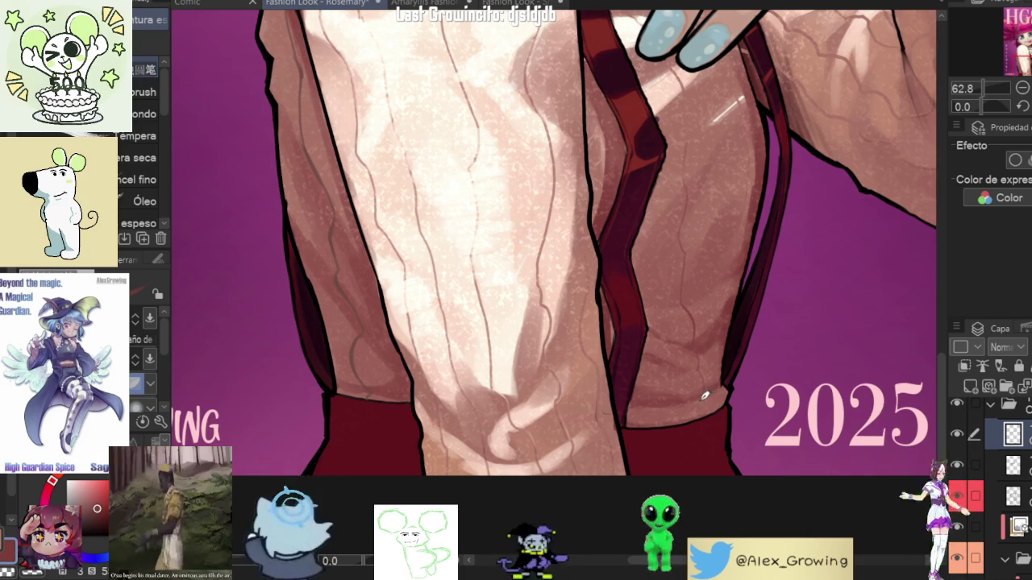
pyautogui.scroll(-3, 713, 403)
pyautogui.scroll(2, 718, 428)
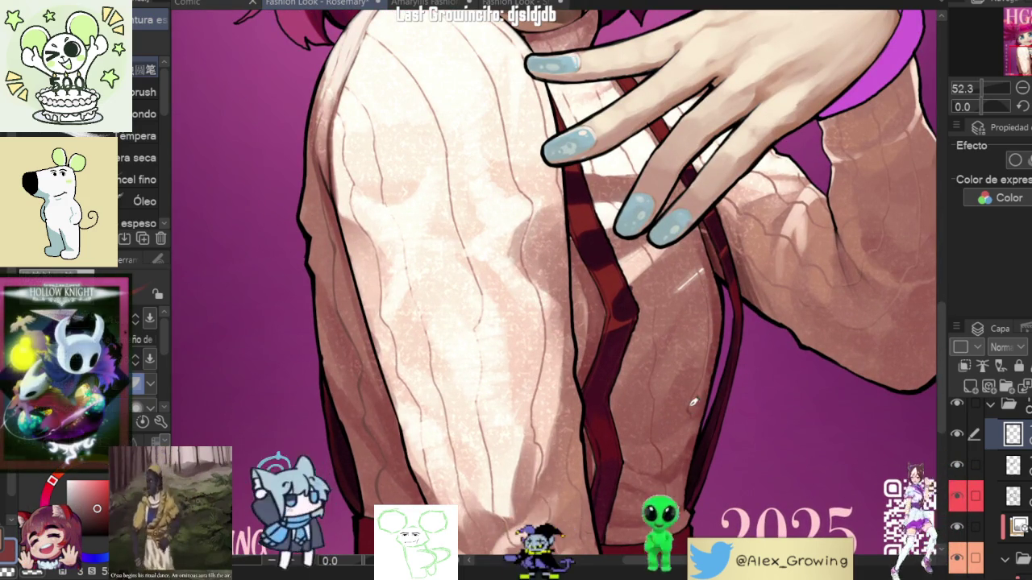
pyautogui.scroll(-2, 698, 435)
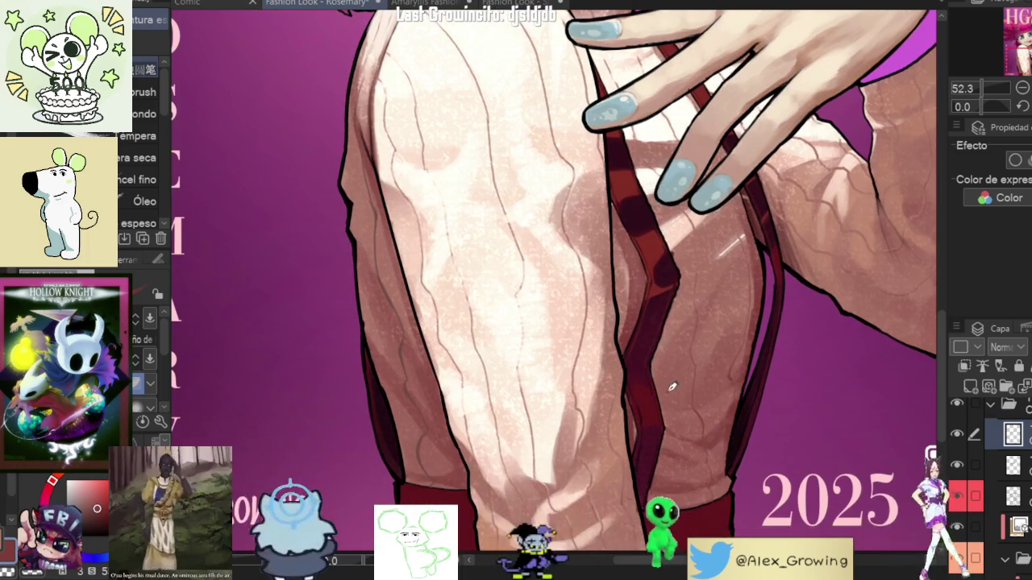
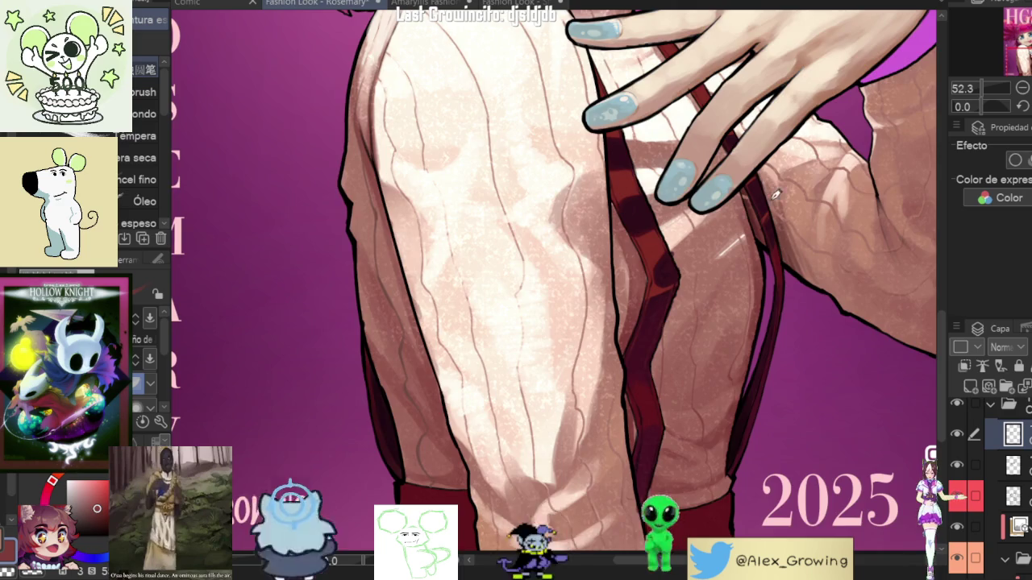
# Step: Move the sweater shading layer down one row in the Layers panel, then undo it
pyautogui.hotkey('ctrl', '0')
pyautogui.scroll(1, 708, 322)
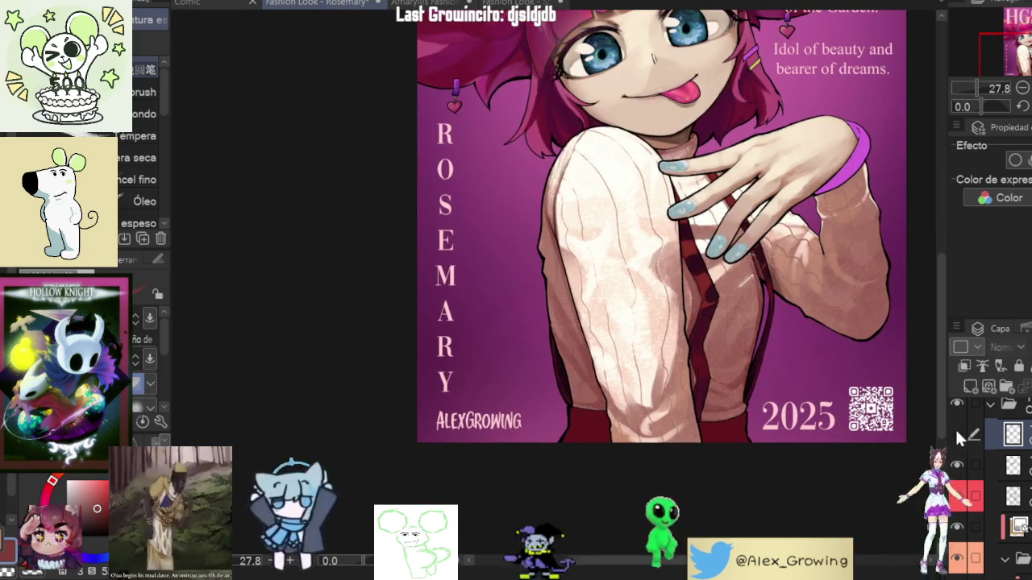
pyautogui.scroll(2, 578, 359)
pyautogui.moveTo(578, 359); pyautogui.dragTo(496, 437)
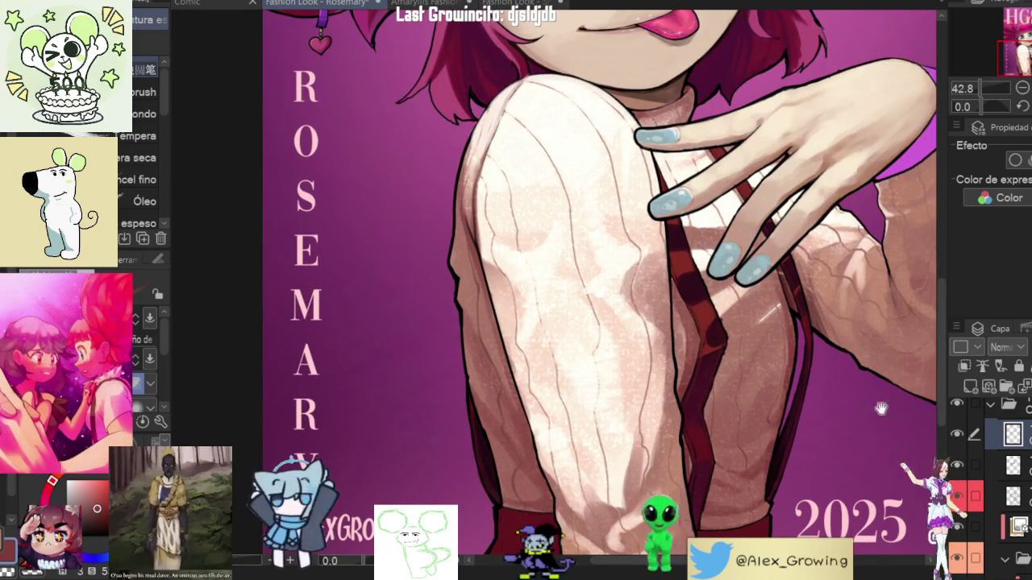
pyautogui.moveTo(860, 286); pyautogui.dragTo(813, 230)
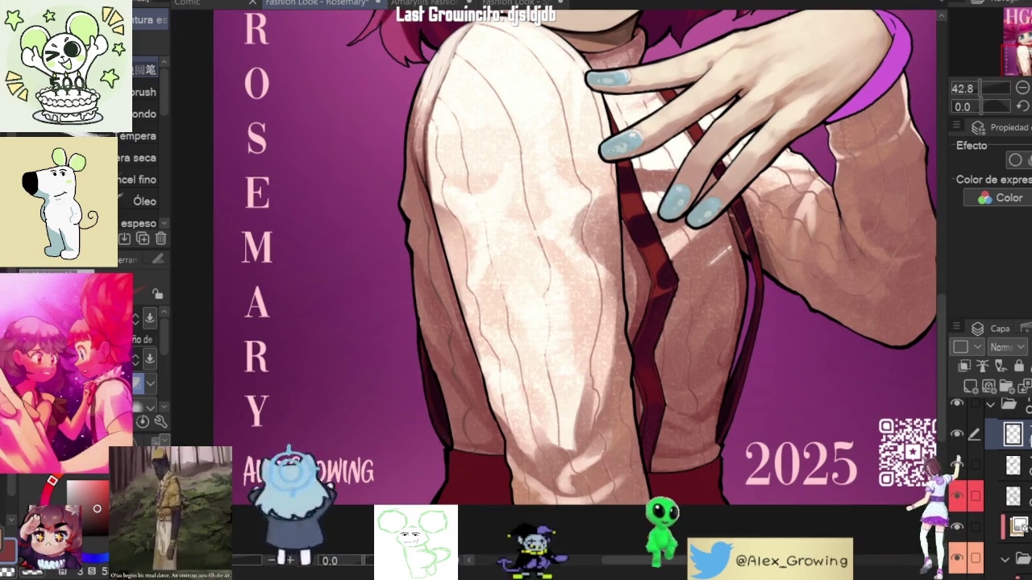
pyautogui.scroll(-3, 992, 484)
pyautogui.keyDown('ctrl'); pyautogui.keyDown('shift'); pyautogui.click(732, 429); pyautogui.keyUp('shift'); pyautogui.keyUp('ctrl')
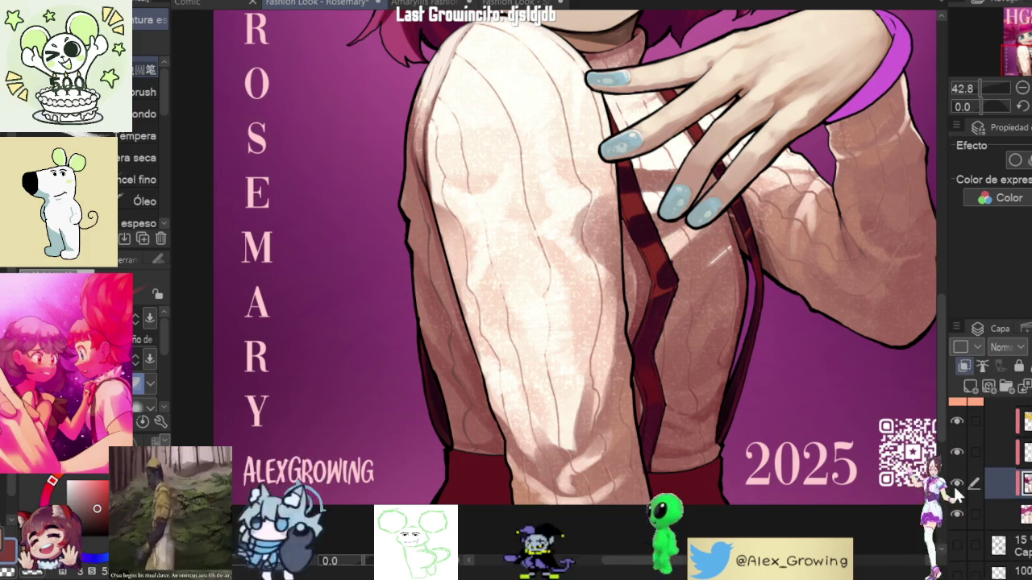
pyautogui.moveTo(732, 430); pyautogui.dragTo(959, 454)
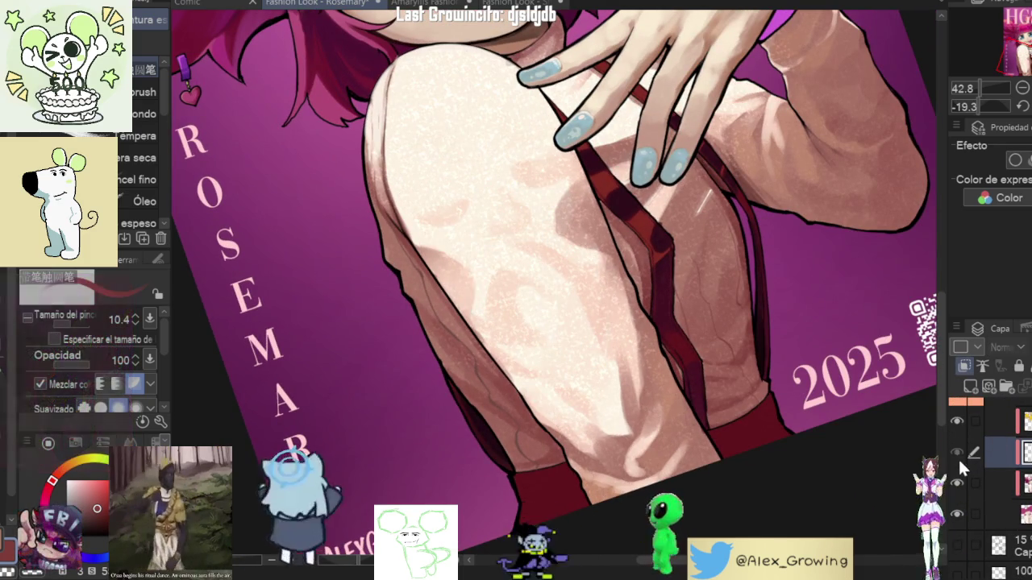
pyautogui.moveTo(958, 454); pyautogui.dragTo(996, 490)
pyautogui.hotkey('ctrl', 'z')
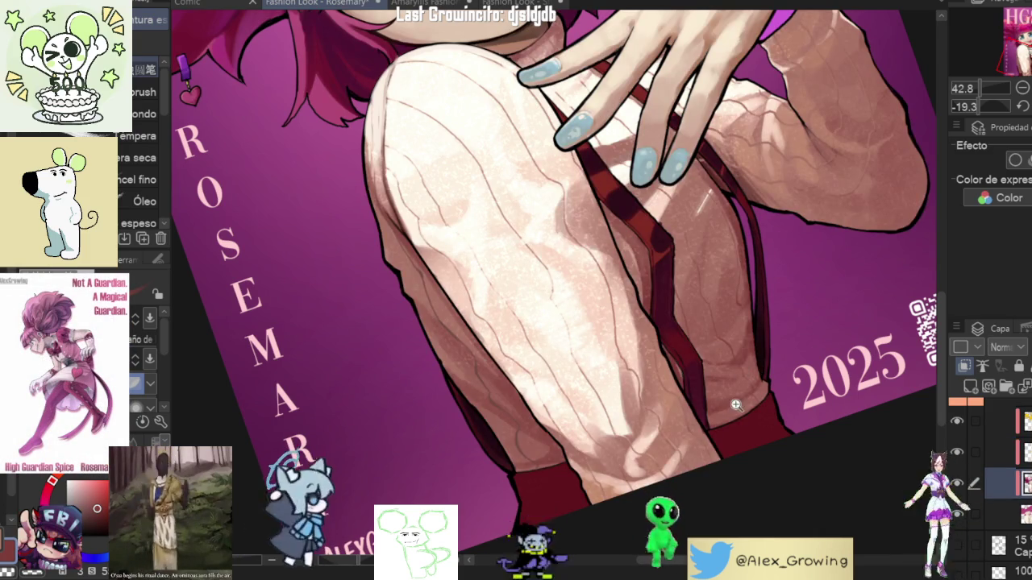
# Step: Zoom and rotate the view to inspect the shading on the red sleeve cuff
pyautogui.scroll(2, 660, 300)
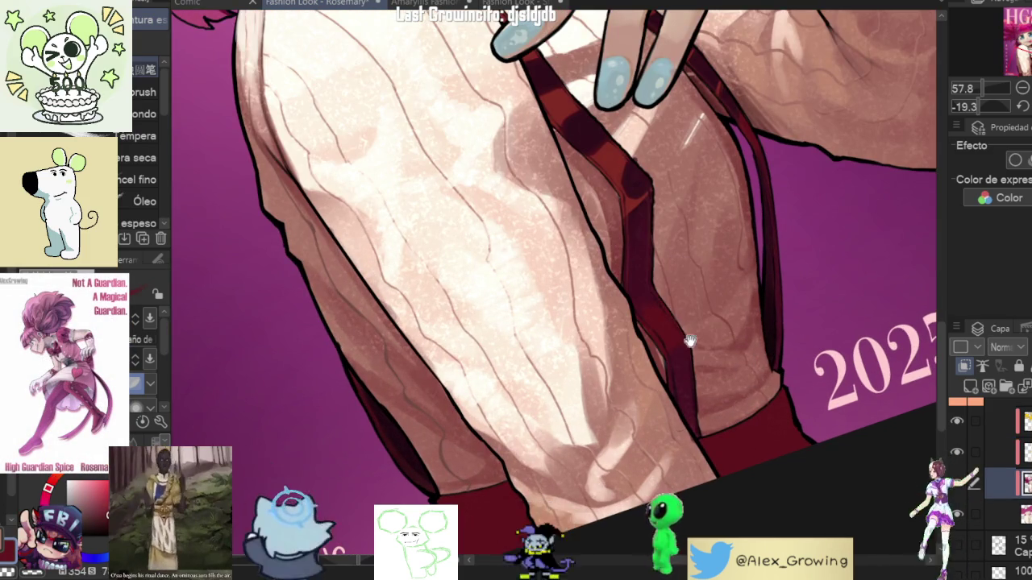
pyautogui.scroll(-2, 686, 329)
pyautogui.scroll(2, 772, 363)
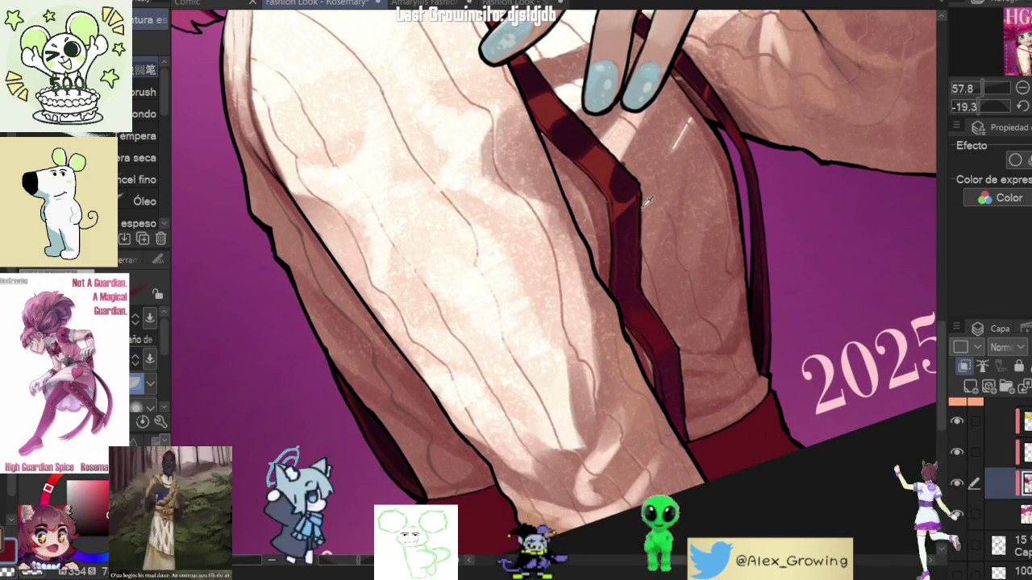
pyautogui.scroll(1, 732, 142)
pyautogui.scroll(-1, 741, 172)
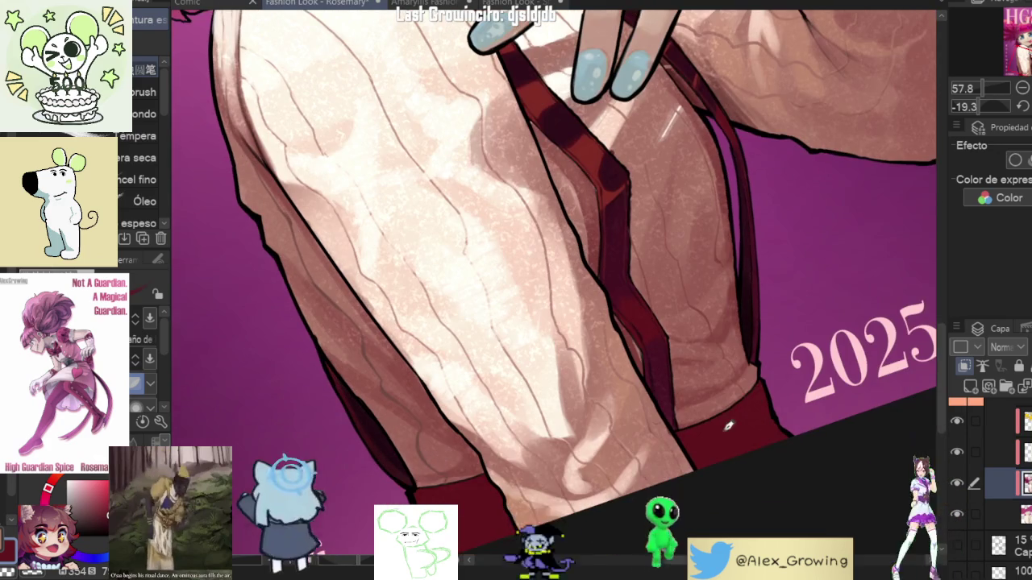
pyautogui.scroll(-1, 769, 393)
pyautogui.scroll(-1, 769, 393)
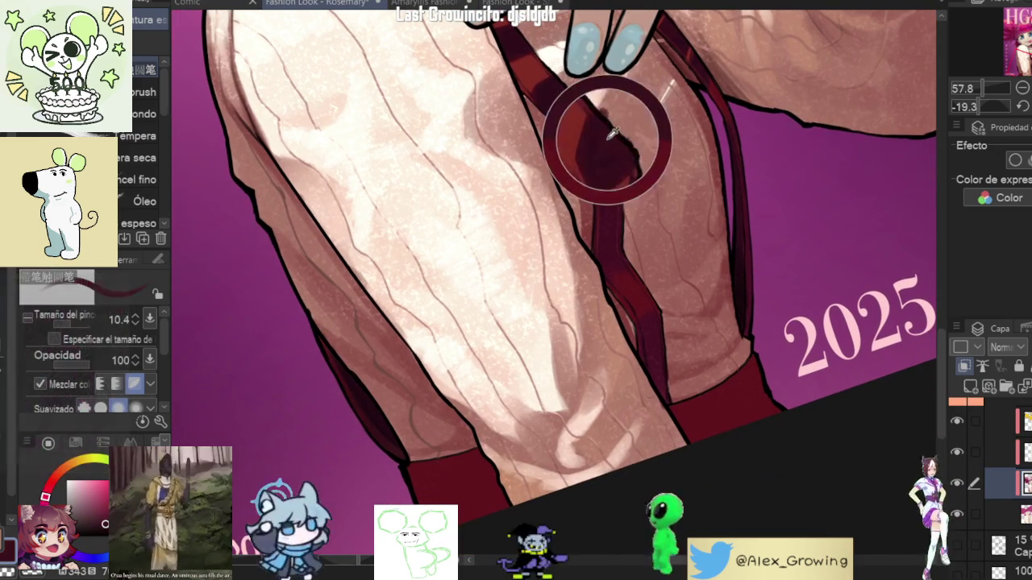
pyautogui.scroll(-2, 783, 355)
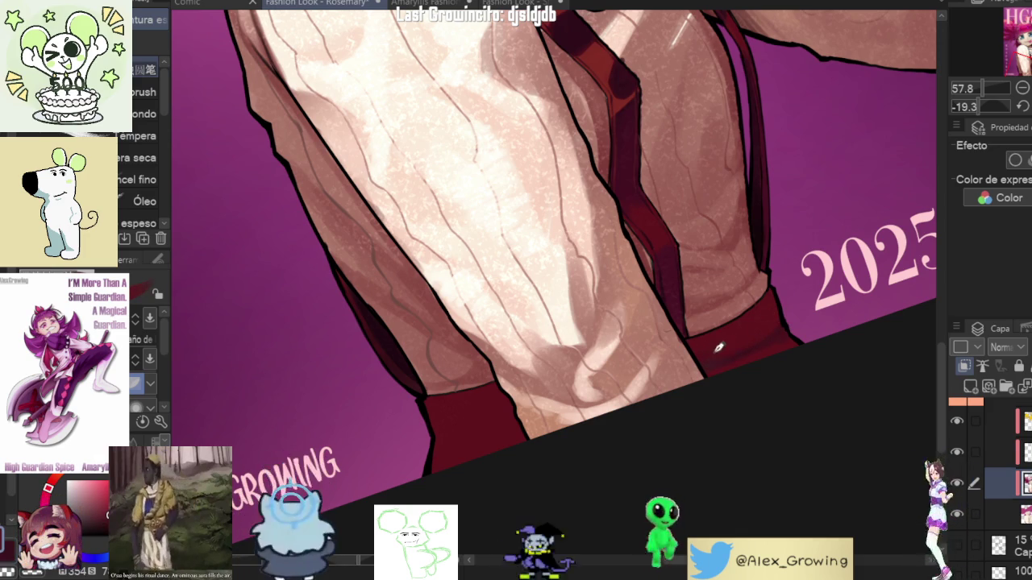
pyautogui.scroll(-3, 748, 331)
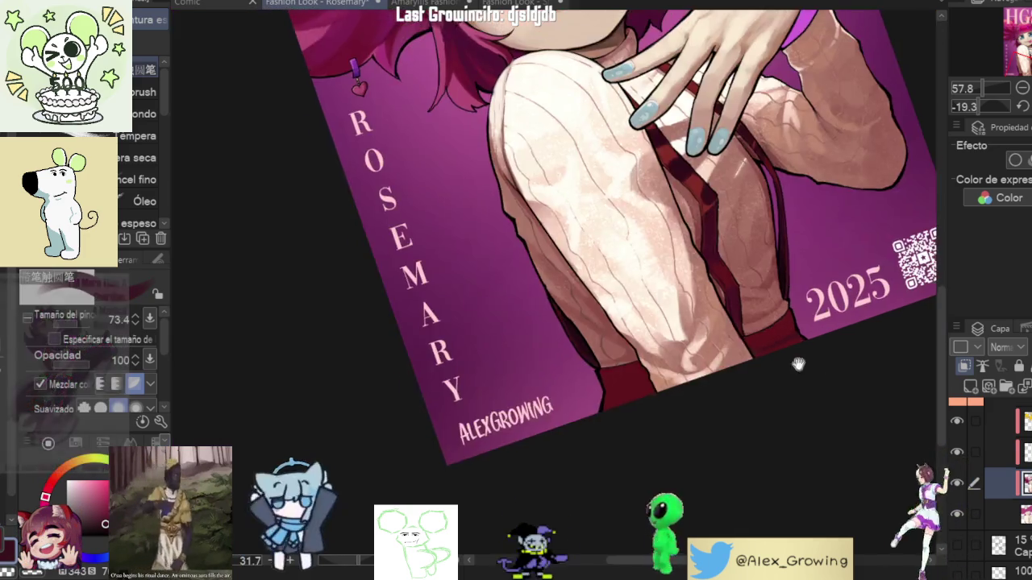
pyautogui.scroll(3, 751, 483)
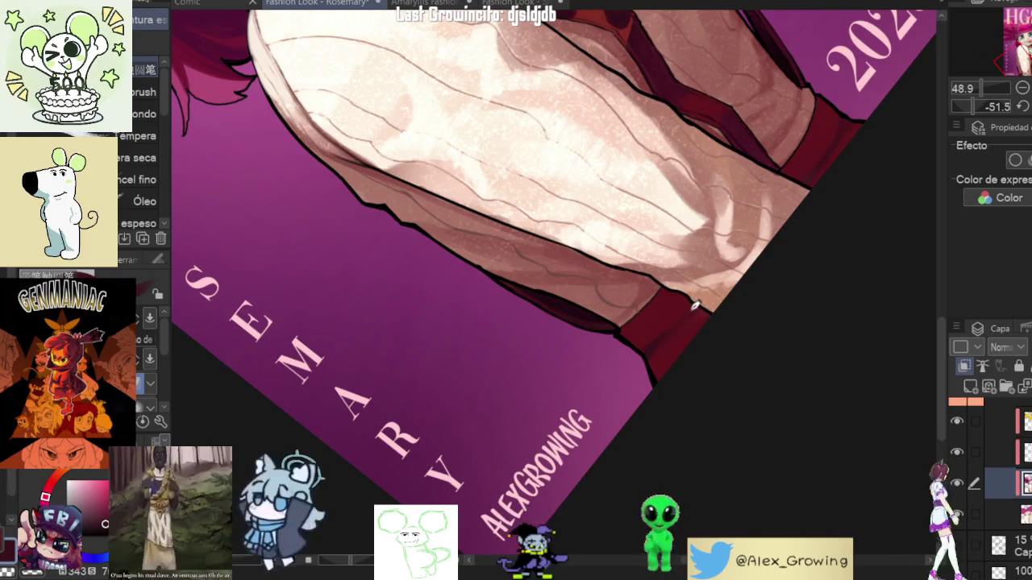
pyautogui.scroll(-4, 721, 310)
pyautogui.scroll(9, 738, 302)
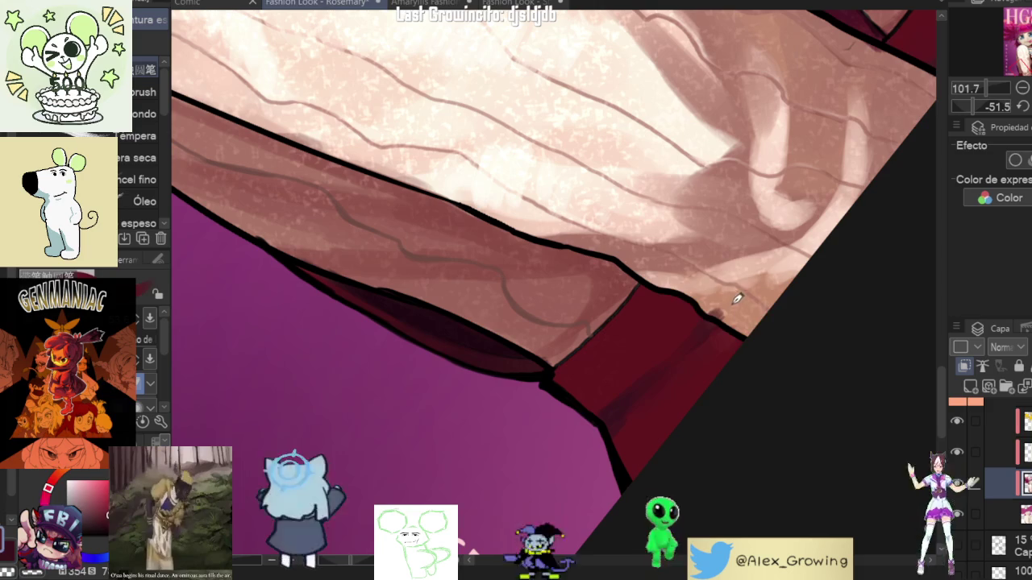
pyautogui.scroll(-3, 723, 303)
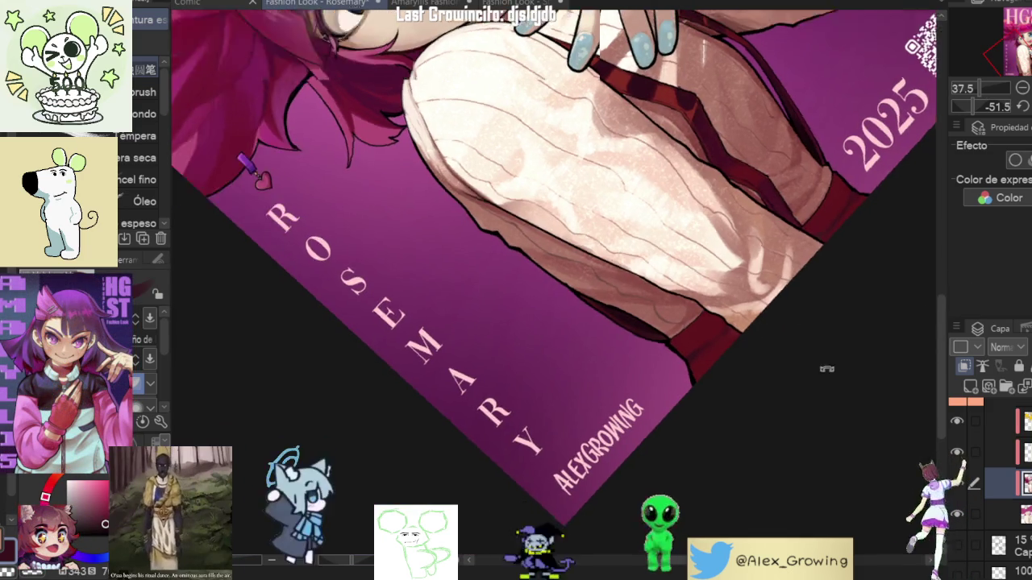
pyautogui.scroll(3, 788, 332)
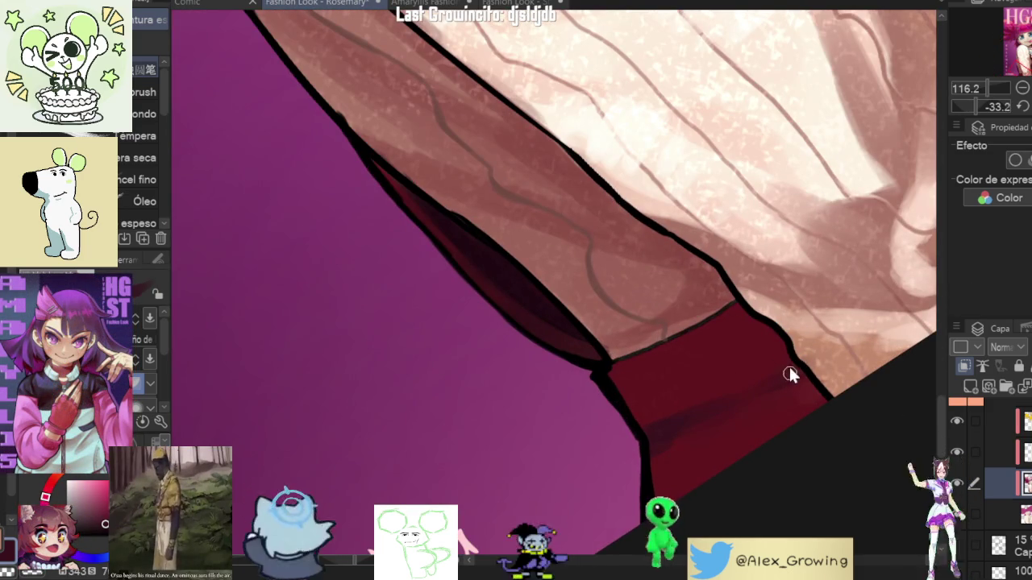
pyautogui.moveTo(750, 356); pyautogui.dragTo(650, 346)
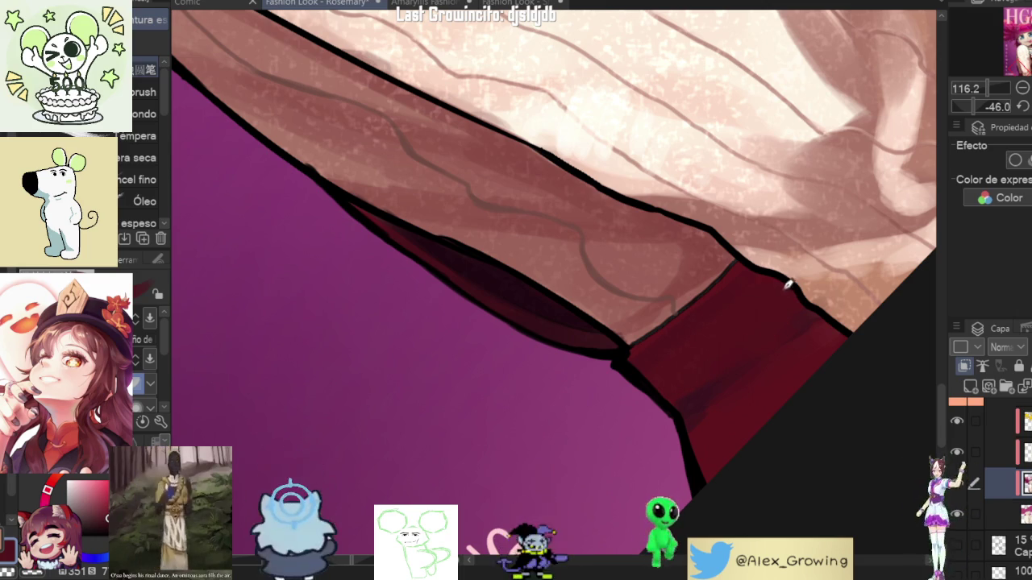
pyautogui.scroll(-5, 707, 351)
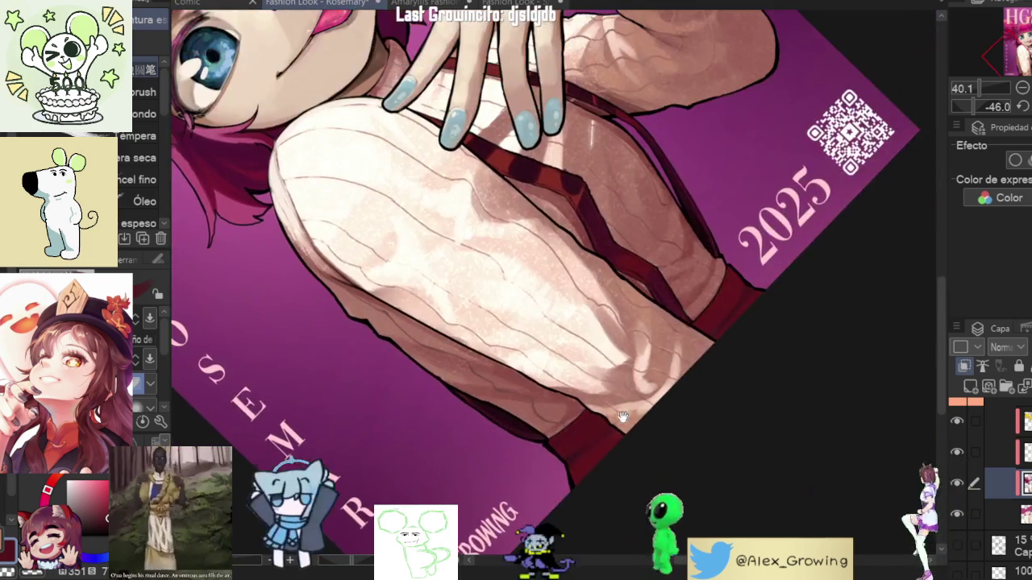
pyautogui.scroll(5, 722, 321)
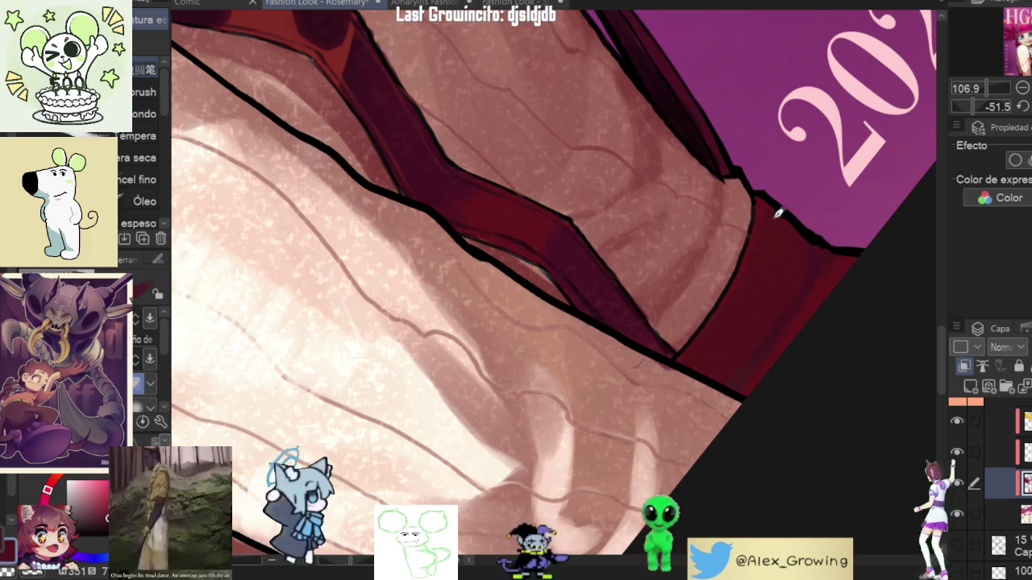
pyautogui.scroll(-3, 792, 228)
pyautogui.moveTo(822, 364); pyautogui.dragTo(423, 394)
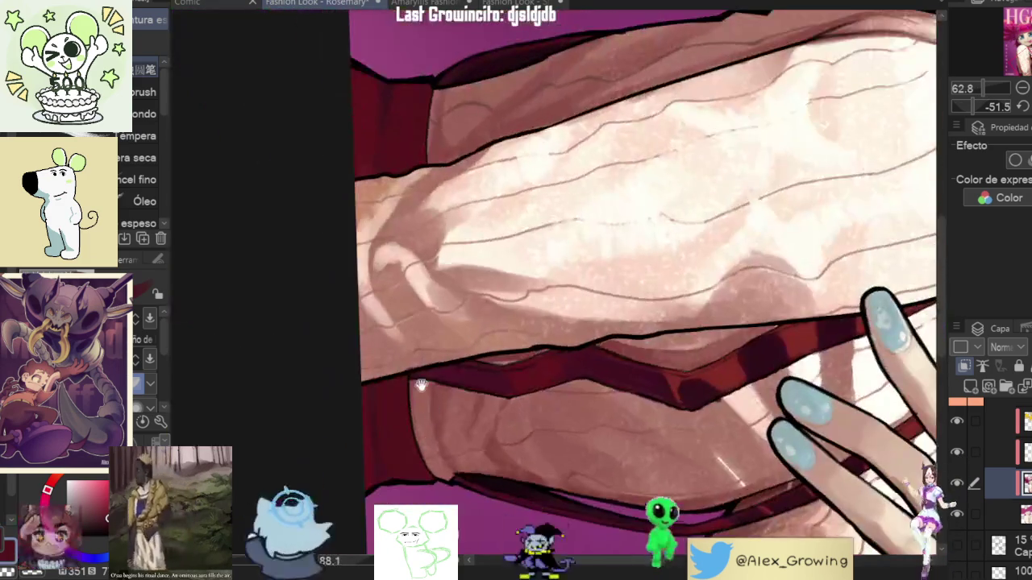
pyautogui.scroll(3, 423, 394)
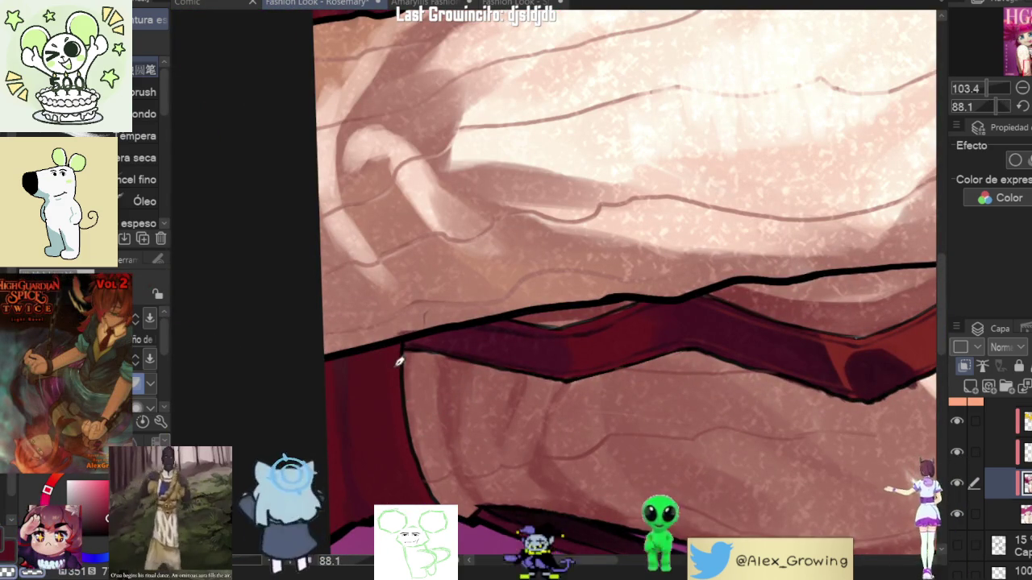
pyautogui.moveTo(423, 346)
pyautogui.mouseDown()
pyautogui.moveTo(461, 425)
pyautogui.moveTo(469, 326)
pyautogui.mouseUp()
pyautogui.scroll(1, 461, 425)
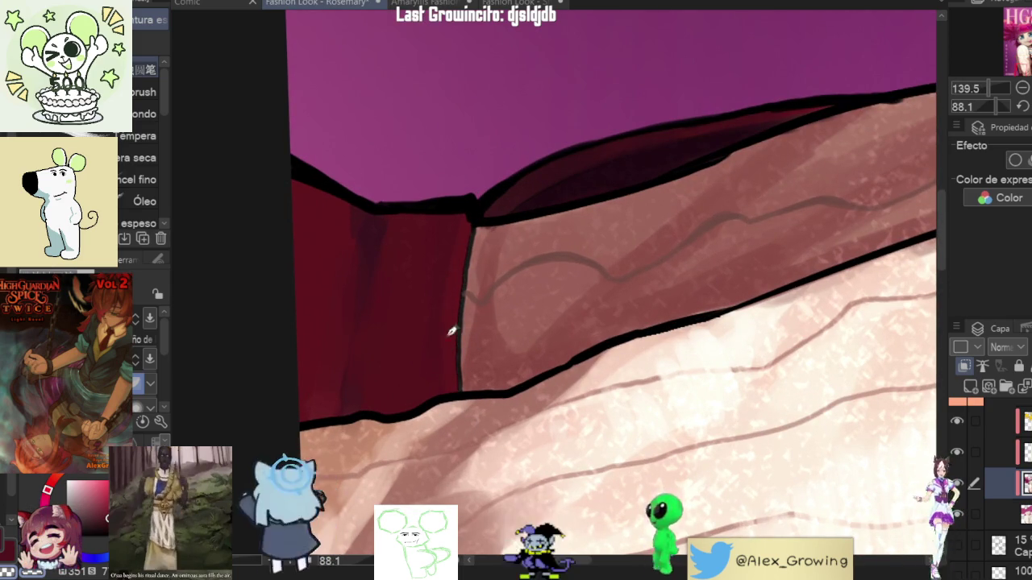
pyautogui.scroll(-5, 470, 226)
pyautogui.moveTo(470, 227)
pyautogui.mouseDown()
pyautogui.moveTo(638, 363)
pyautogui.moveTo(635, 320)
pyautogui.mouseUp()
pyautogui.scroll(3, 638, 364)
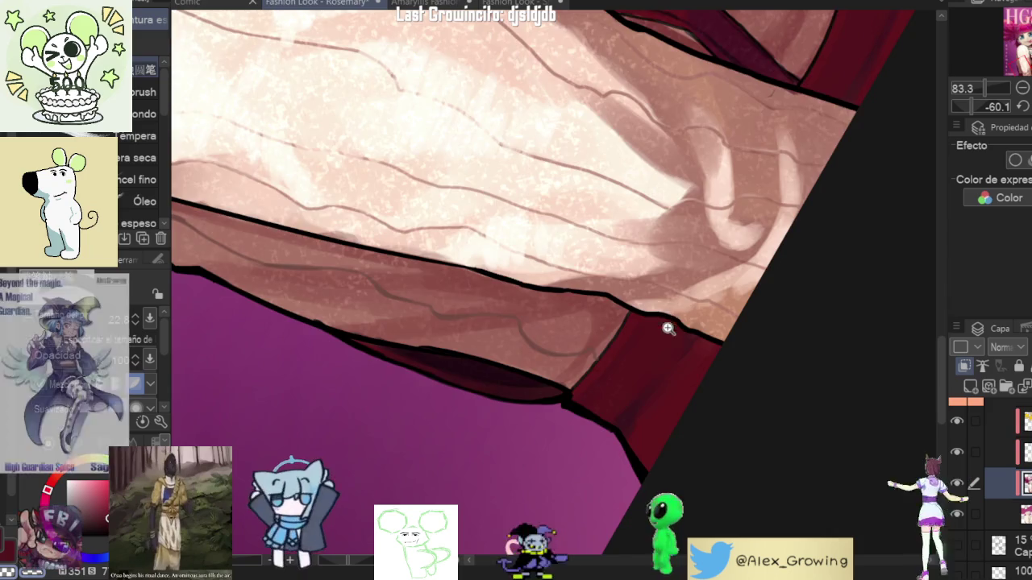
pyautogui.scroll(-3, 774, 325)
pyautogui.scroll(2, 667, 353)
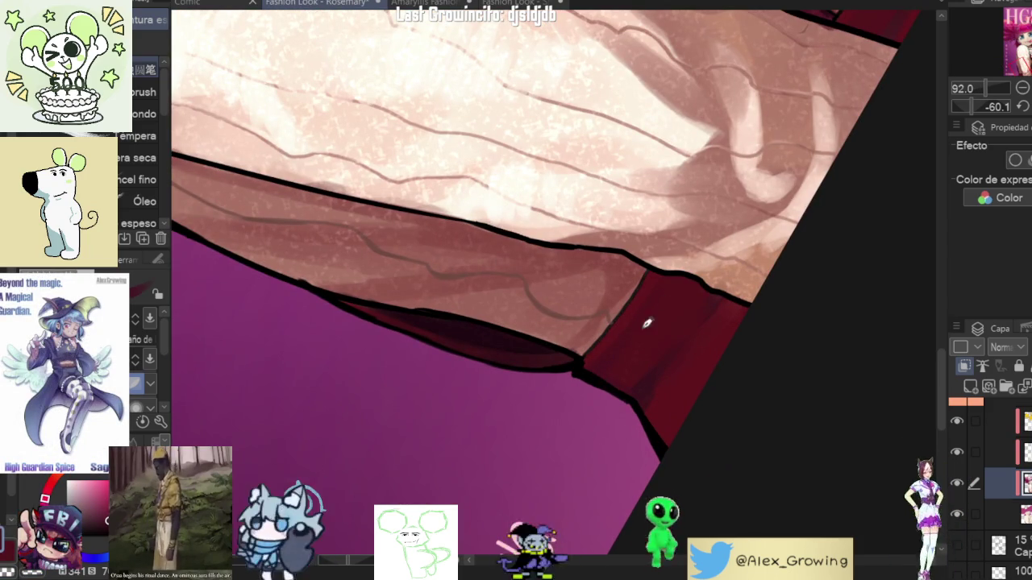
pyautogui.scroll(-3, 651, 358)
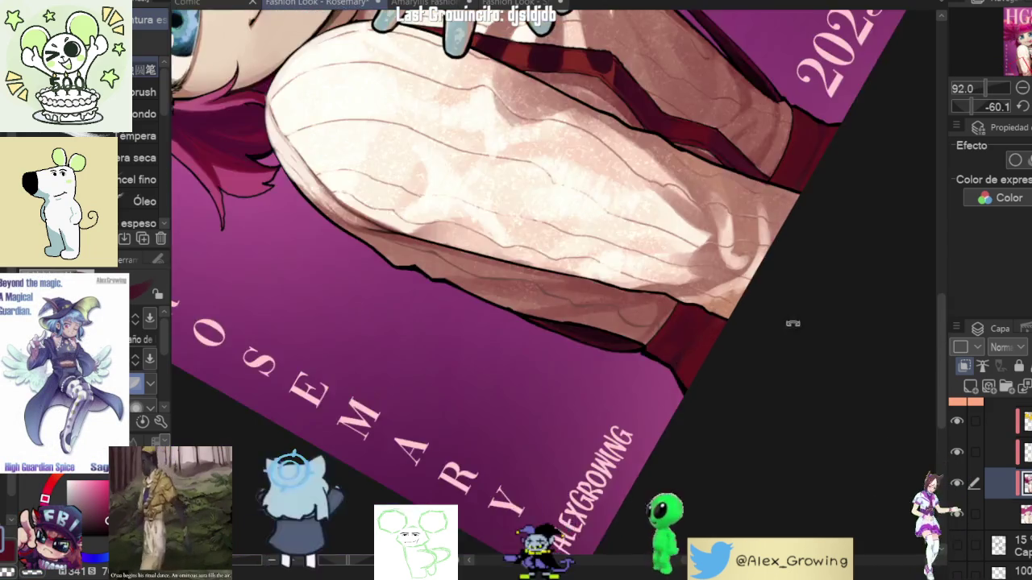
pyautogui.moveTo(651, 358); pyautogui.dragTo(743, 326)
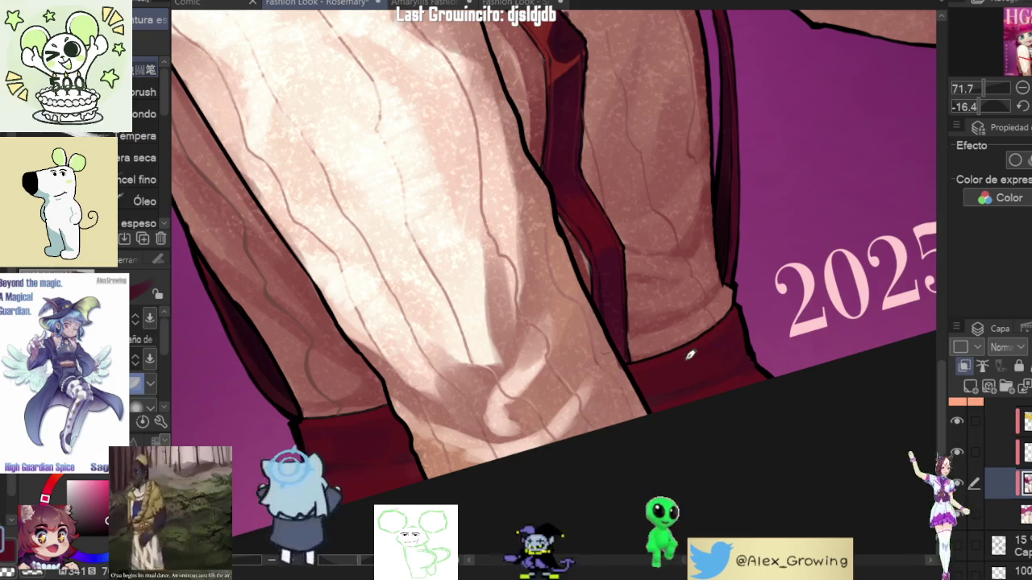
pyautogui.scroll(-1, 756, 344)
pyautogui.scroll(-2, 756, 344)
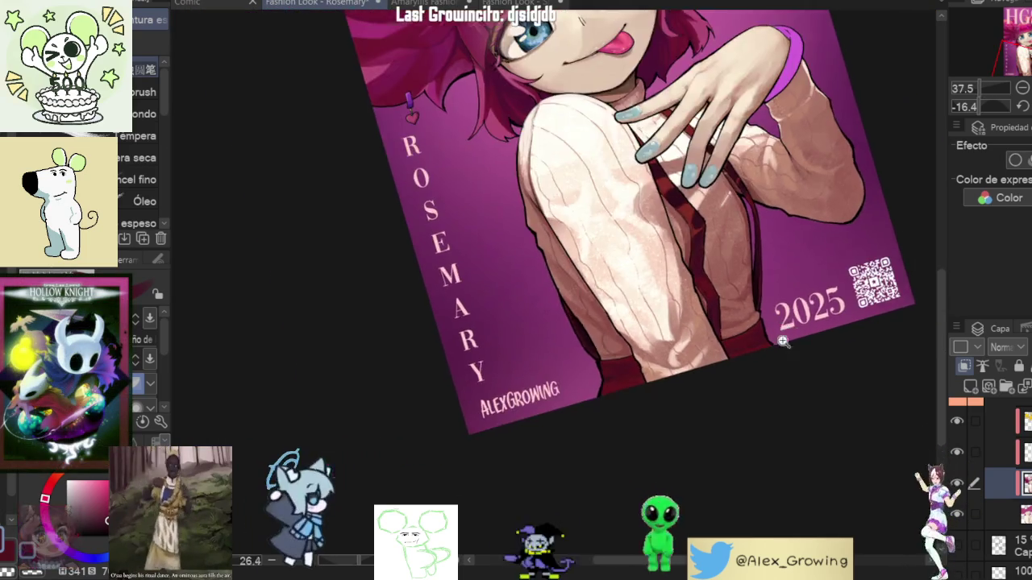
pyautogui.moveTo(782, 342)
pyautogui.mouseDown()
pyautogui.moveTo(800, 348)
pyautogui.moveTo(794, 313)
pyautogui.mouseUp()
pyautogui.scroll(2, 795, 313)
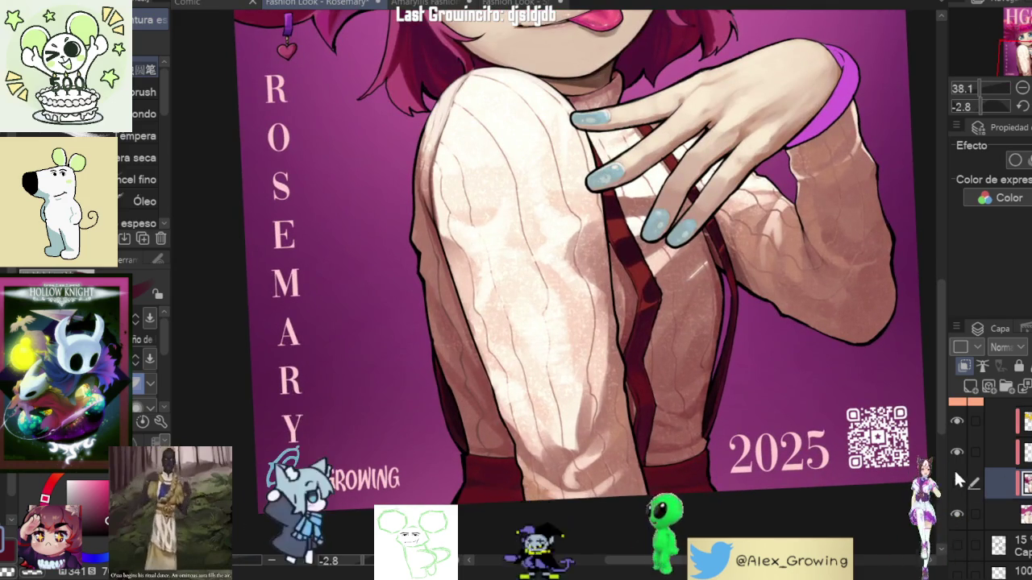
# Step: Hide the shading and texture layers, then select the sweater and straps on the flat colour layer
pyautogui.click(957, 479)
pyautogui.click(957, 448)
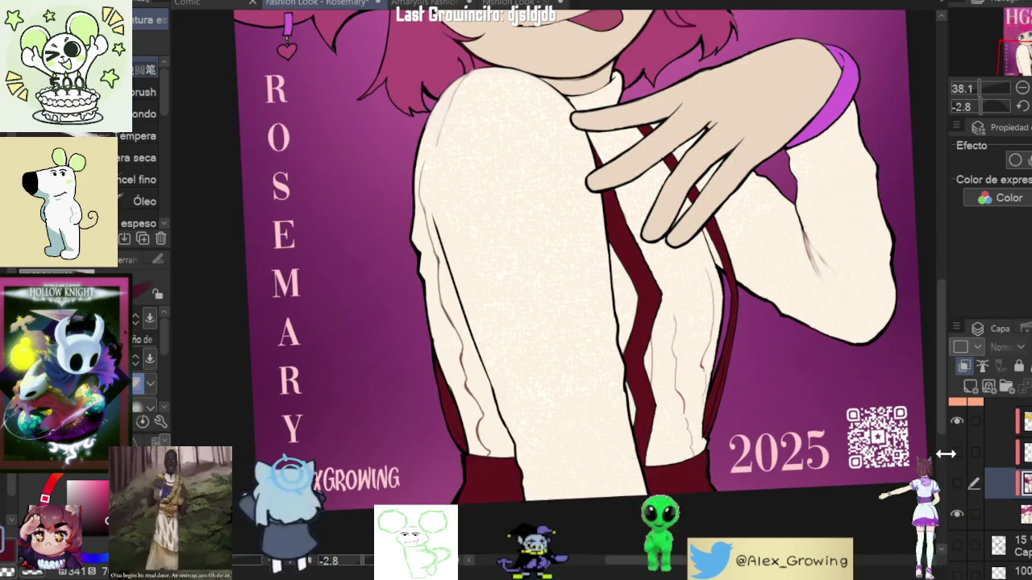
pyautogui.scroll(-1, 459, 429)
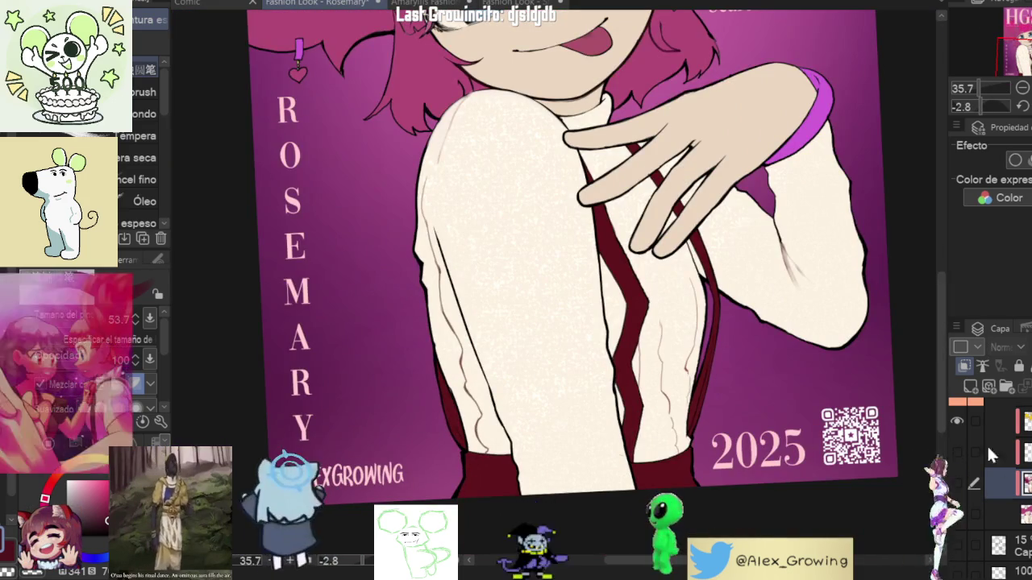
pyautogui.click(1024, 516)
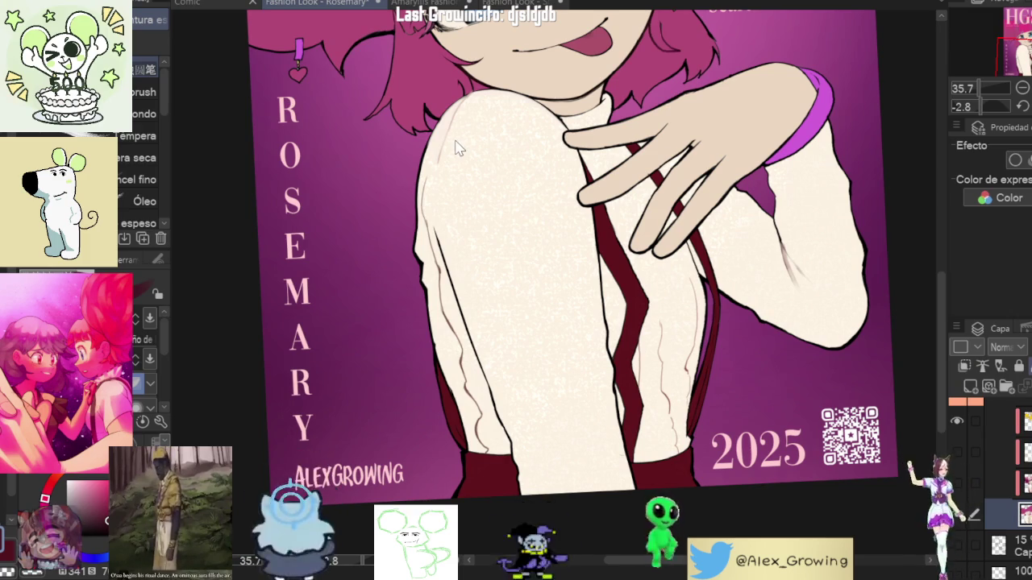
pyautogui.click(684, 198)
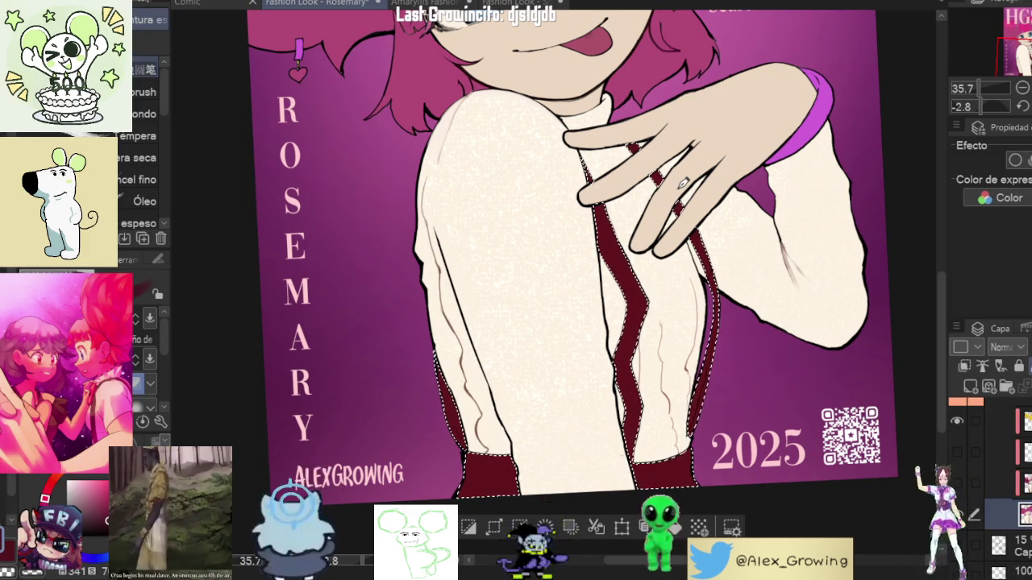
# Step: Bring the whole cover into view and show the basic monochrome screentone materials
pyautogui.hotkey('ctrl', '0')
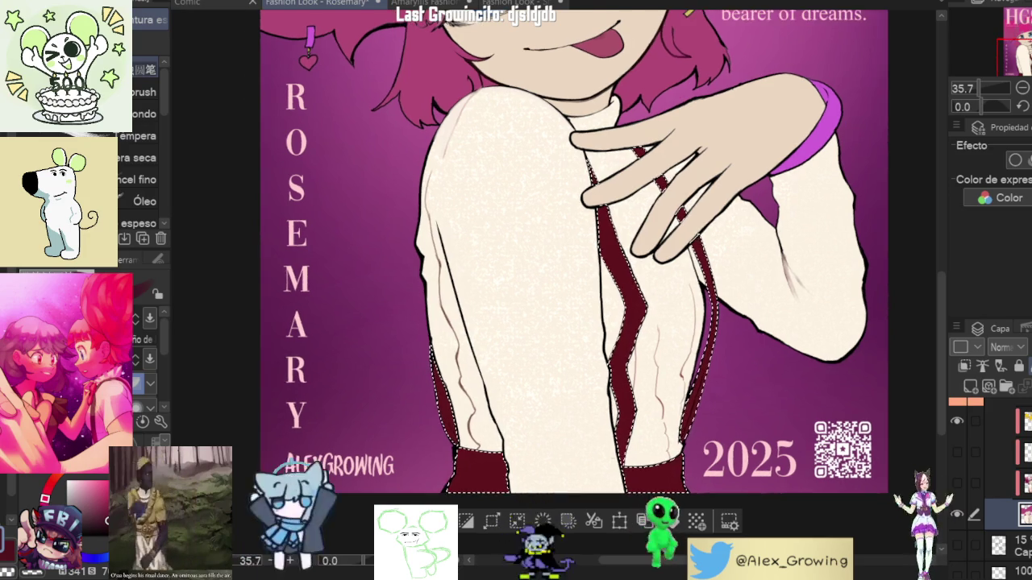
pyautogui.moveTo(587, 250); pyautogui.dragTo(727, 251)
pyautogui.scroll(3, 728, 251)
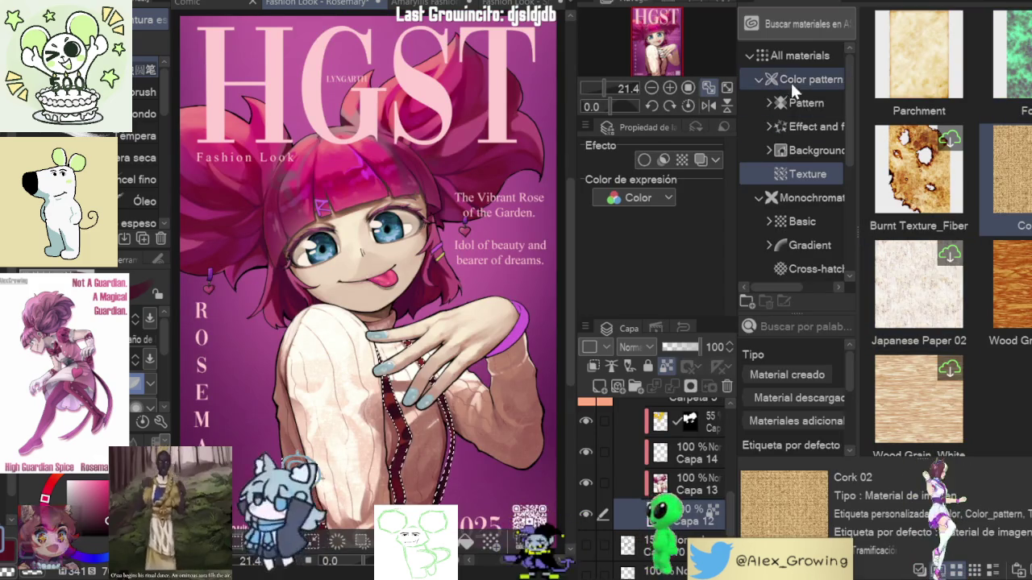
pyautogui.click(802, 220)
# Step: Browse the gradient, cross-hatching and monochrome pattern screentone materials
pyautogui.click(801, 248)
pyautogui.click(797, 266)
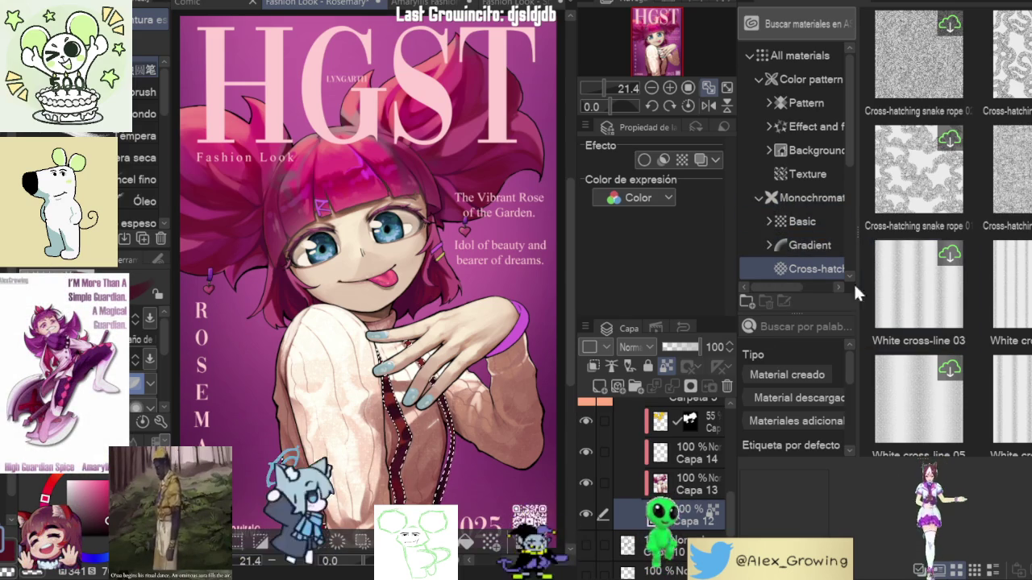
pyautogui.scroll(-2, 786, 246)
pyautogui.click(780, 253)
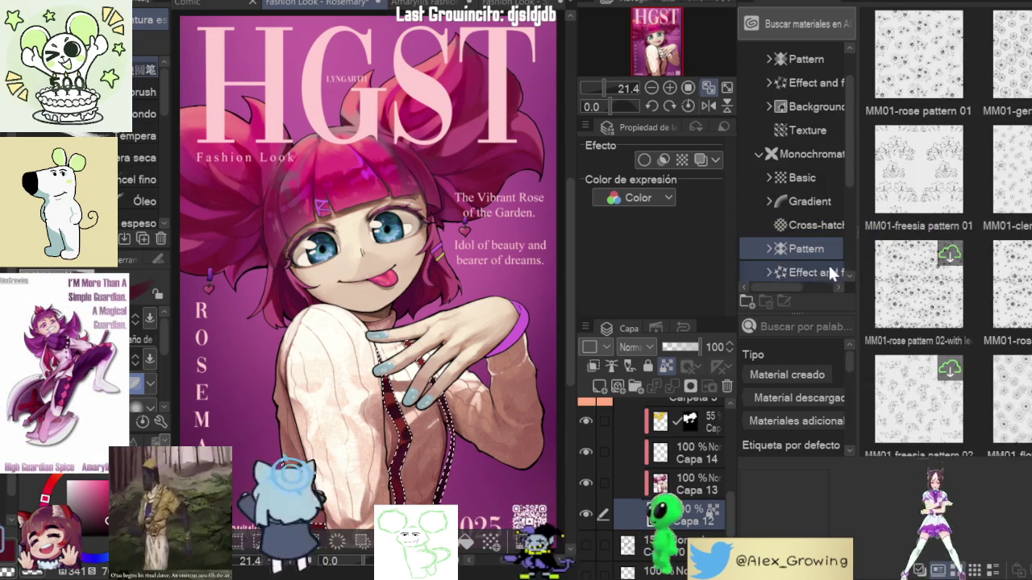
pyautogui.scroll(-5, 908, 242)
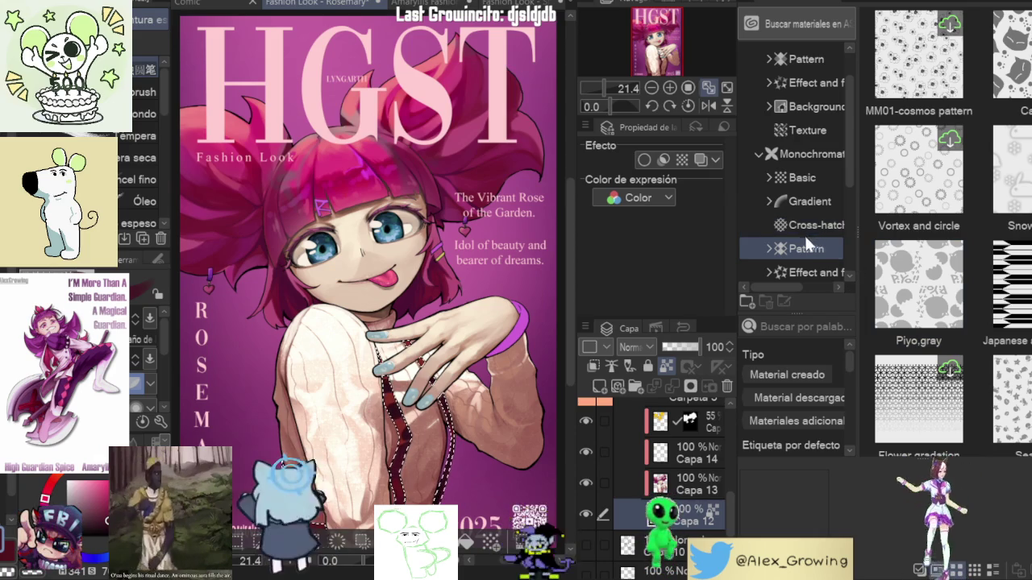
pyautogui.scroll(-3, 941, 224)
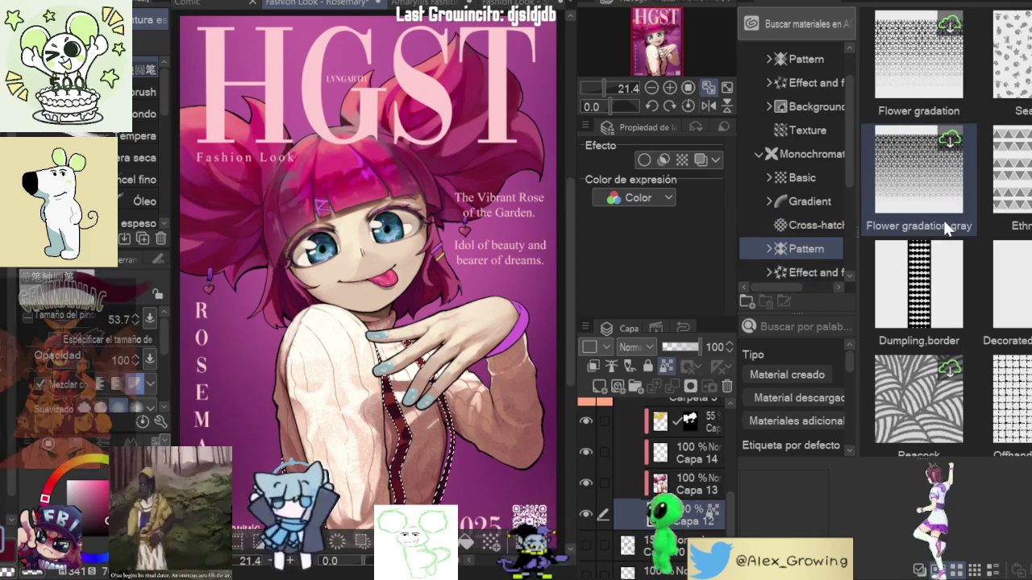
pyautogui.scroll(-1, 815, 213)
pyautogui.scroll(-1, 797, 213)
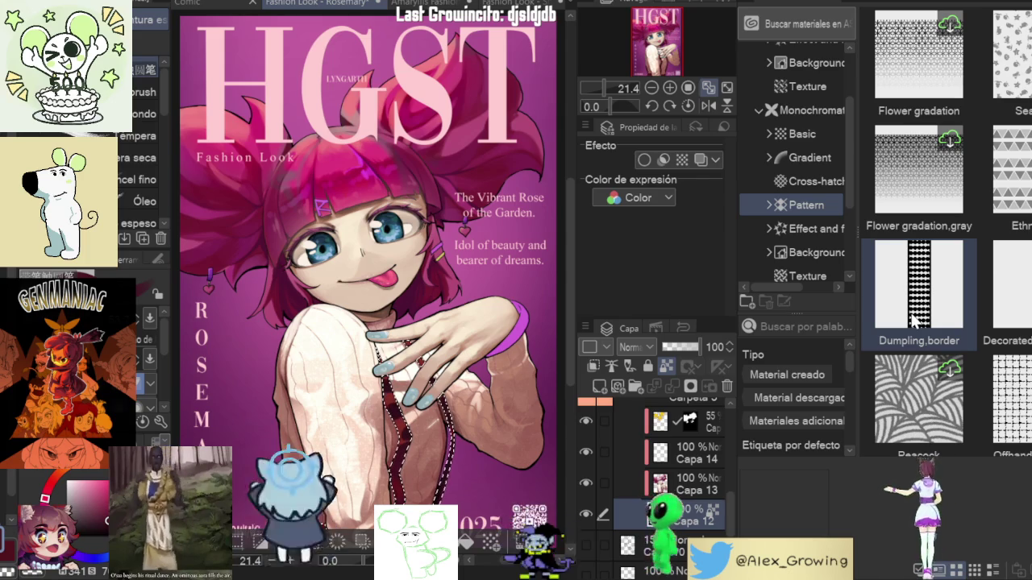
# Step: Scroll through the monochrome texture materials
pyautogui.click(801, 271)
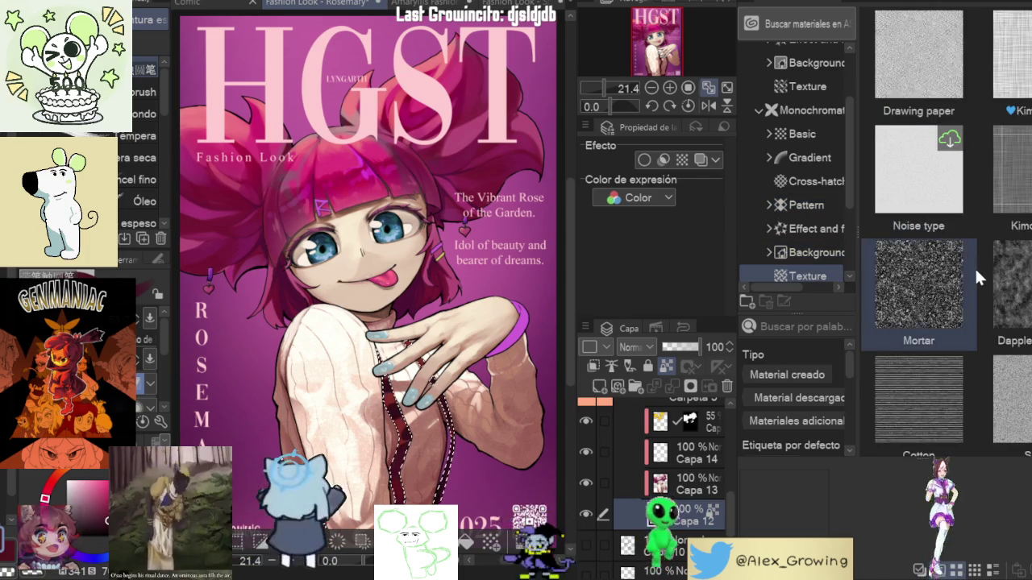
pyautogui.scroll(-3, 975, 267)
pyautogui.scroll(-3, 974, 267)
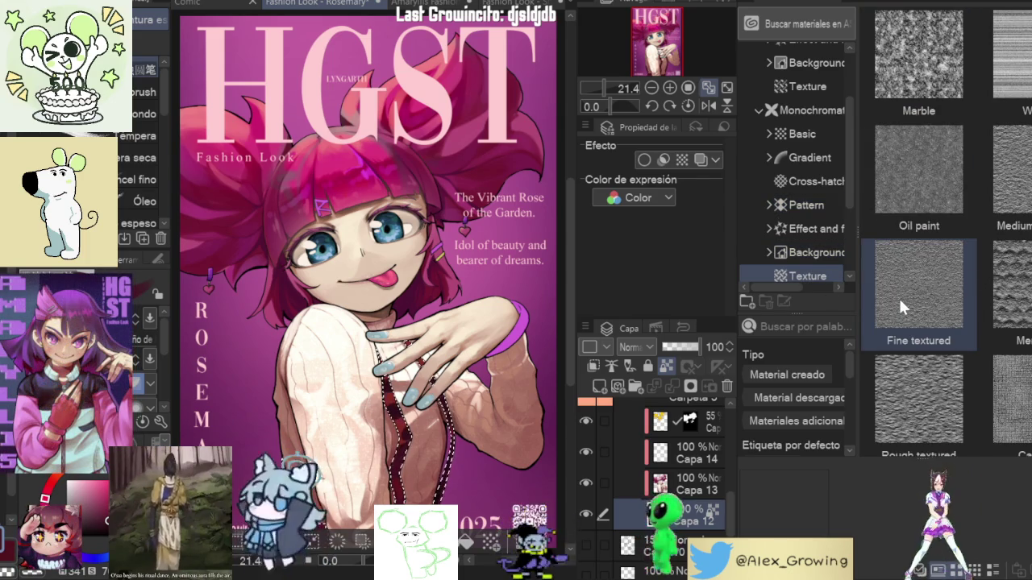
pyautogui.scroll(-3, 1005, 282)
pyautogui.scroll(-2, 1005, 282)
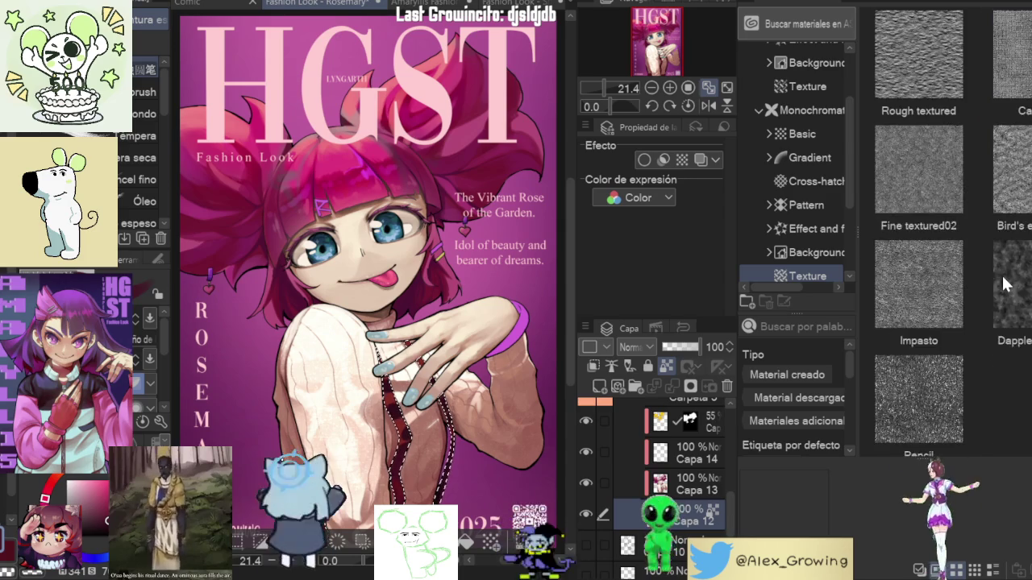
pyautogui.scroll(-2, 1004, 282)
pyautogui.scroll(5, 1005, 283)
pyautogui.scroll(2, 1016, 295)
pyautogui.scroll(-1, 1024, 305)
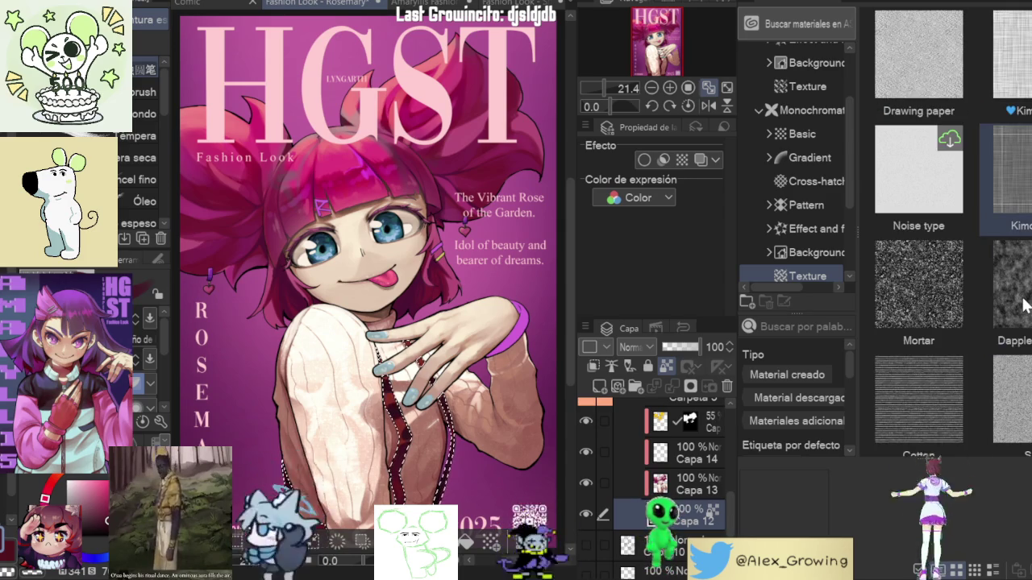
pyautogui.scroll(1, 1025, 305)
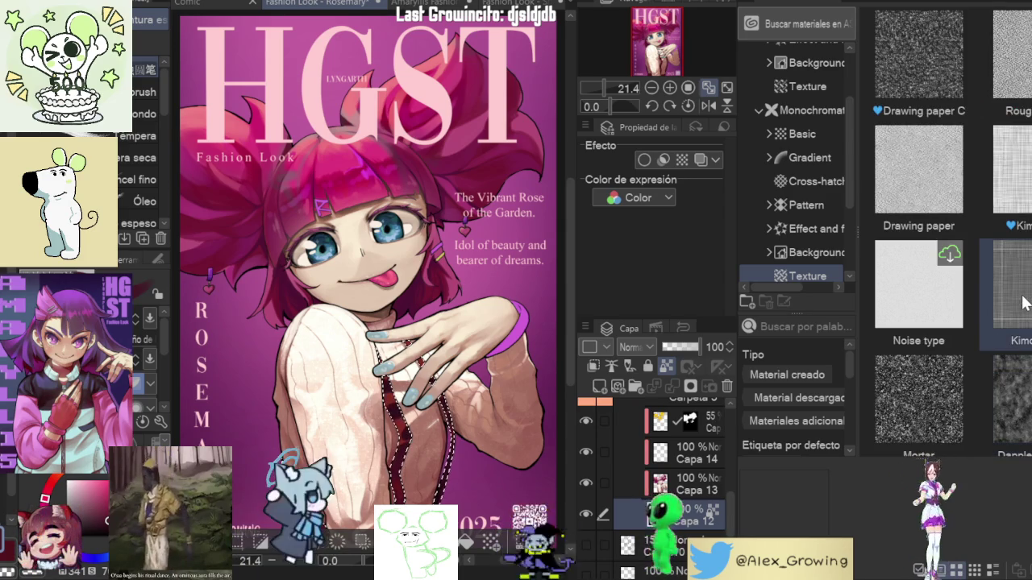
pyautogui.scroll(2, 817, 239)
pyautogui.scroll(1, 816, 237)
# Step: Open the colour patterns and place the red Checkered pattern 02_IS on the cover
pyautogui.click(808, 154)
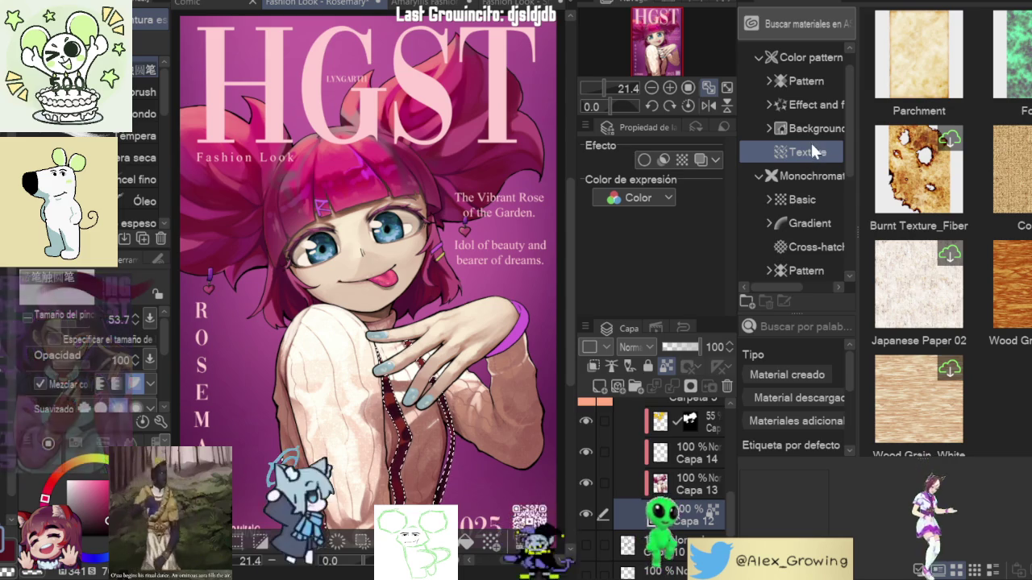
pyautogui.scroll(1, 809, 101)
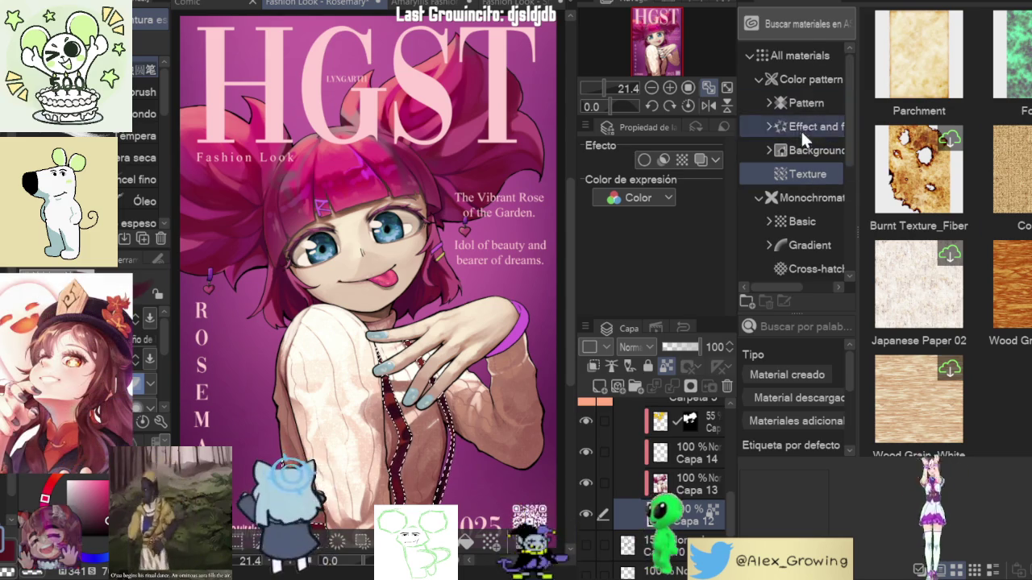
pyautogui.click(802, 103)
pyautogui.scroll(-2, 959, 185)
pyautogui.scroll(-2, 960, 185)
pyautogui.scroll(-2, 960, 184)
pyautogui.scroll(-2, 960, 182)
pyautogui.scroll(-1, 959, 179)
pyautogui.scroll(-2, 960, 181)
pyautogui.scroll(-2, 958, 181)
pyautogui.scroll(-2, 957, 180)
pyautogui.scroll(-1, 955, 179)
pyautogui.scroll(-2, 955, 179)
pyautogui.scroll(2, 953, 178)
pyautogui.scroll(-3, 953, 179)
pyautogui.scroll(-2, 952, 177)
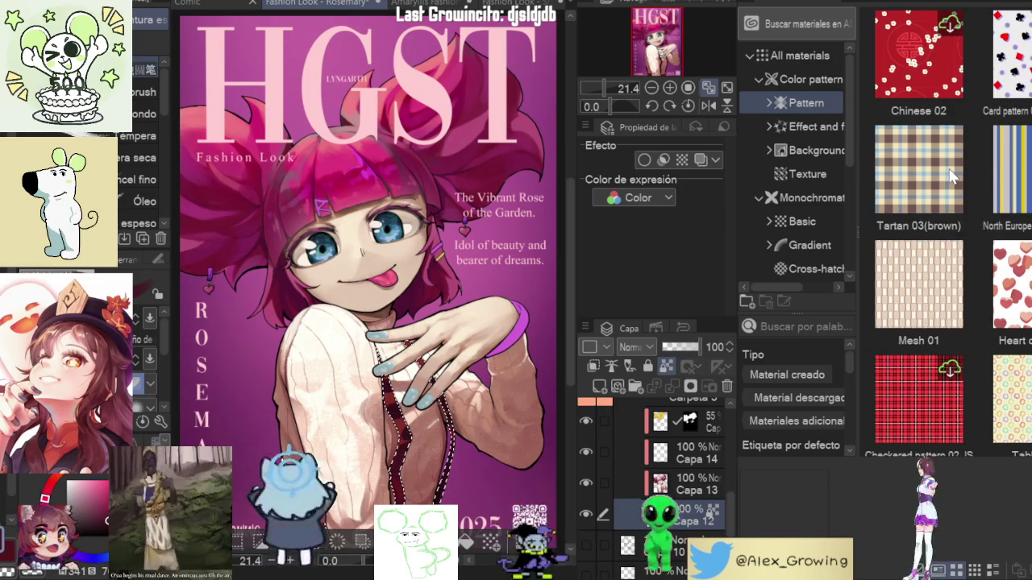
pyautogui.scroll(-1, 951, 177)
pyautogui.scroll(-2, 923, 285)
pyautogui.scroll(-1, 925, 290)
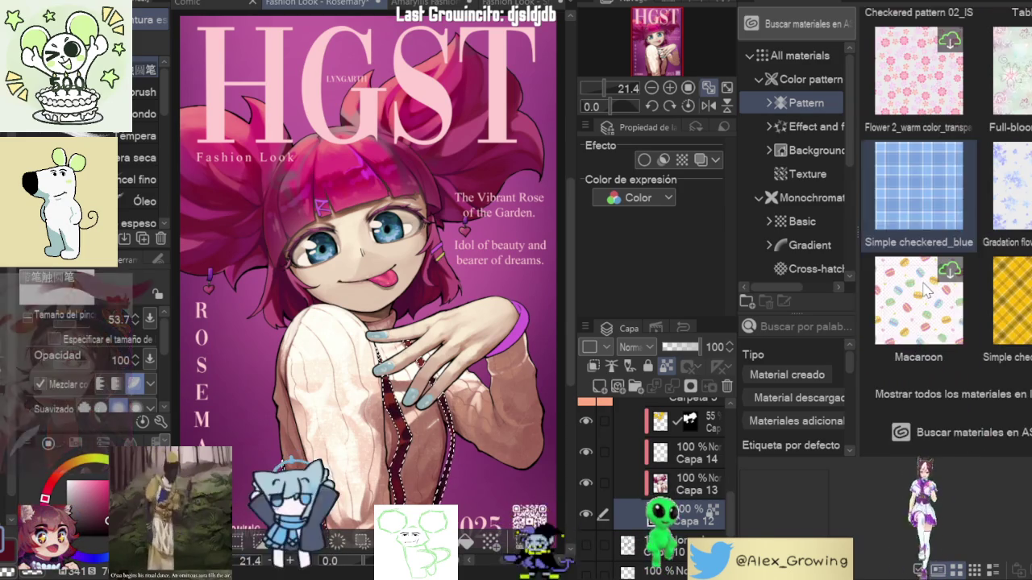
pyautogui.scroll(3, 919, 289)
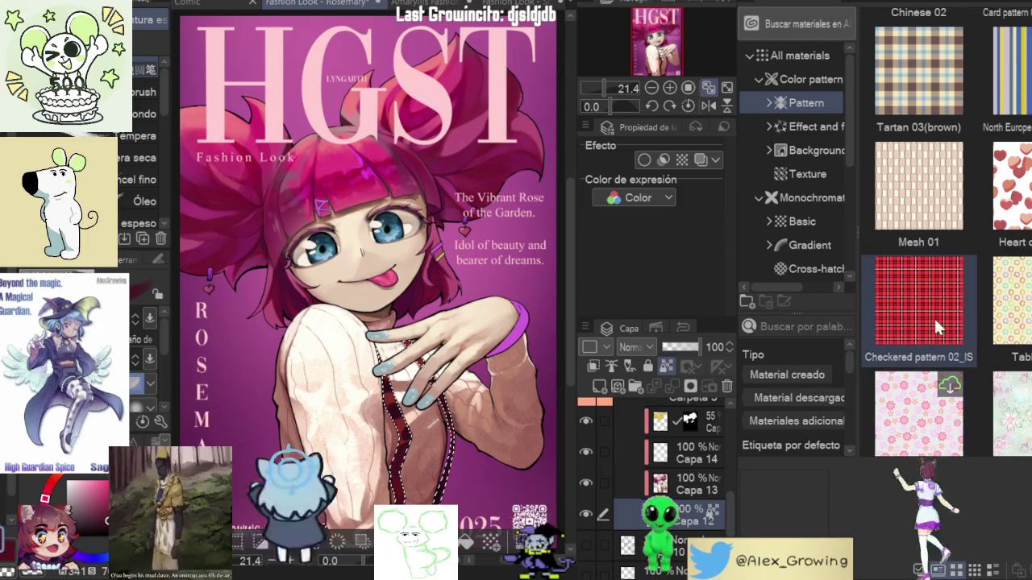
pyautogui.moveTo(919, 306); pyautogui.dragTo(387, 365)
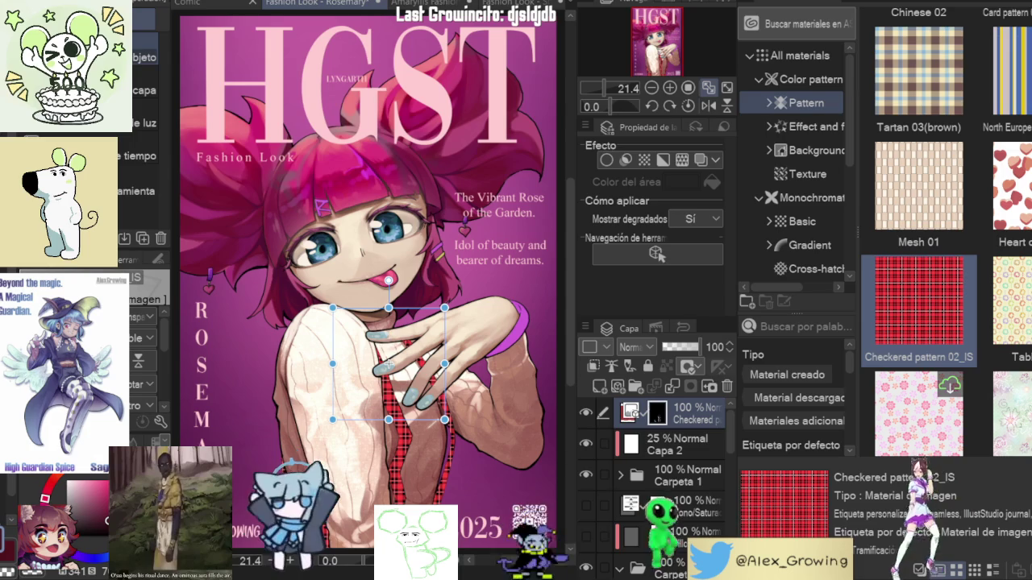
# Step: Enlarge the Checkered pattern 02_IS plaid and shift it lower over the suspender straps
pyautogui.scroll(5, 388, 364)
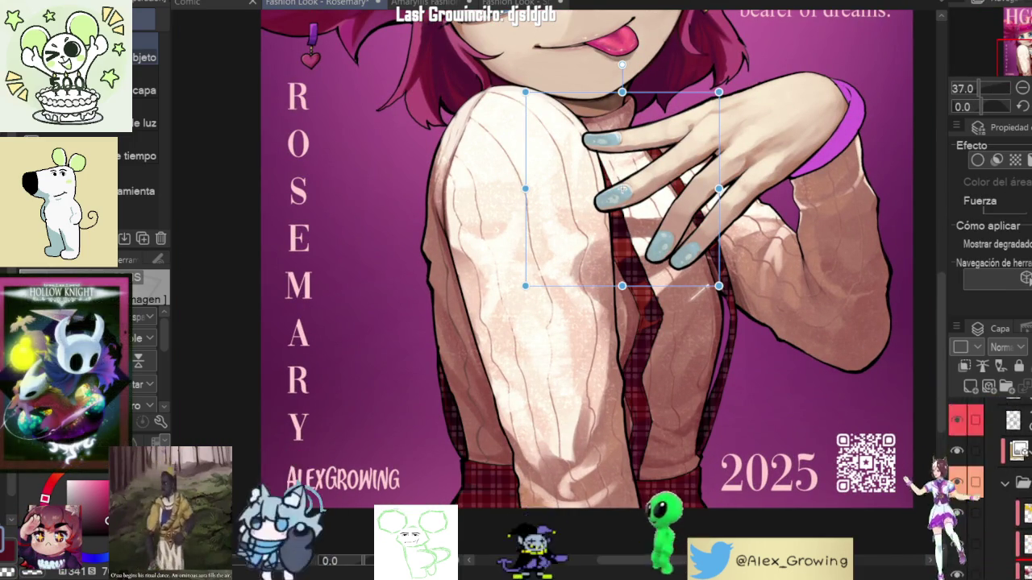
pyautogui.click(971, 386)
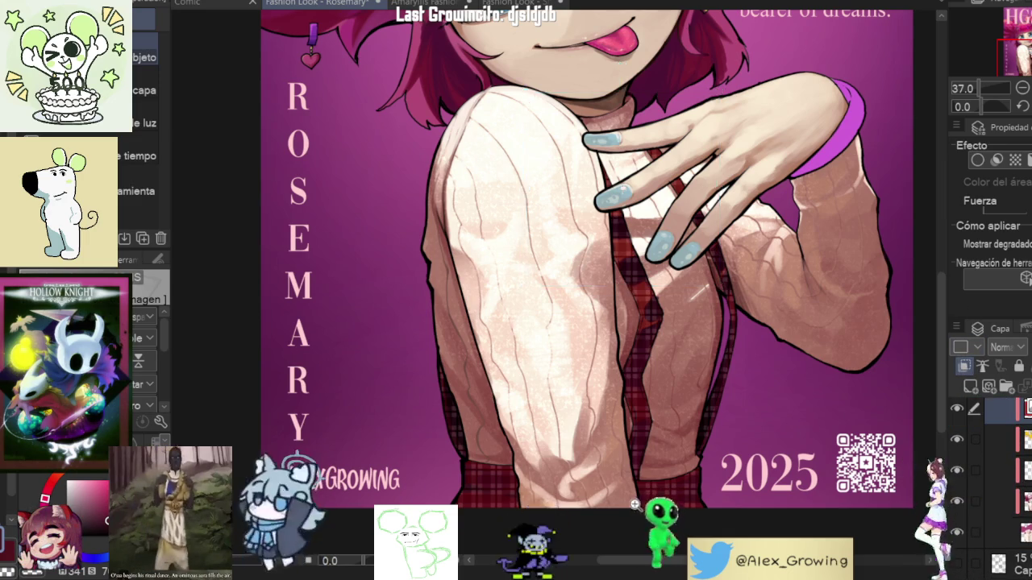
pyautogui.scroll(5, 636, 505)
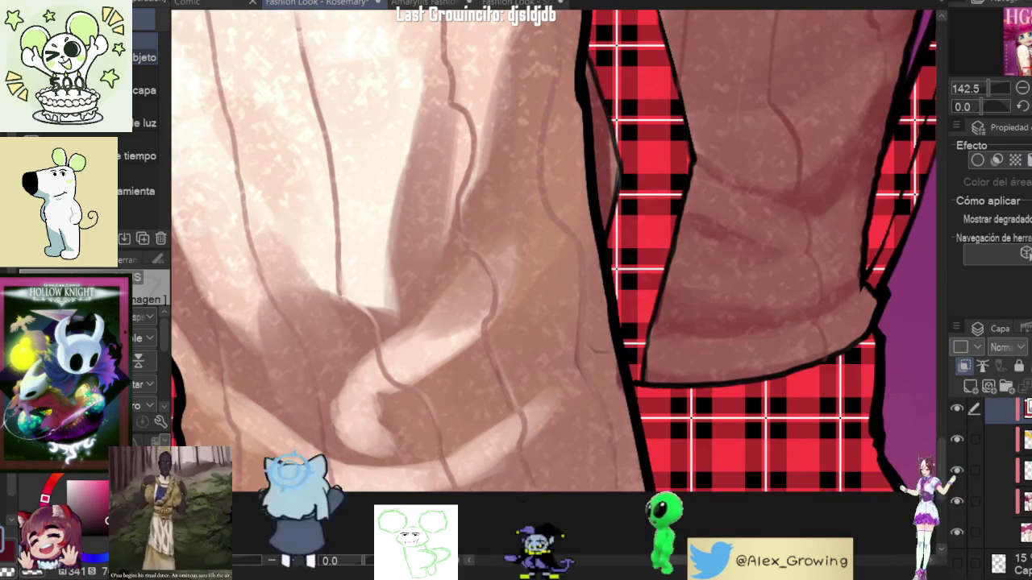
pyautogui.moveTo(653, 338); pyautogui.dragTo(838, 275)
pyautogui.scroll(-3, 888, 381)
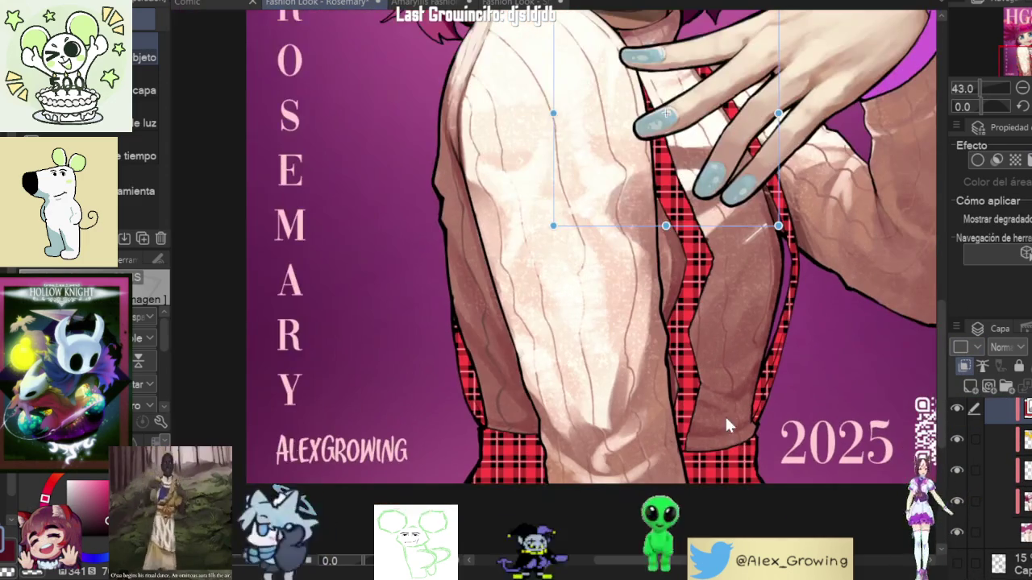
pyautogui.moveTo(665, 225); pyautogui.dragTo(665, 323)
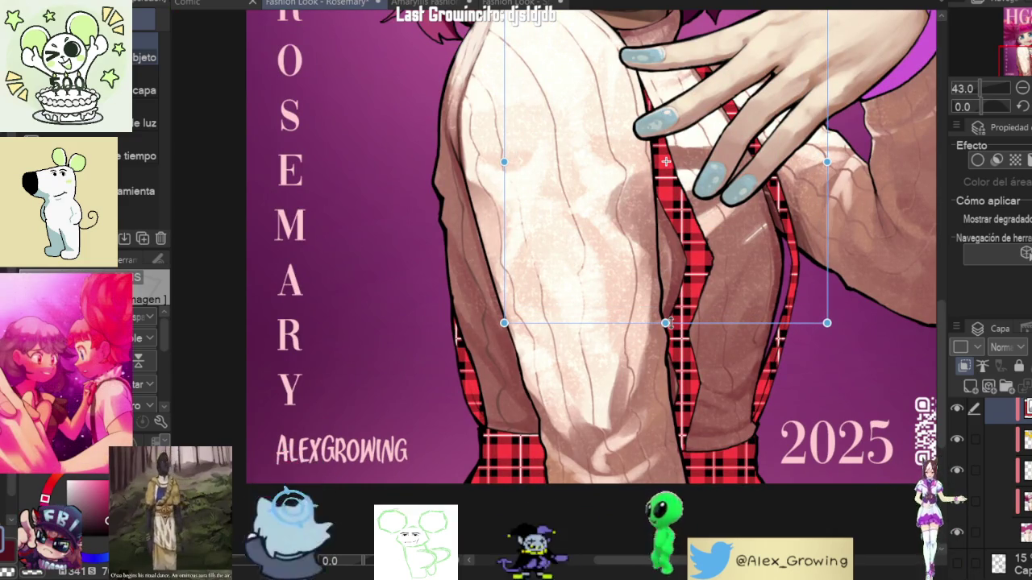
pyautogui.scroll(-2, 854, 30)
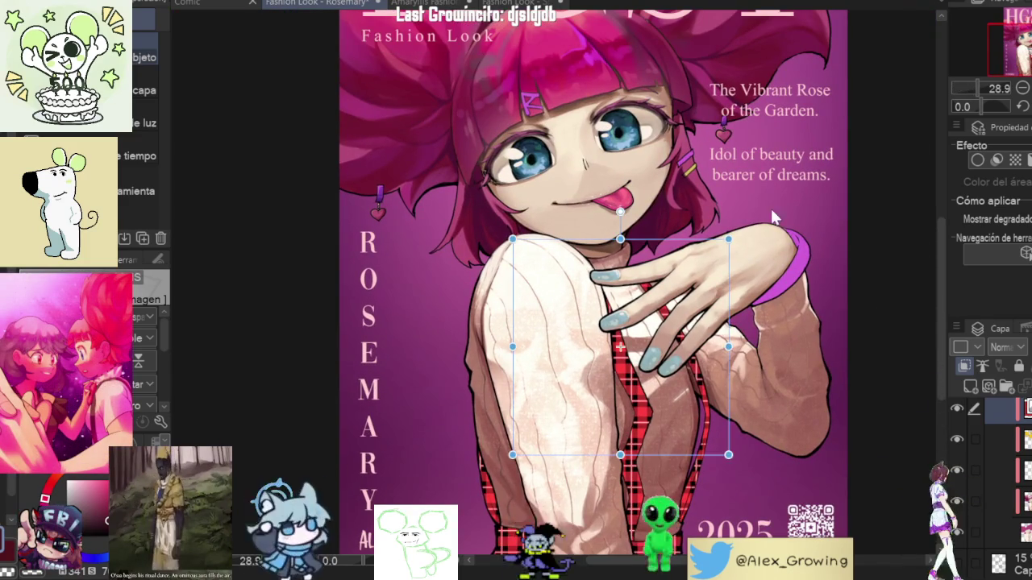
pyautogui.press('Return')
pyautogui.scroll(-1, 728, 234)
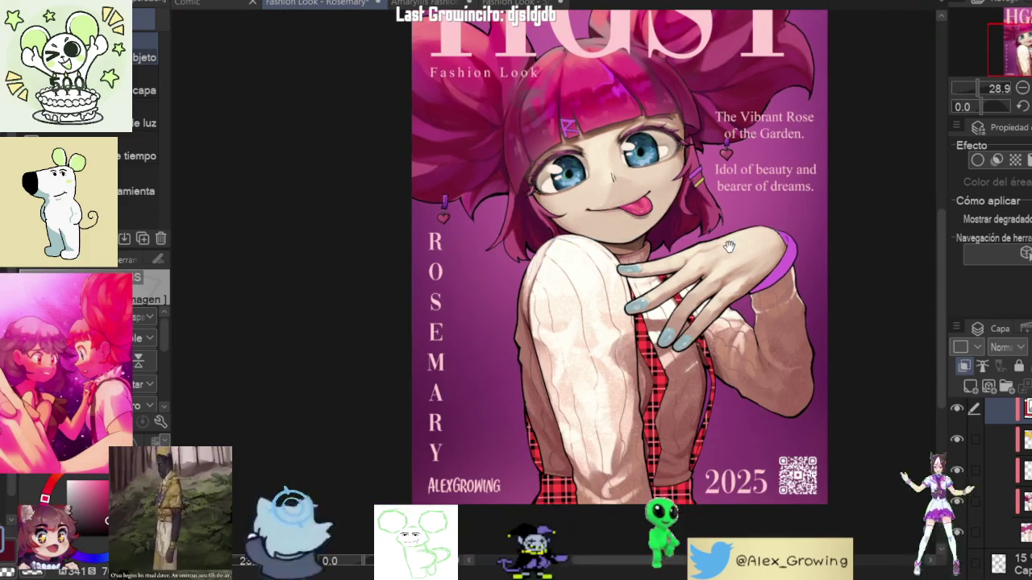
pyautogui.scroll(1, 637, 366)
pyautogui.scroll(1, 637, 366)
# Step: Re-commit the plaid transform and turn off clipping so the plaid fills the whole canvas
pyautogui.hotkey('ctrl', 't')
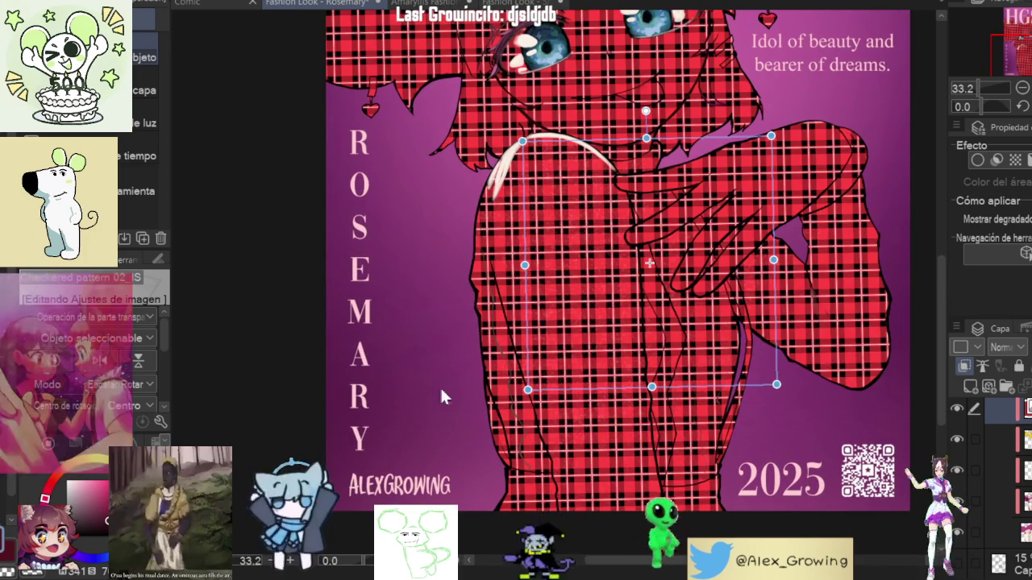
pyautogui.press('Return')
pyautogui.scroll(1, 661, 334)
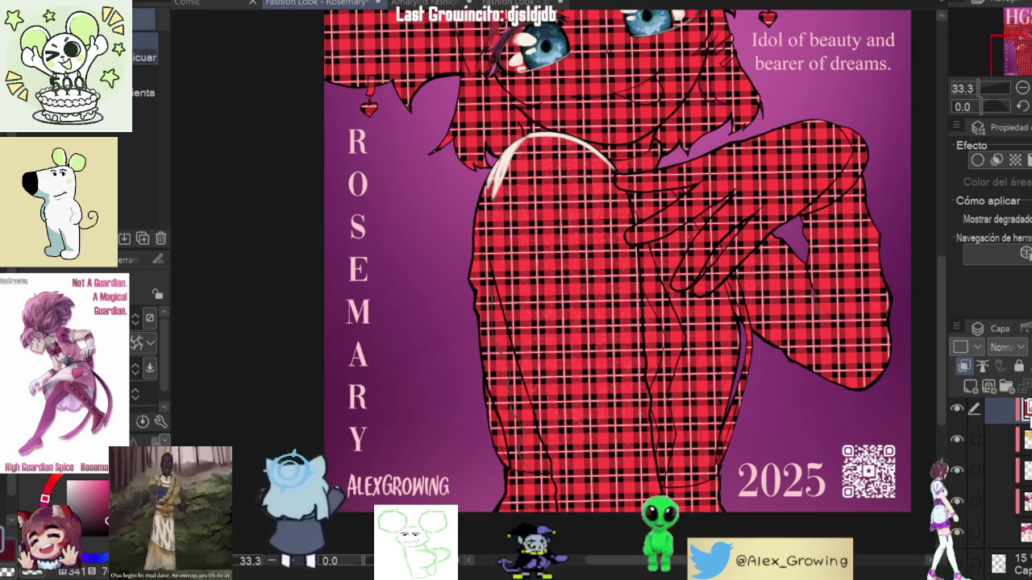
pyautogui.click(965, 363)
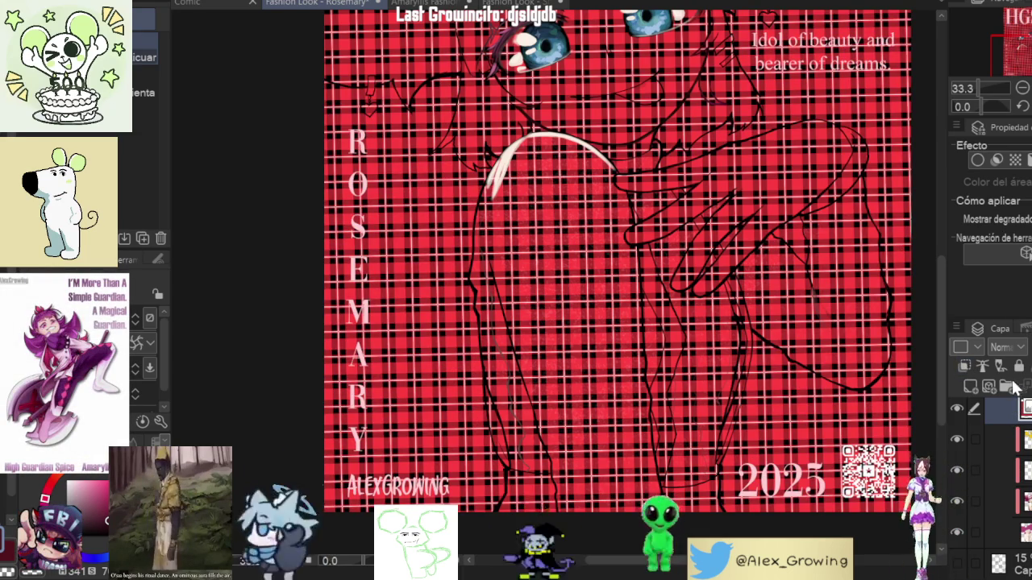
pyautogui.click(1000, 415)
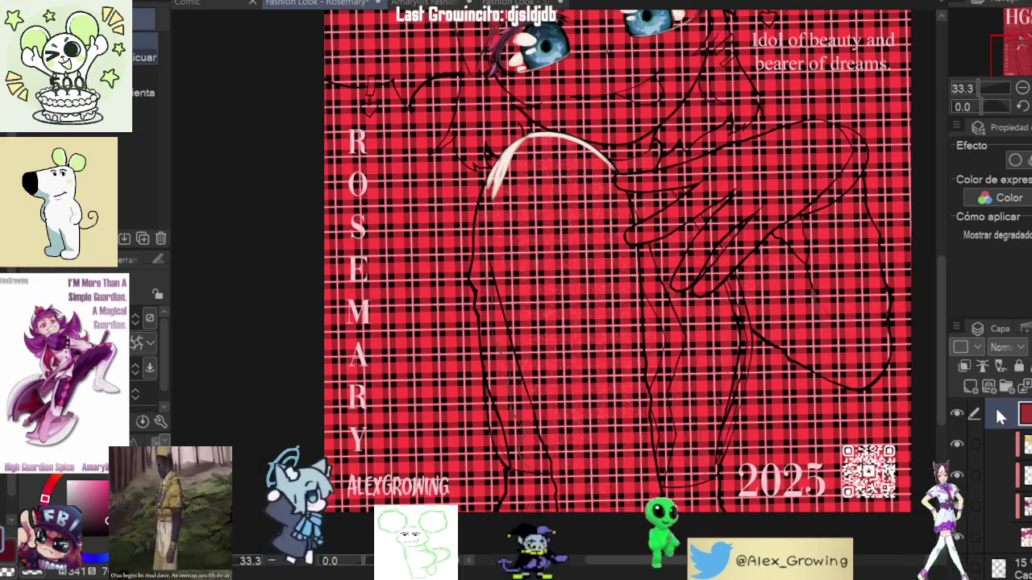
pyautogui.scroll(1, 766, 395)
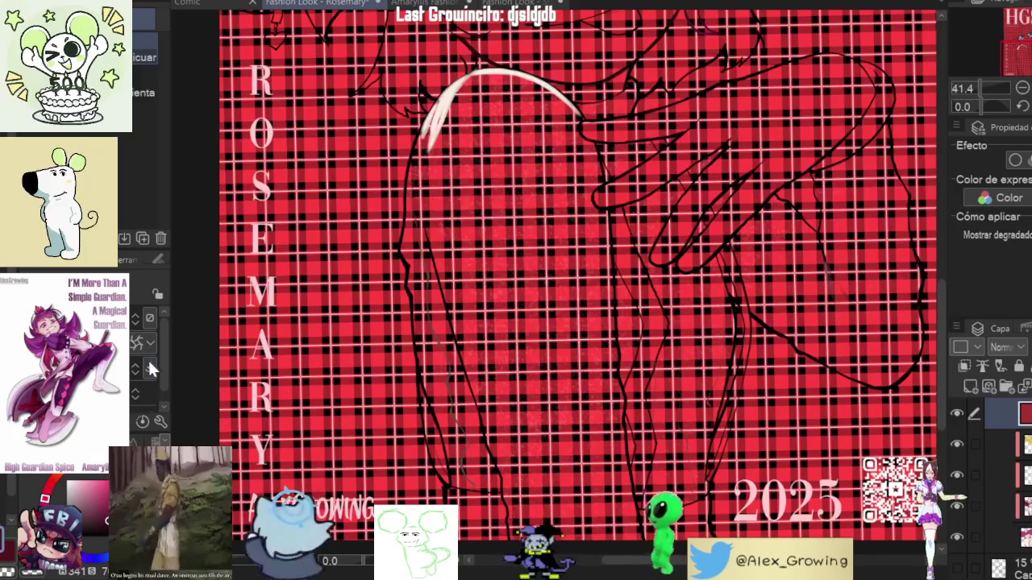
# Step: Liquify the plaid to follow the lower torso, upper torso and right side
pyautogui.moveTo(779, 386)
pyautogui.mouseDown()
pyautogui.moveTo(726, 376)
pyautogui.moveTo(696, 391)
pyautogui.moveTo(701, 377)
pyautogui.mouseUp()
pyautogui.hotkey('ctrl', 'z')
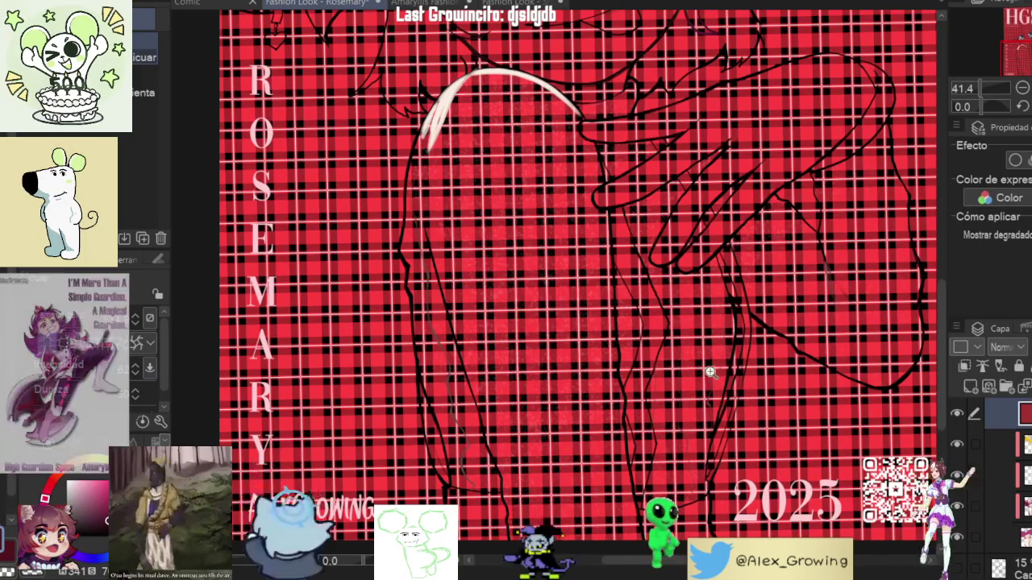
pyautogui.scroll(1, 700, 379)
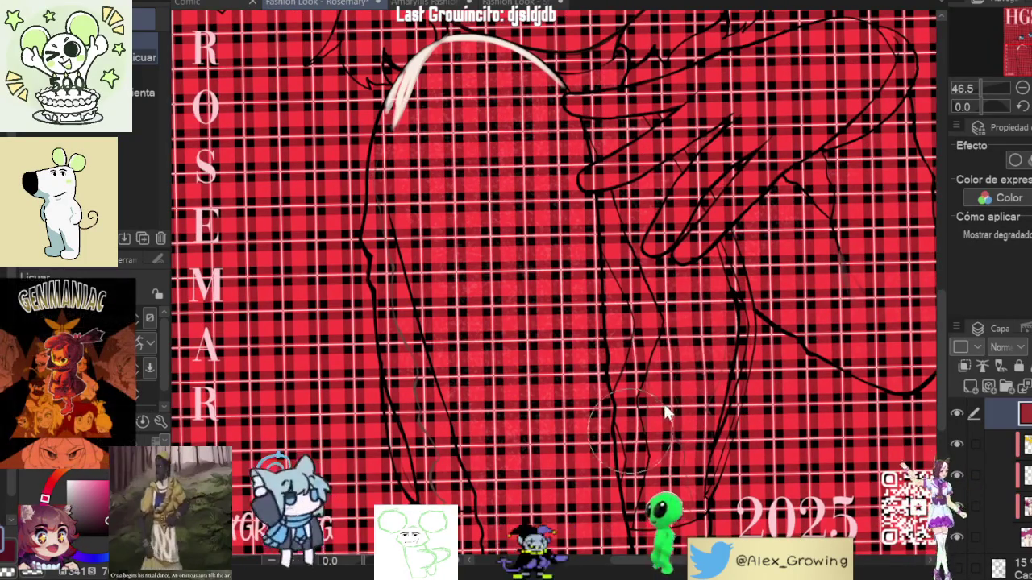
pyautogui.moveTo(661, 407); pyautogui.dragTo(649, 405)
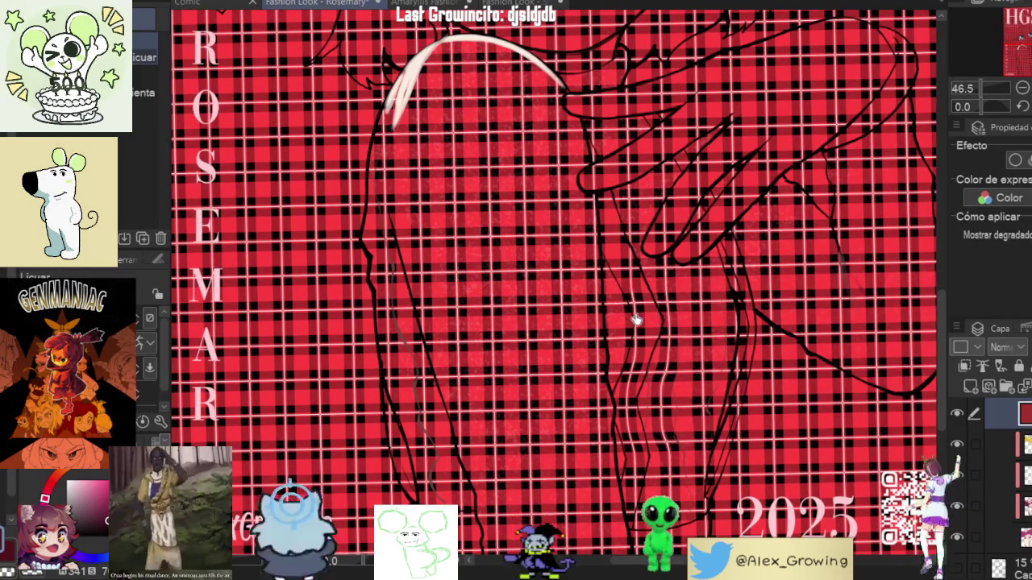
pyautogui.moveTo(644, 345); pyautogui.dragTo(679, 344)
pyautogui.moveTo(647, 255)
pyautogui.mouseDown()
pyautogui.moveTo(651, 212)
pyautogui.moveTo(661, 212)
pyautogui.moveTo(619, 226)
pyautogui.moveTo(661, 244)
pyautogui.mouseUp()
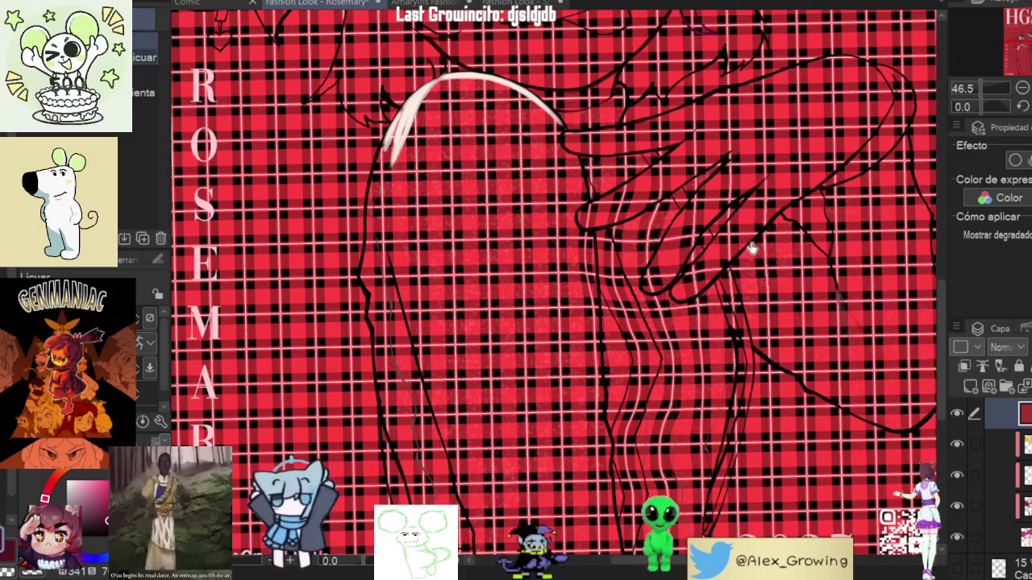
pyautogui.moveTo(729, 260); pyautogui.dragTo(728, 278)
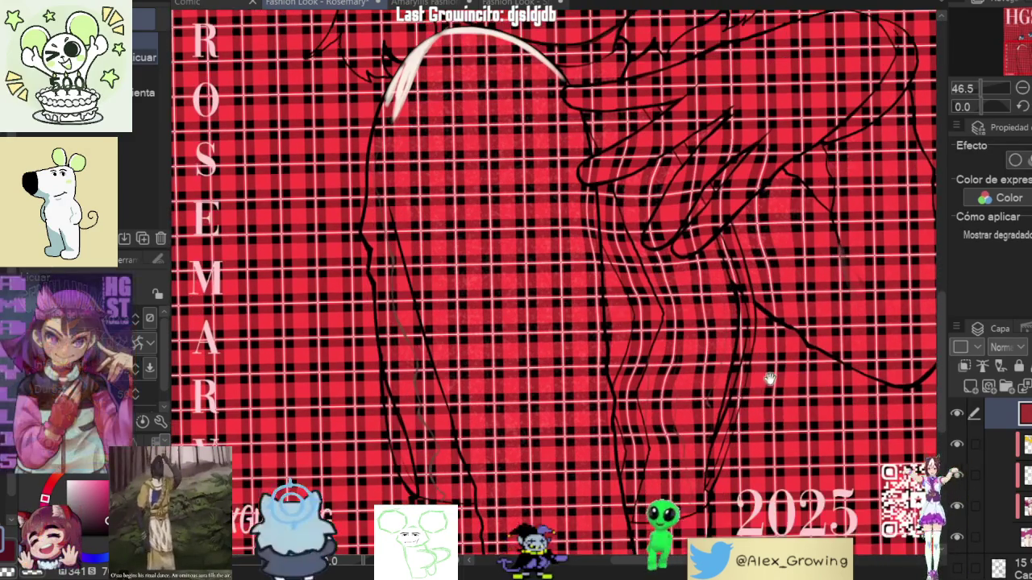
pyautogui.moveTo(754, 420); pyautogui.dragTo(767, 375)
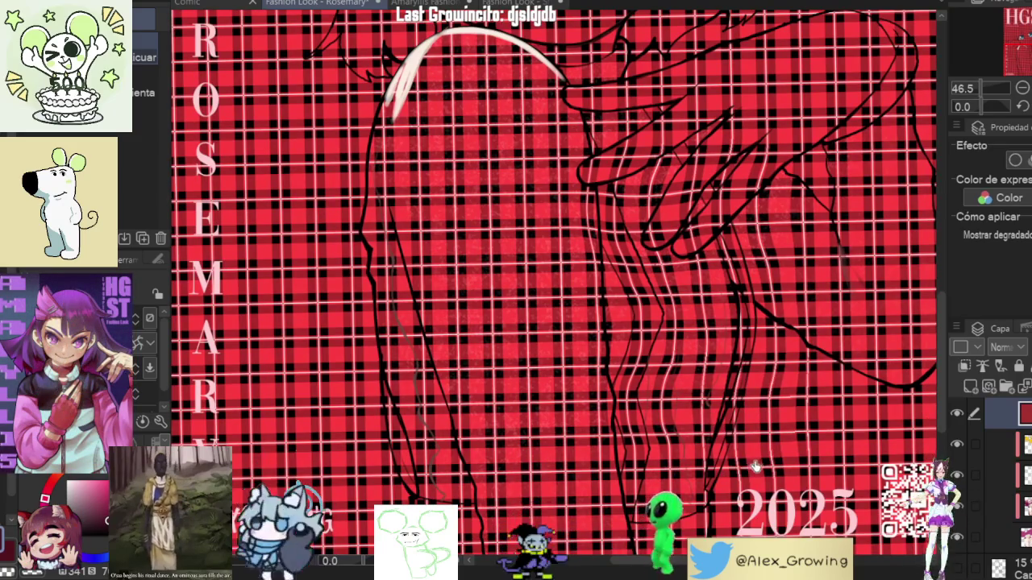
pyautogui.moveTo(759, 459)
pyautogui.mouseDown()
pyautogui.moveTo(762, 345)
pyautogui.moveTo(731, 421)
pyautogui.moveTo(767, 431)
pyautogui.moveTo(742, 452)
pyautogui.mouseUp()
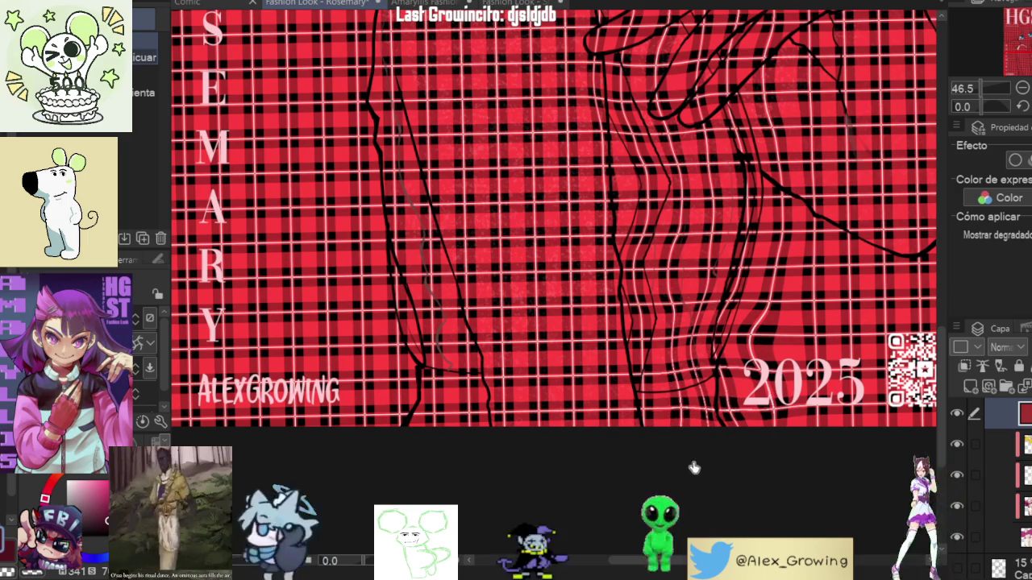
# Step: Warp the plaid near the figure's bottom and shoulder, then clip it to the figure
pyautogui.moveTo(485, 421); pyautogui.dragTo(483, 407)
pyautogui.moveTo(536, 442)
pyautogui.mouseDown()
pyautogui.moveTo(541, 408)
pyautogui.moveTo(453, 365)
pyautogui.moveTo(543, 376)
pyautogui.moveTo(532, 409)
pyautogui.mouseUp()
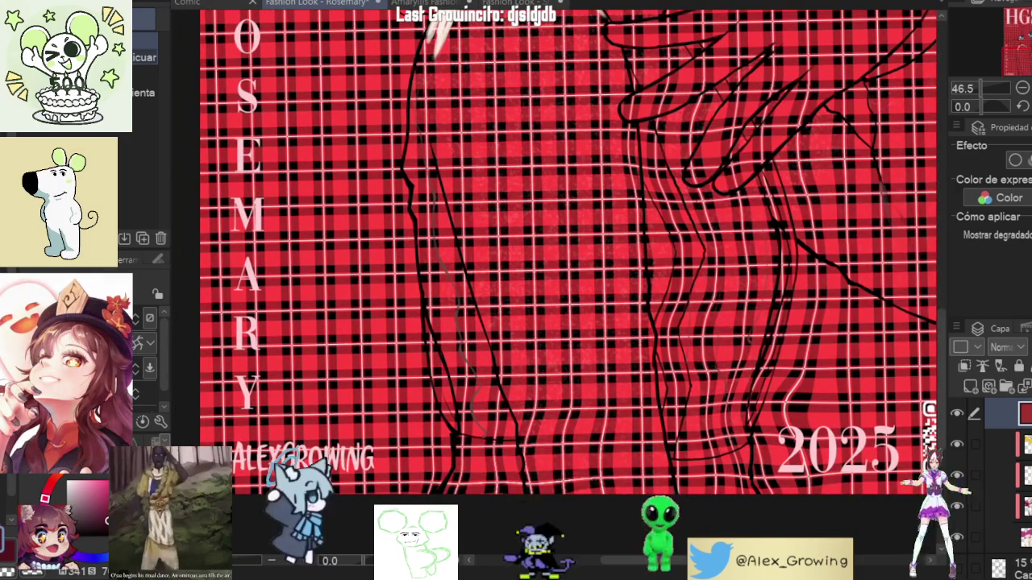
pyautogui.moveTo(615, 505)
pyautogui.mouseDown()
pyautogui.moveTo(557, 414)
pyautogui.moveTo(491, 440)
pyautogui.moveTo(468, 422)
pyautogui.moveTo(484, 431)
pyautogui.moveTo(505, 409)
pyautogui.moveTo(502, 380)
pyautogui.moveTo(484, 403)
pyautogui.moveTo(530, 392)
pyautogui.moveTo(490, 357)
pyautogui.moveTo(450, 358)
pyautogui.moveTo(495, 373)
pyautogui.moveTo(482, 399)
pyautogui.mouseUp()
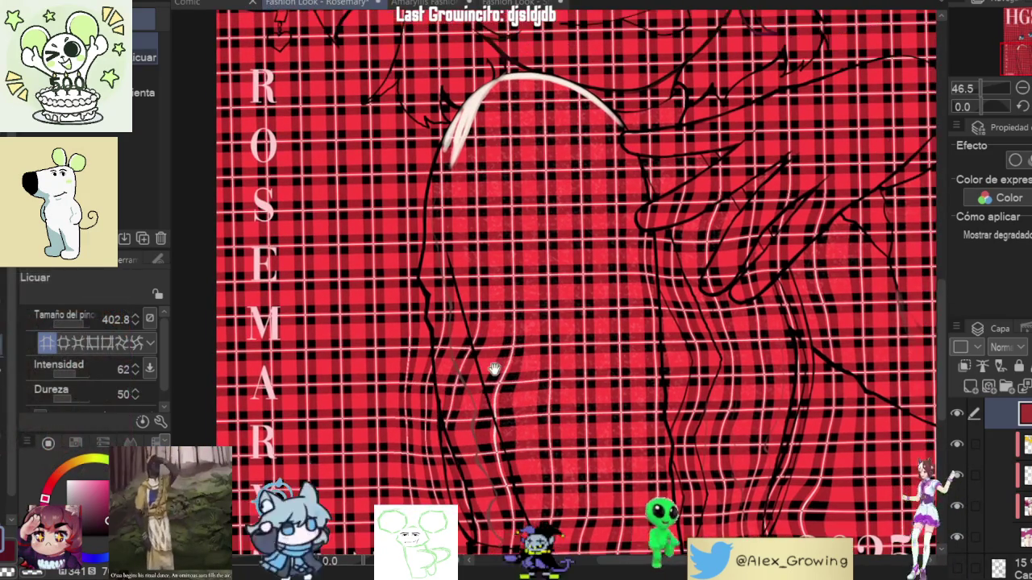
pyautogui.moveTo(790, 272); pyautogui.dragTo(772, 321)
pyautogui.moveTo(695, 215)
pyautogui.mouseDown()
pyautogui.moveTo(698, 249)
pyautogui.moveTo(637, 183)
pyautogui.mouseUp()
pyautogui.moveTo(733, 189)
pyautogui.mouseDown()
pyautogui.moveTo(704, 204)
pyautogui.moveTo(684, 181)
pyautogui.mouseUp()
pyautogui.hotkey('ctrl', '0')
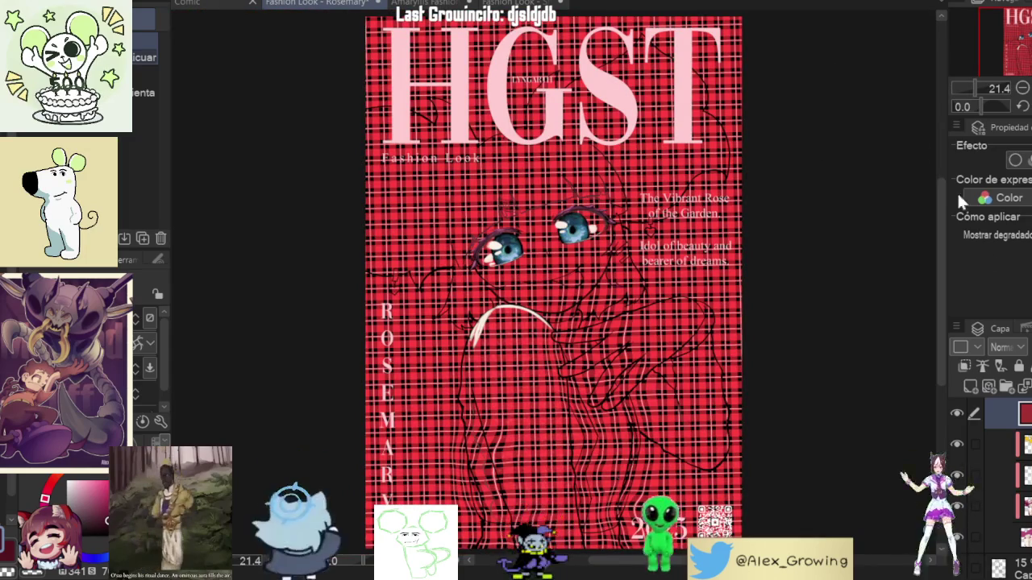
pyautogui.click(964, 366)
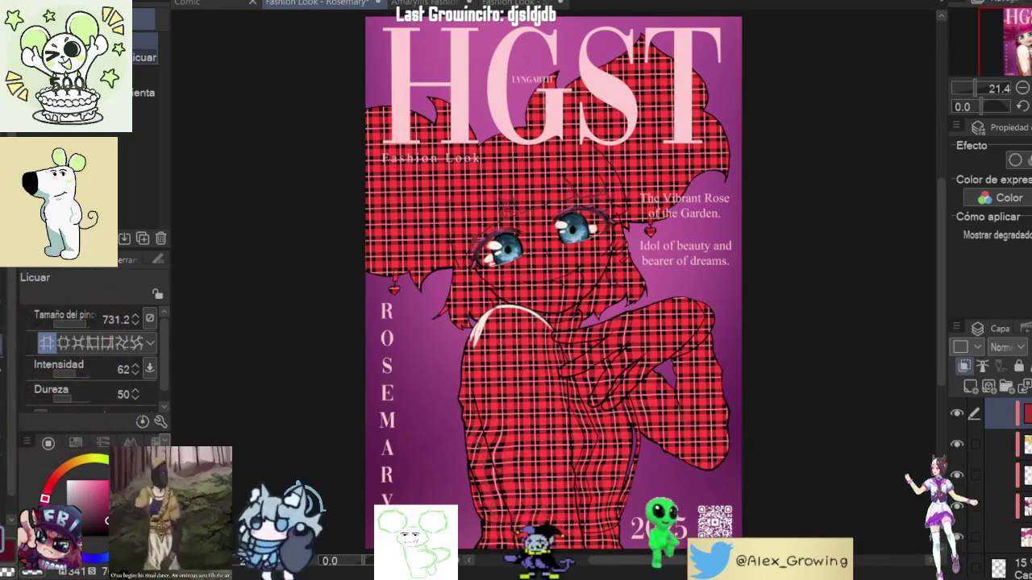
# Step: Reveal the coloured artwork, then set the plaid layer blending to Lighten, then Subtract
pyautogui.hotkey('ctrl', 'z')
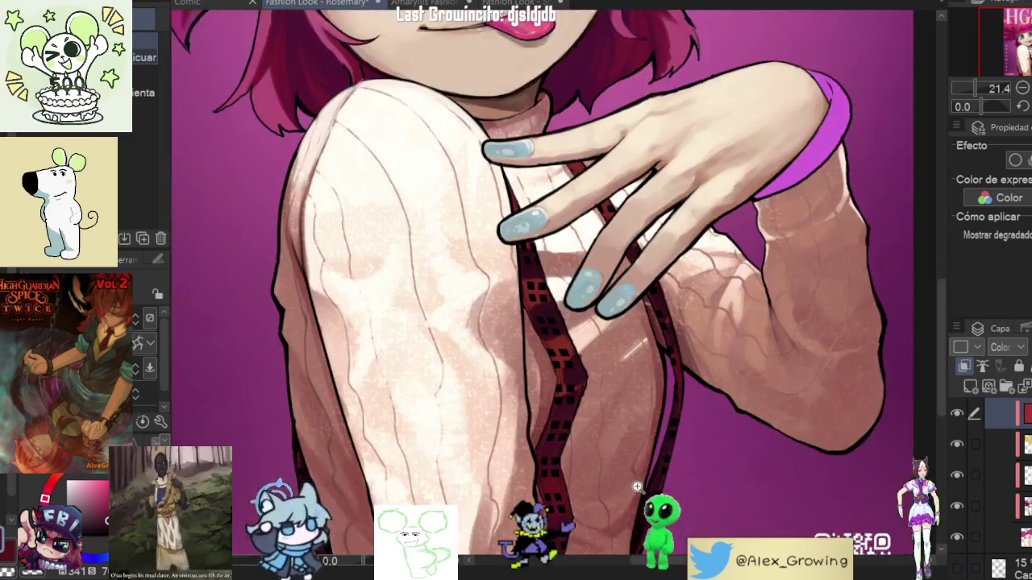
pyautogui.scroll(3, 711, 395)
pyautogui.scroll(2, 711, 395)
pyautogui.moveTo(711, 395); pyautogui.dragTo(708, 422)
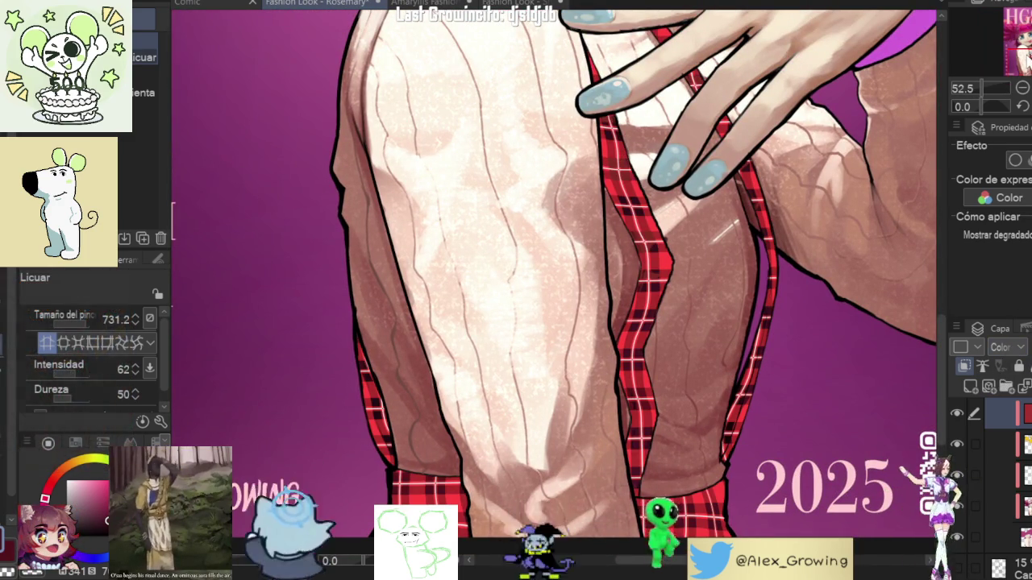
pyautogui.click(999, 379)
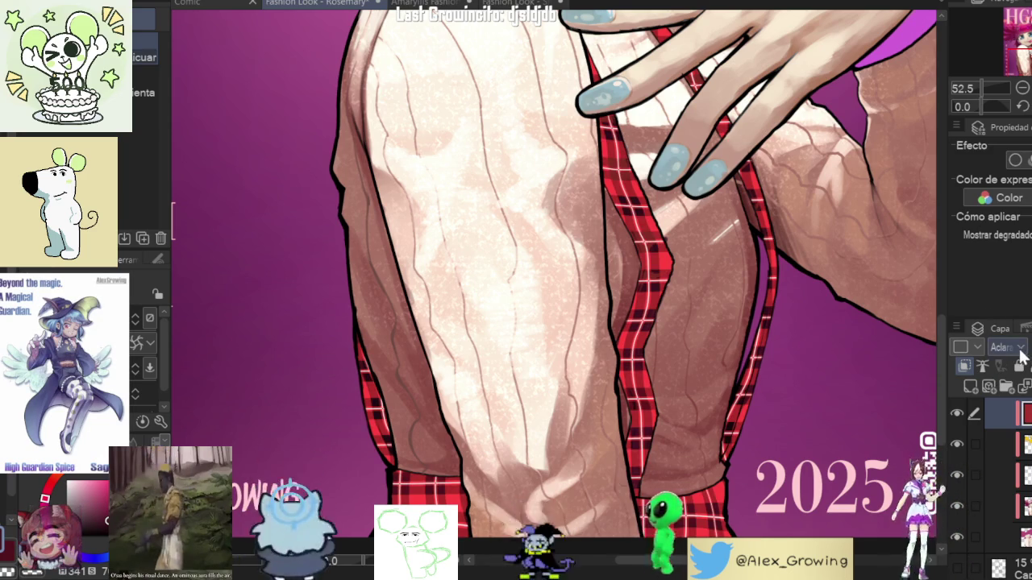
pyautogui.press('Up')
pyautogui.press('Up')
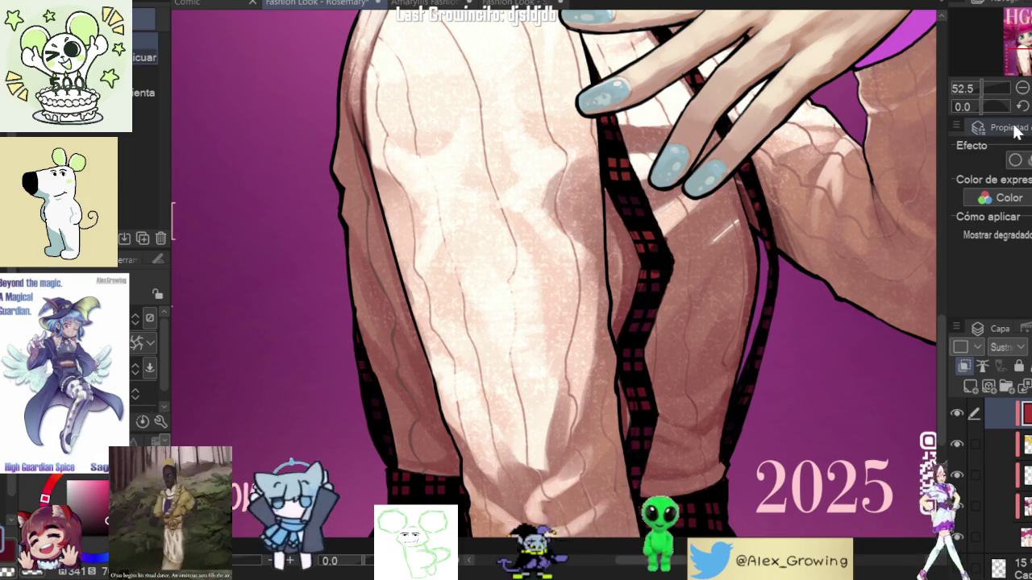
# Step: Zoom and pan the view to show the sweater, arm and suspenders
pyautogui.scroll(-2, 804, 271)
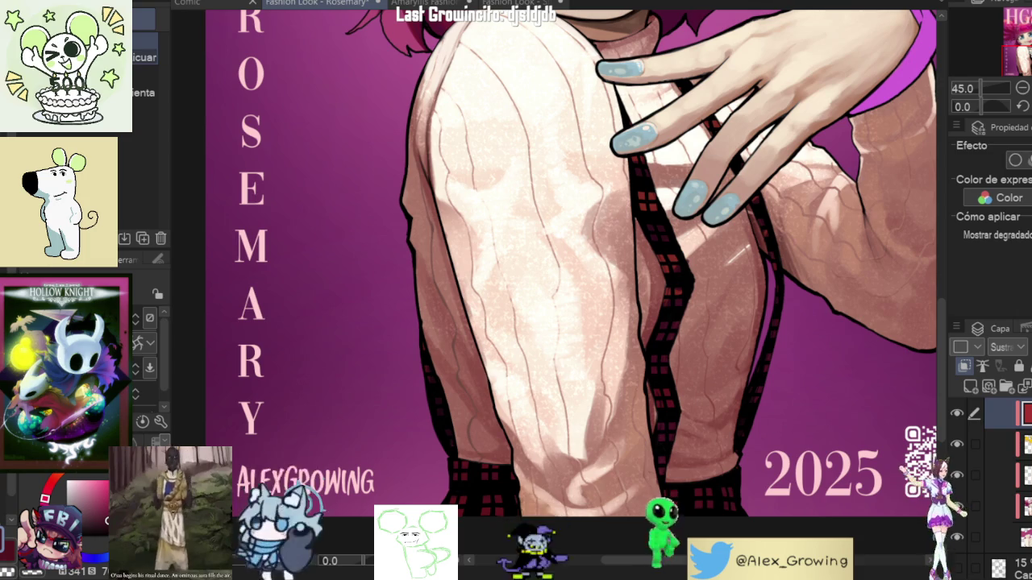
pyautogui.scroll(1, 1004, 347)
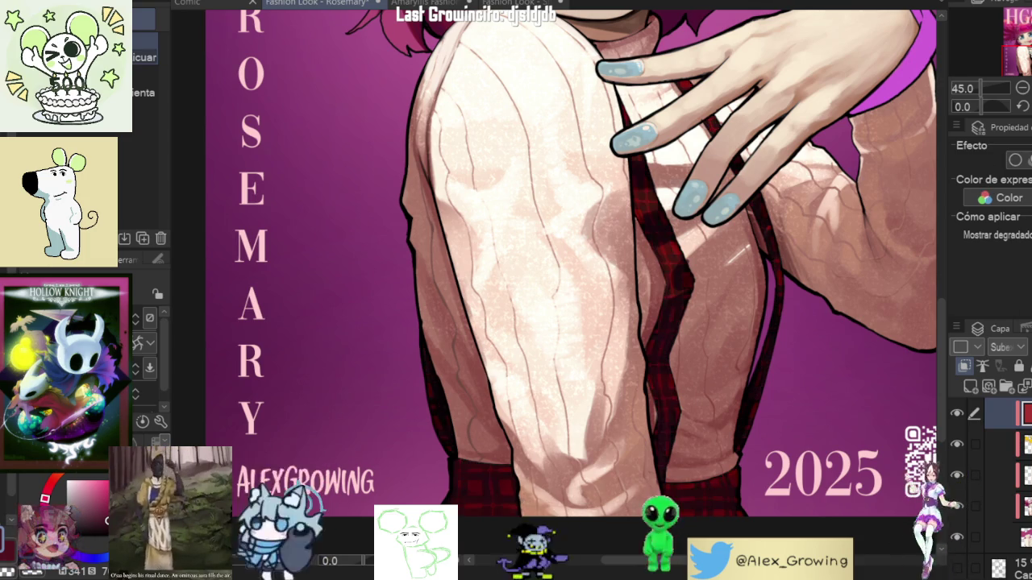
pyautogui.scroll(1, 697, 457)
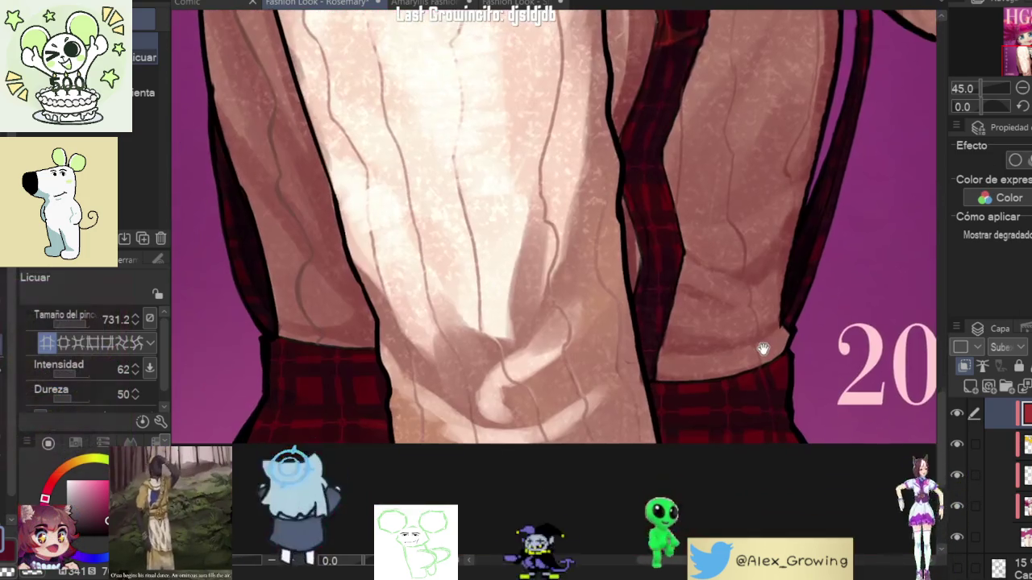
pyautogui.scroll(-3, 762, 347)
pyautogui.scroll(2, 719, 434)
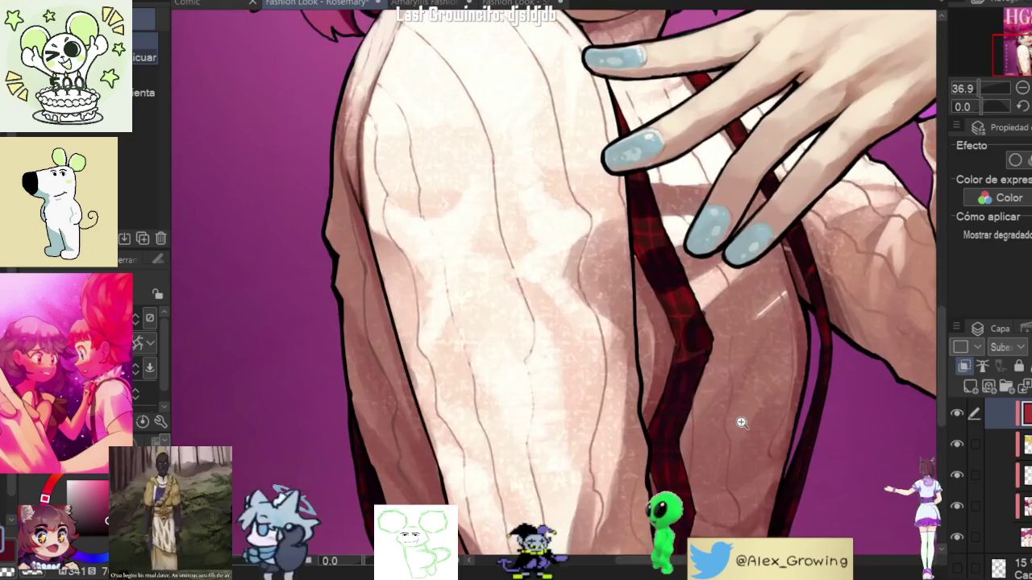
pyautogui.scroll(-4, 726, 427)
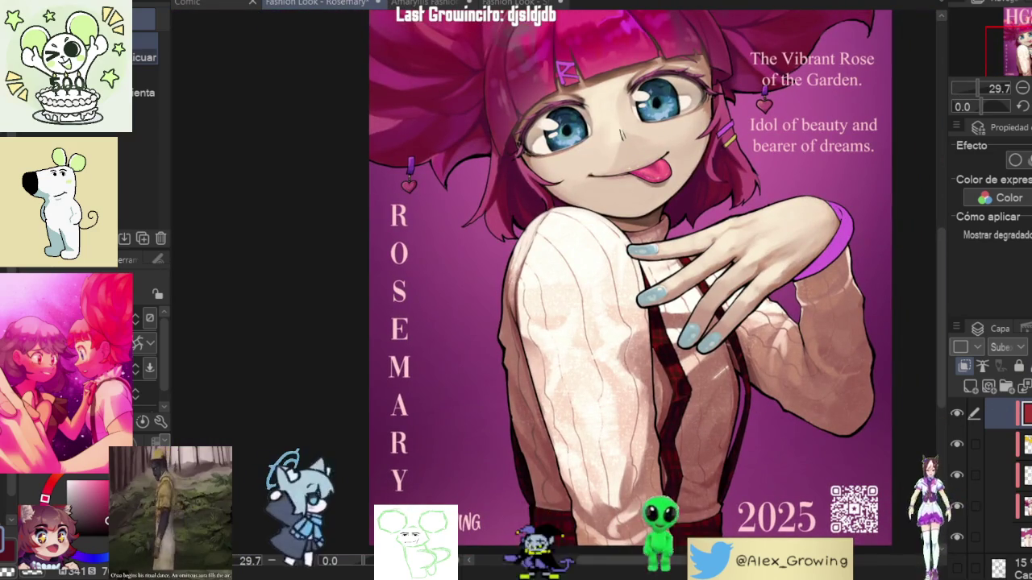
pyautogui.scroll(1, 613, 483)
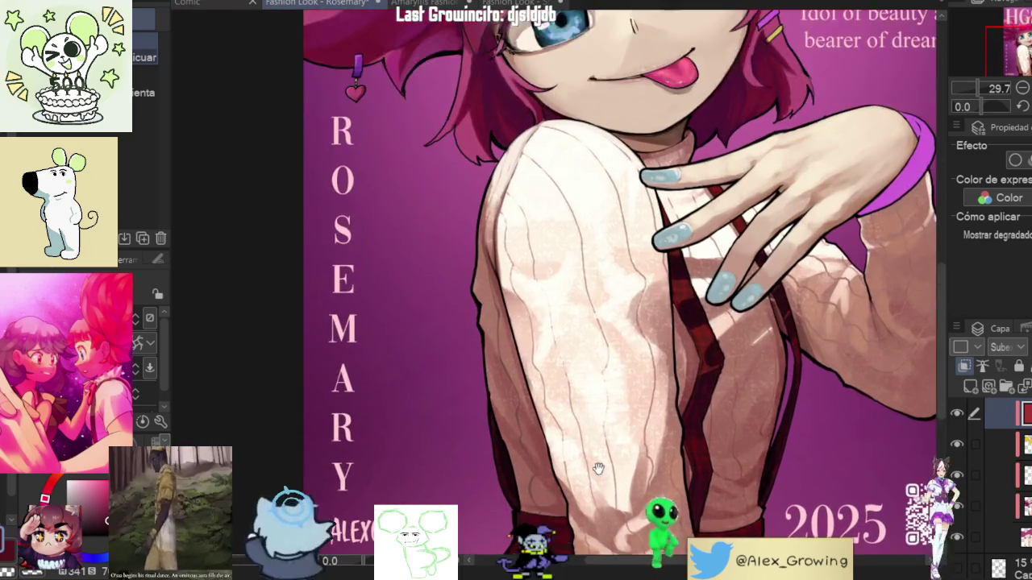
pyautogui.moveTo(613, 453); pyautogui.dragTo(613, 358)
pyautogui.scroll(2, 737, 331)
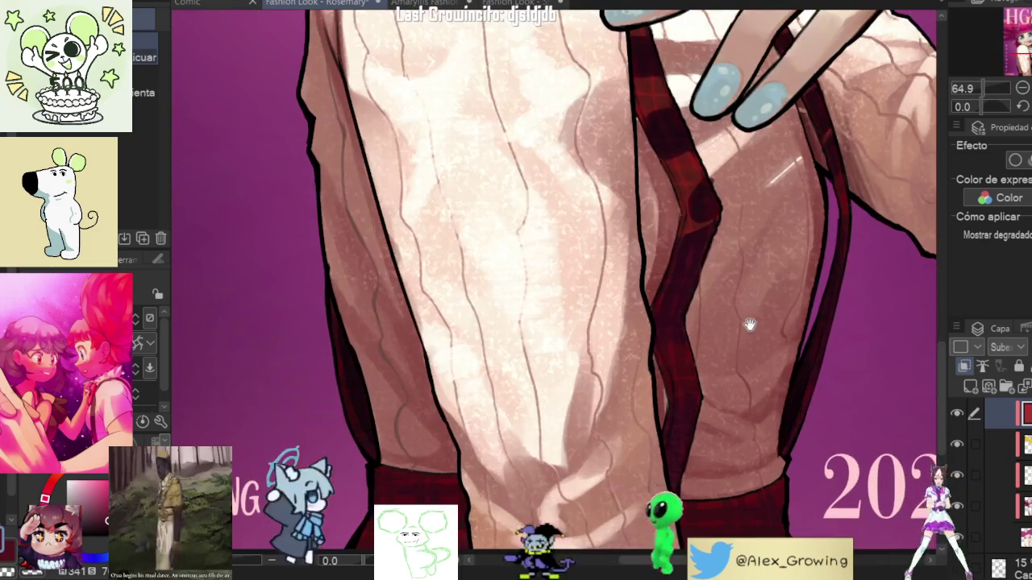
pyautogui.scroll(-2, 691, 425)
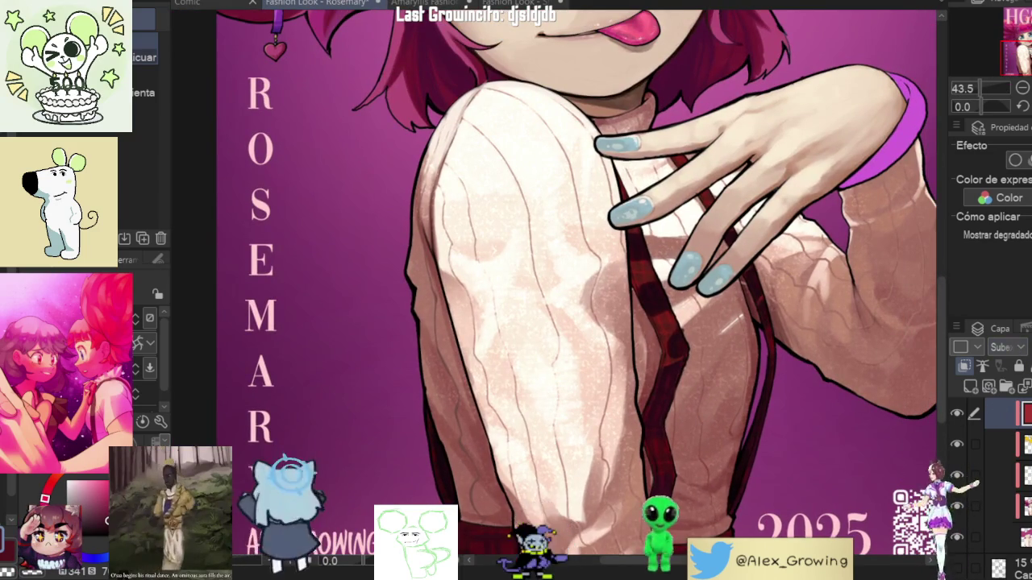
pyautogui.moveTo(613, 403); pyautogui.dragTo(637, 342)
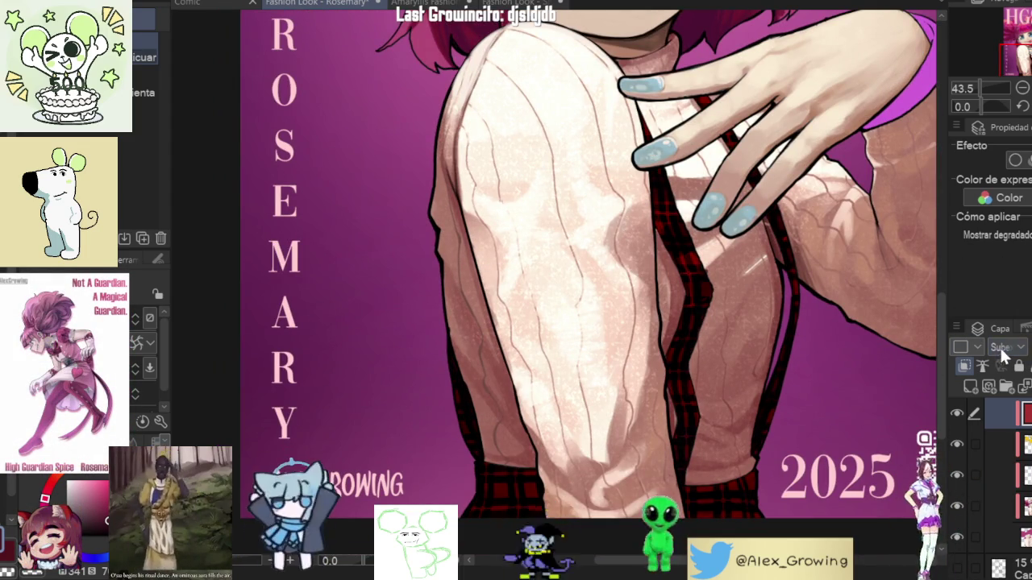
# Step: Change the plaid blending from Darken to Multiply and toggle the layer to compare
pyautogui.click(1008, 346)
pyautogui.click(998, 233)
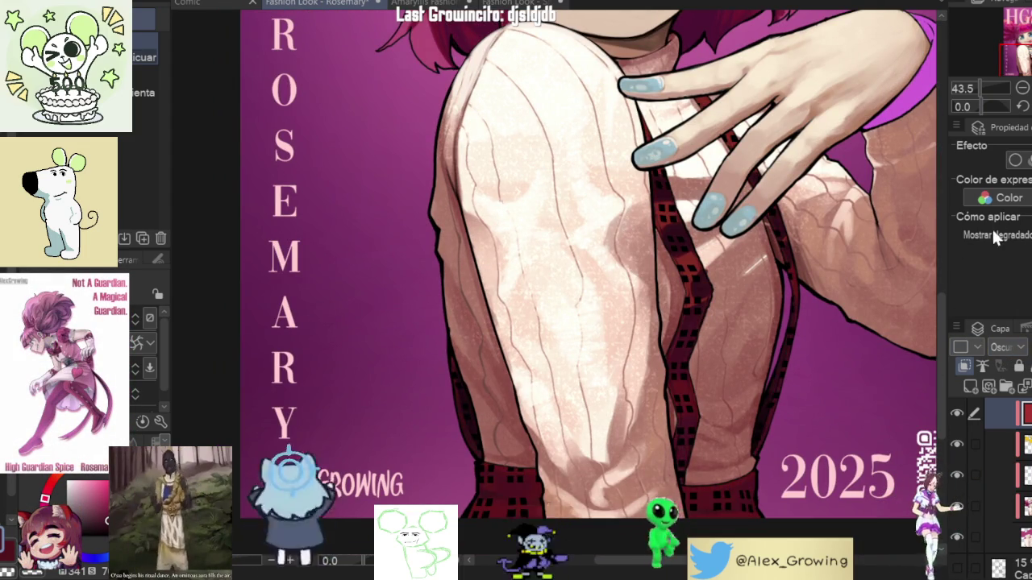
pyautogui.click(1007, 346)
pyautogui.click(990, 230)
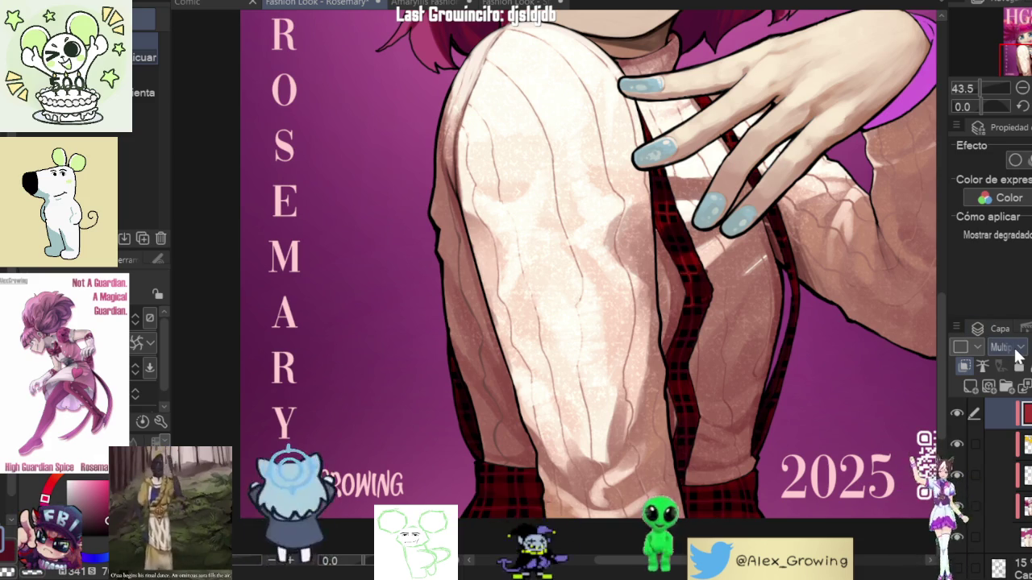
pyautogui.press('j')
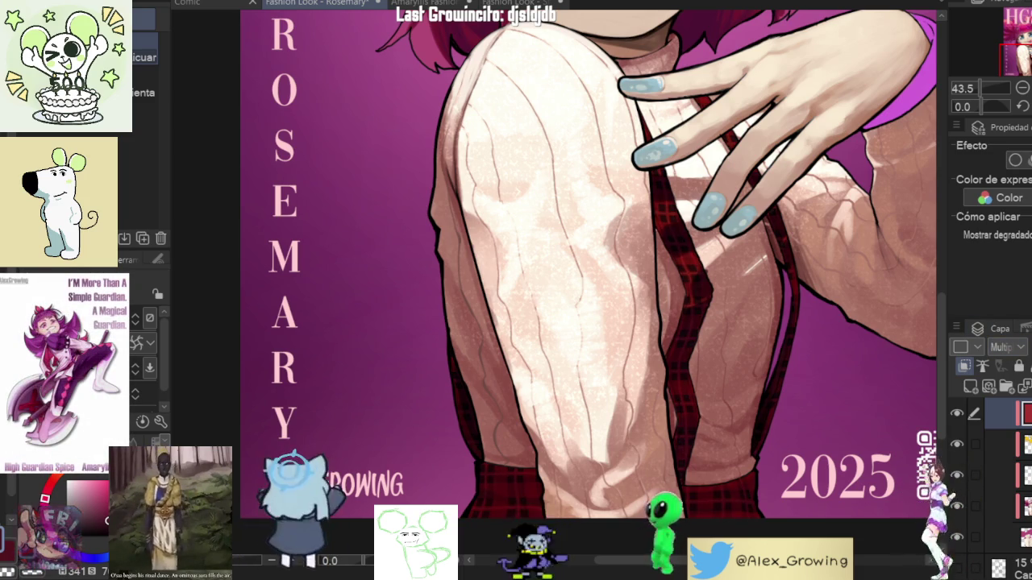
pyautogui.click(961, 414)
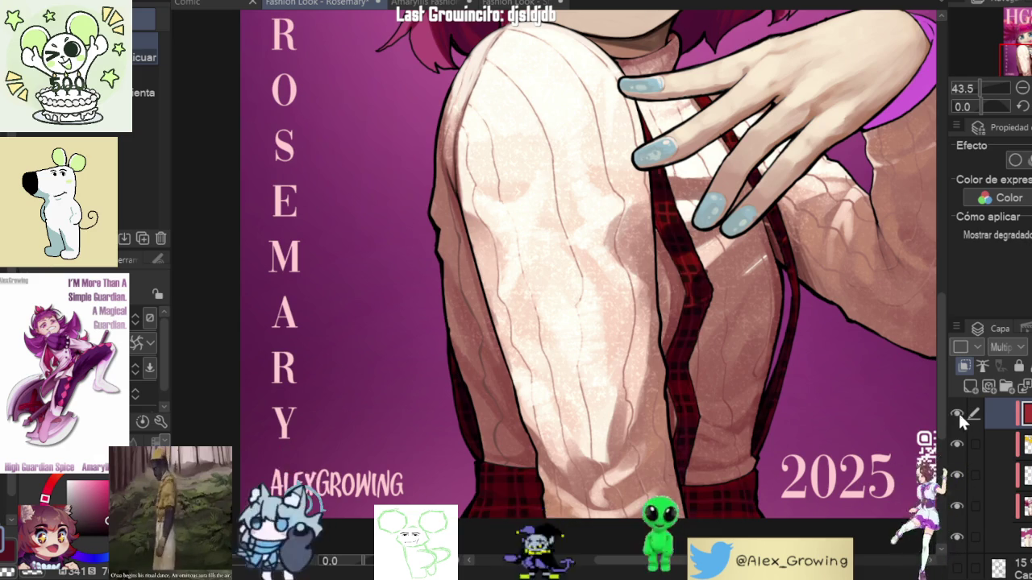
pyautogui.scroll(-2, 854, 419)
pyautogui.moveTo(871, 403); pyautogui.dragTo(787, 473)
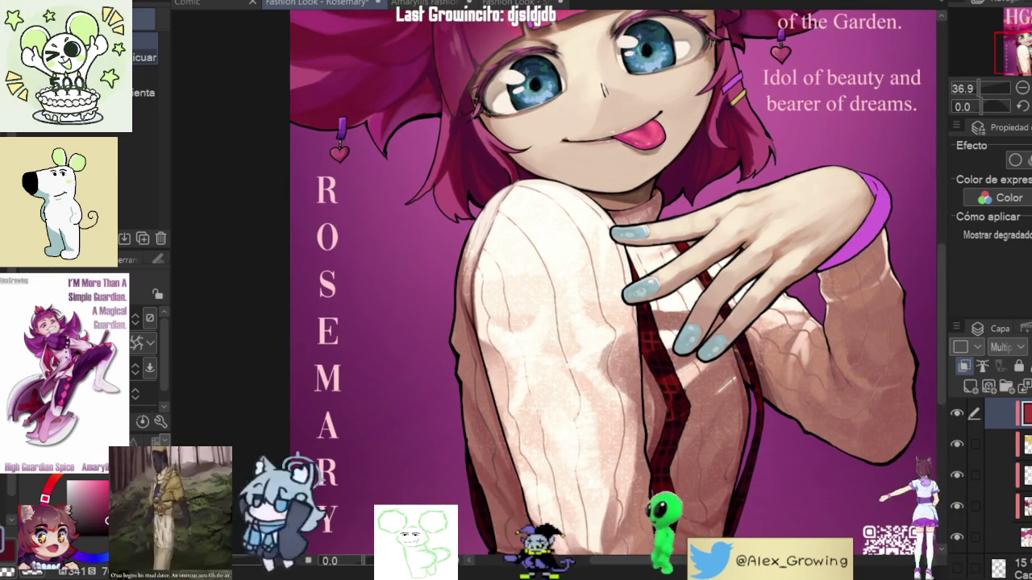
# Step: Switch the plaid layer to a brighter blend mode and zoom out to the whole cover
pyautogui.click(1020, 323)
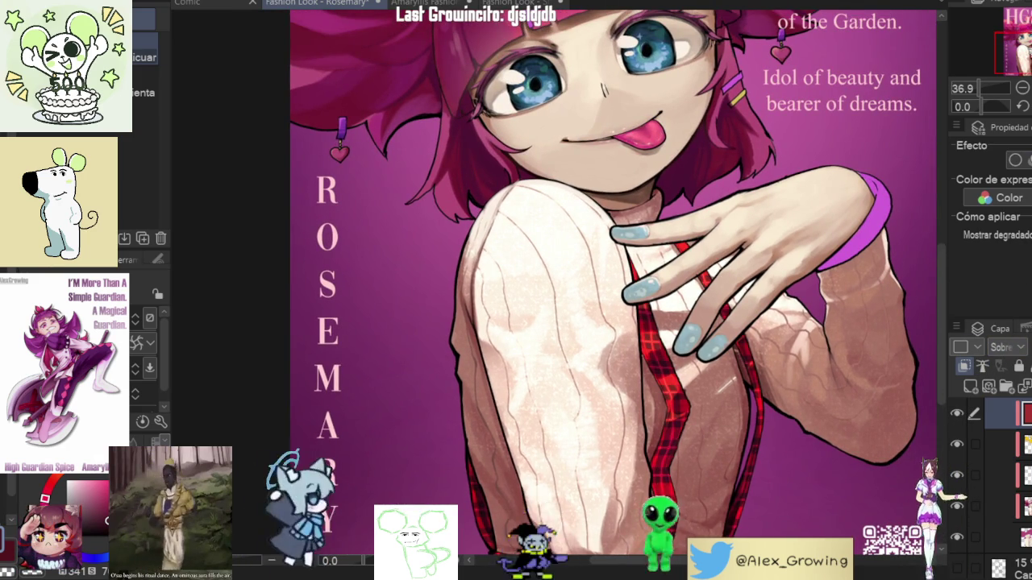
pyautogui.moveTo(645, 363); pyautogui.dragTo(645, 274)
pyautogui.scroll(-2, 645, 274)
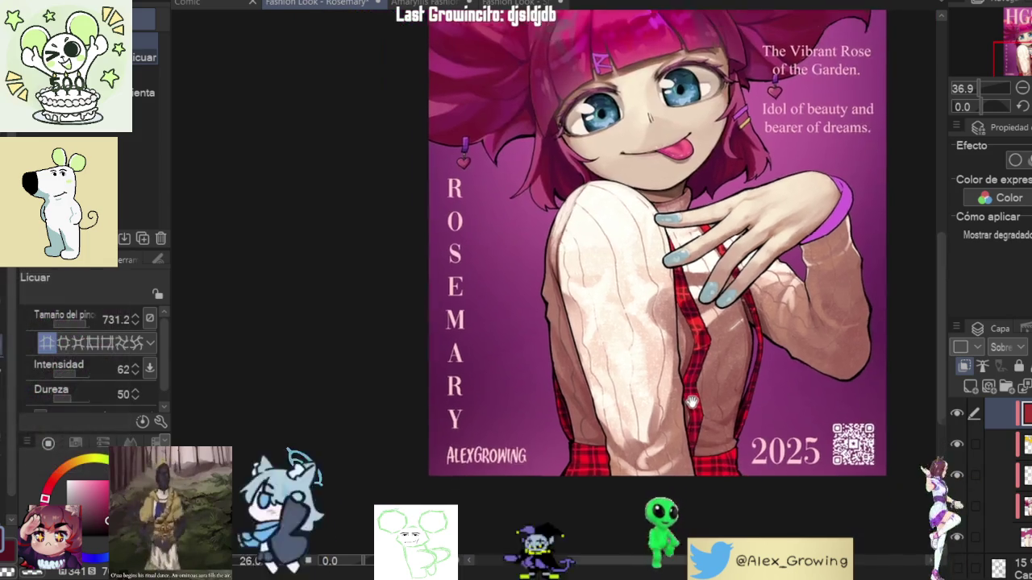
# Step: Mirror the canvas horizontally to check balance, flip it back, and zoom into the sweater
pyautogui.hotkey('ctrl', '-')
pyautogui.press('h')
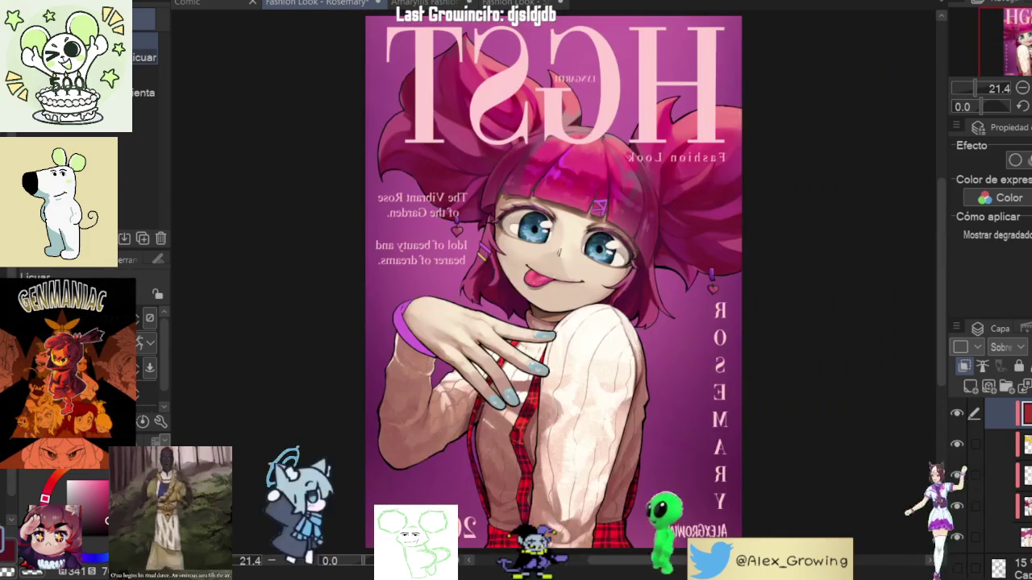
pyautogui.press('h')
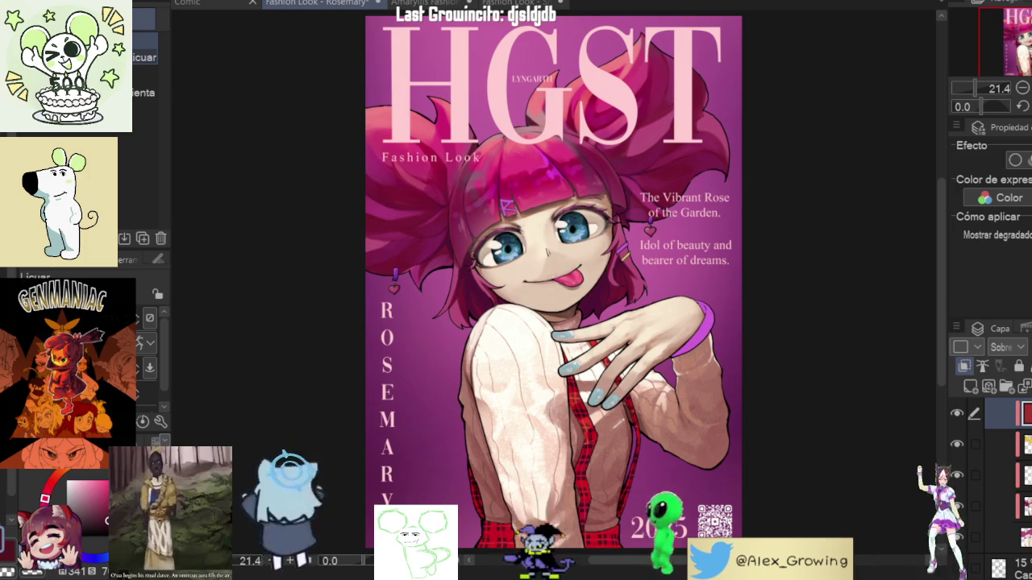
pyautogui.moveTo(679, 497); pyautogui.dragTo(679, 402)
pyautogui.scroll(4, 678, 401)
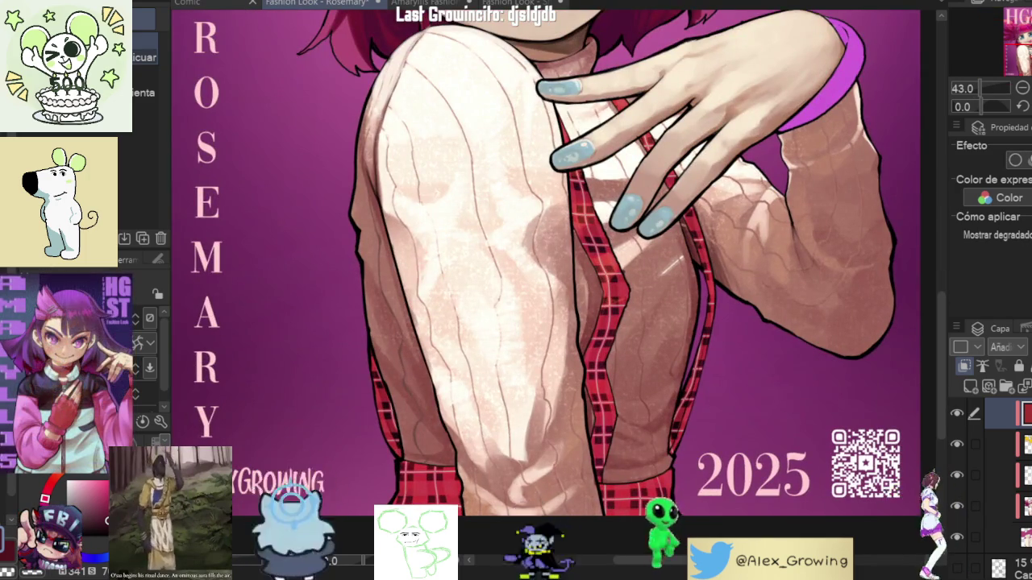
# Step: Fit the cover in view and toggle the plaid layer's visibility to compare the suspenders
pyautogui.hotkey('ctrl', '0')
pyautogui.scroll(5, 664, 452)
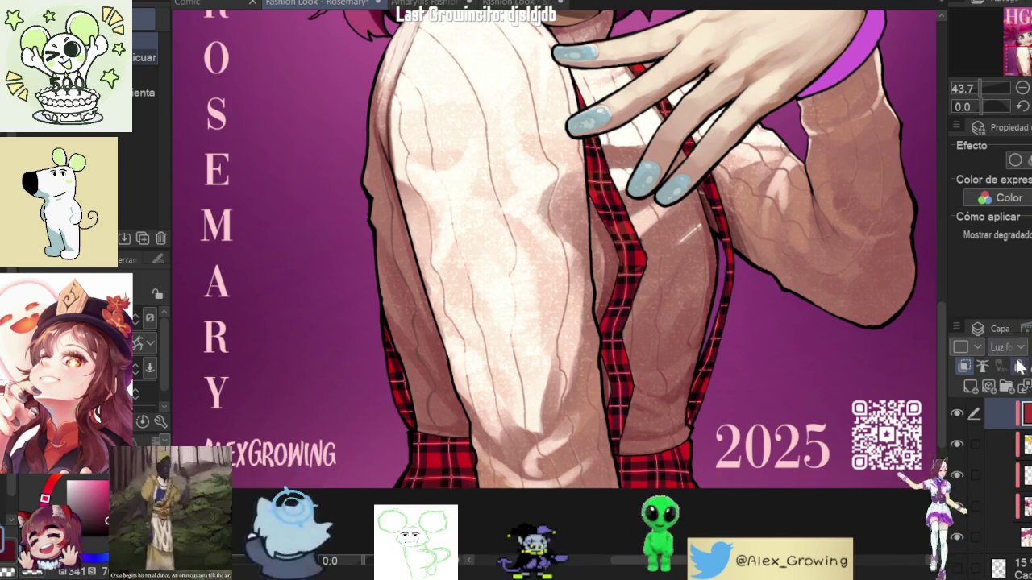
pyautogui.click(955, 413)
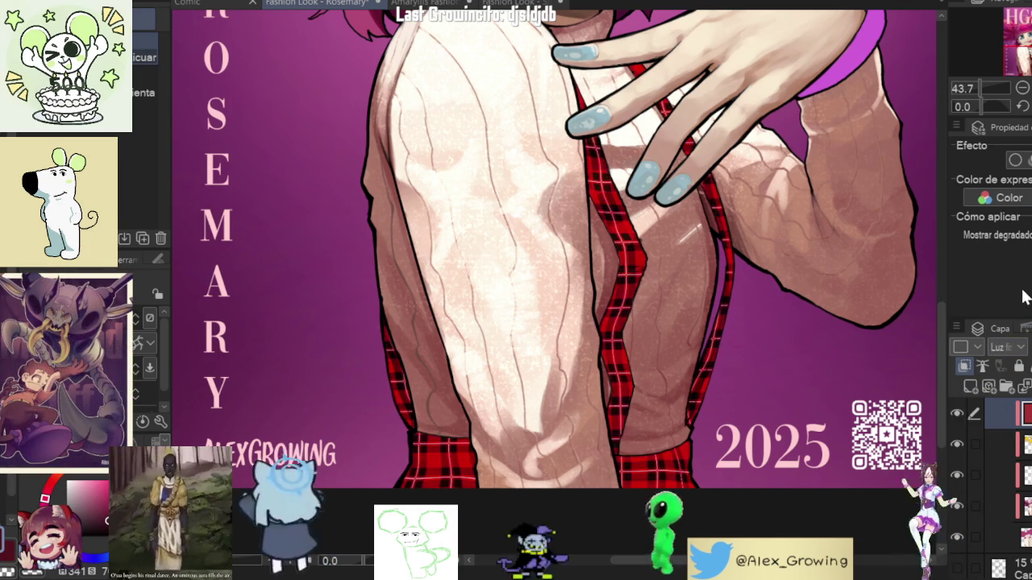
pyautogui.scroll(-2, 1017, 345)
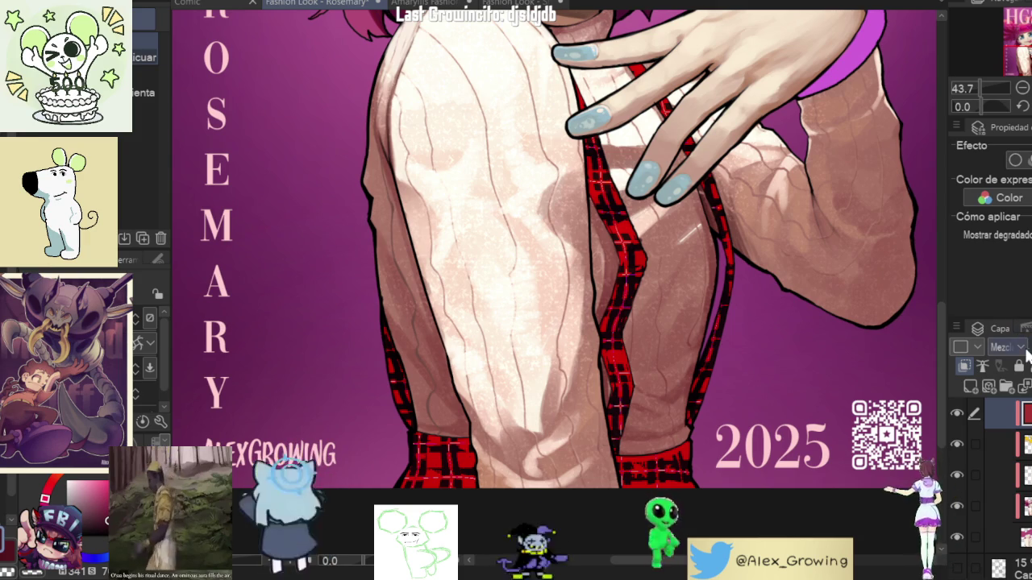
pyautogui.scroll(-1, 1007, 347)
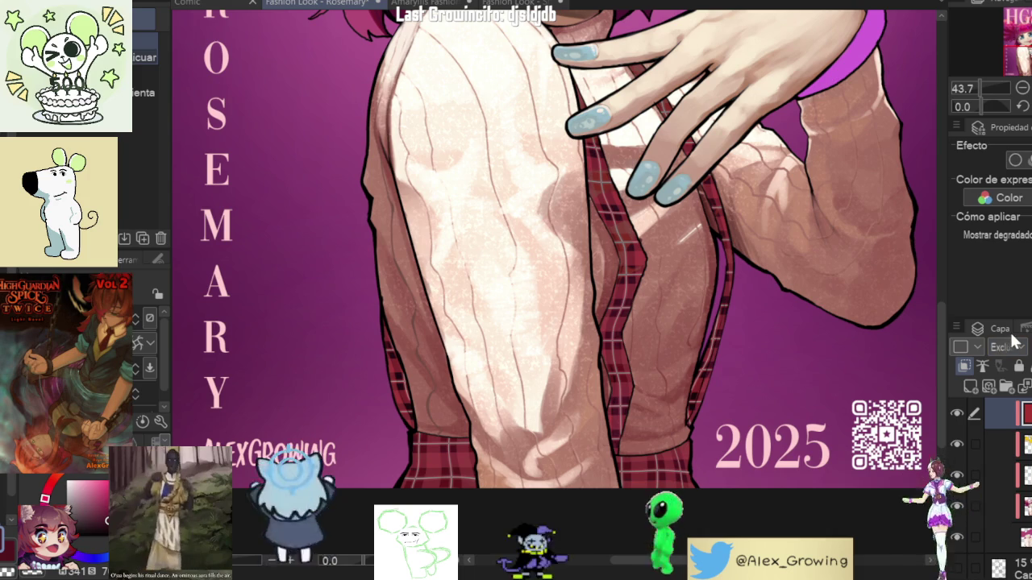
pyautogui.click(964, 408)
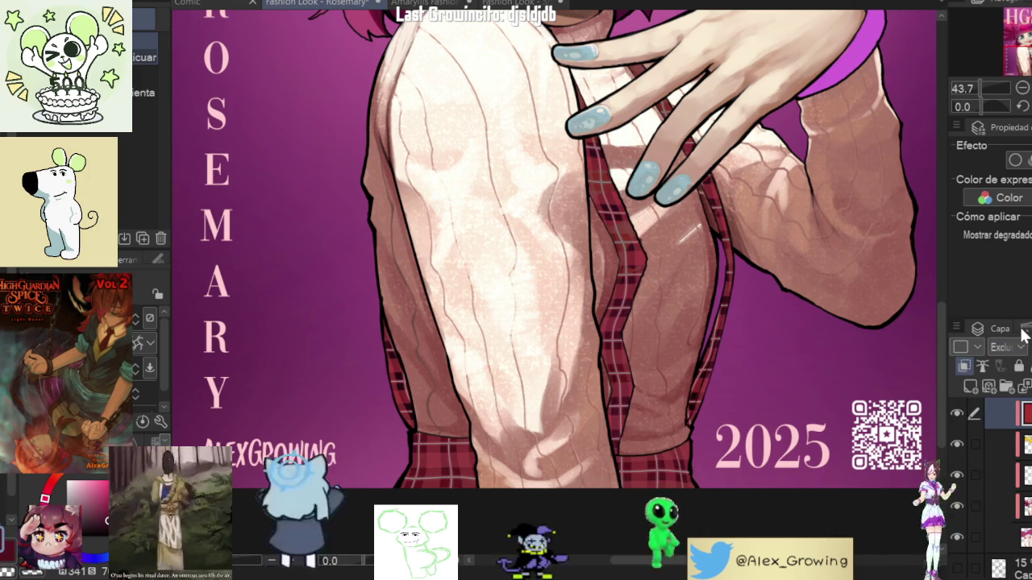
# Step: Cycle the plaid blend mode through Color, Overlay, Hard Light and others, then settle on Normal
pyautogui.scroll(-3, 1009, 343)
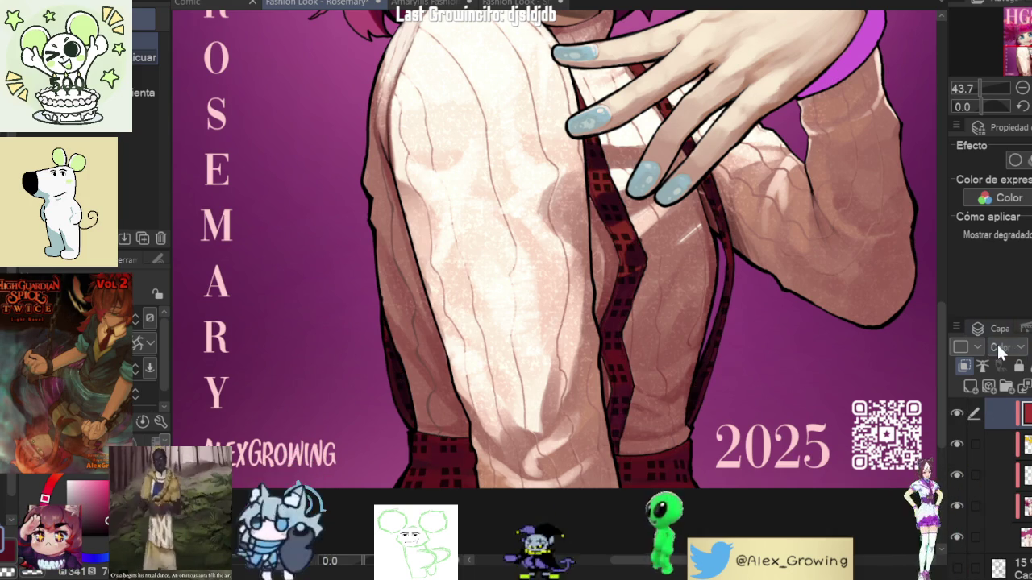
pyautogui.scroll(1, 1006, 345)
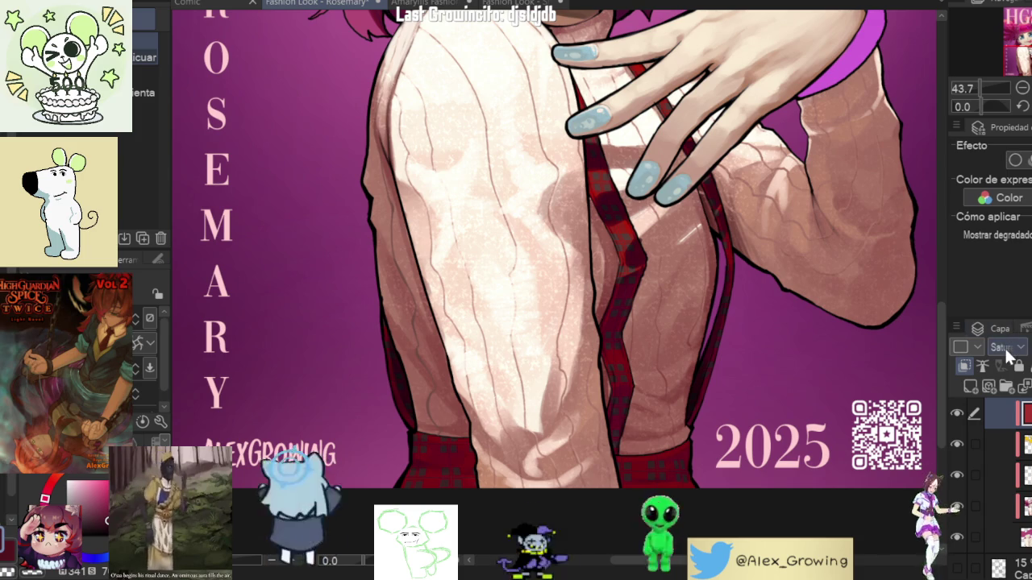
pyautogui.scroll(-1, 1012, 351)
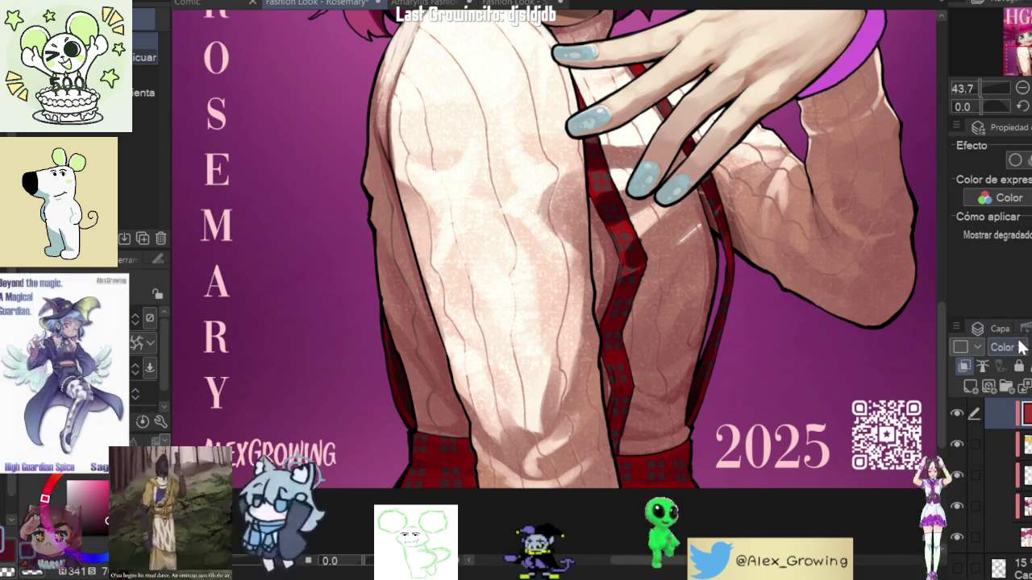
pyautogui.scroll(-1, 1019, 348)
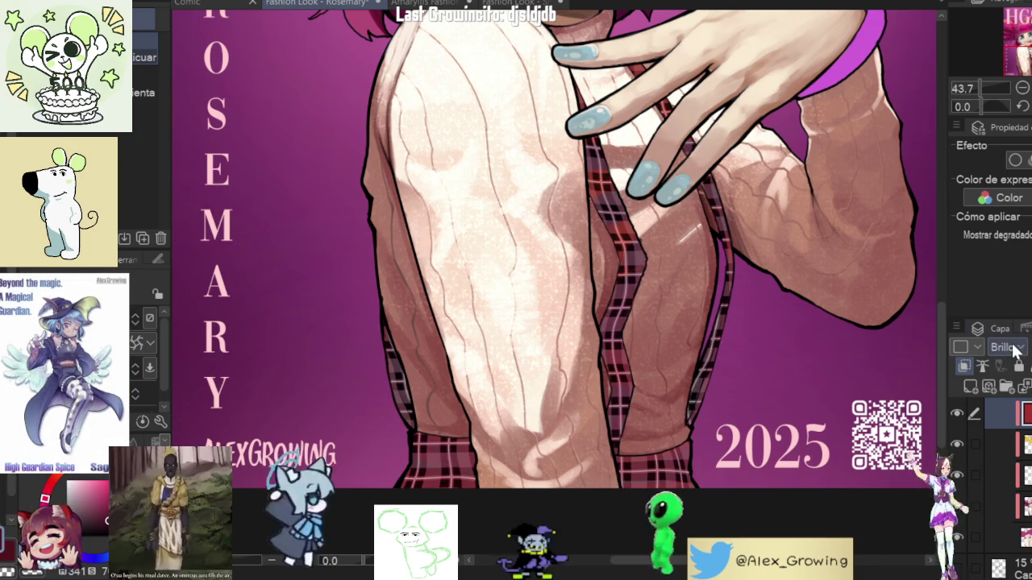
pyautogui.scroll(-1, 1017, 348)
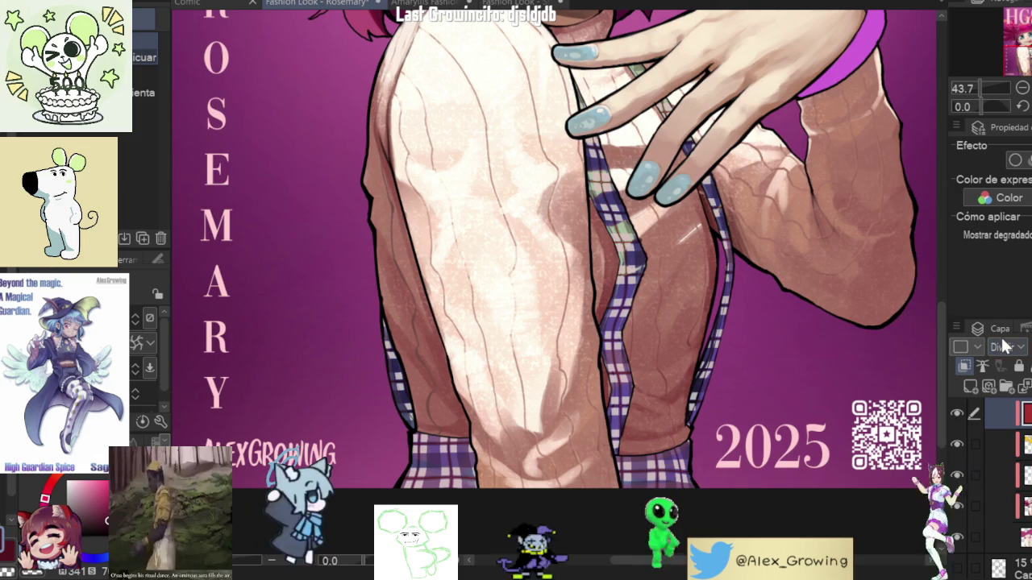
pyautogui.scroll(3, 1003, 347)
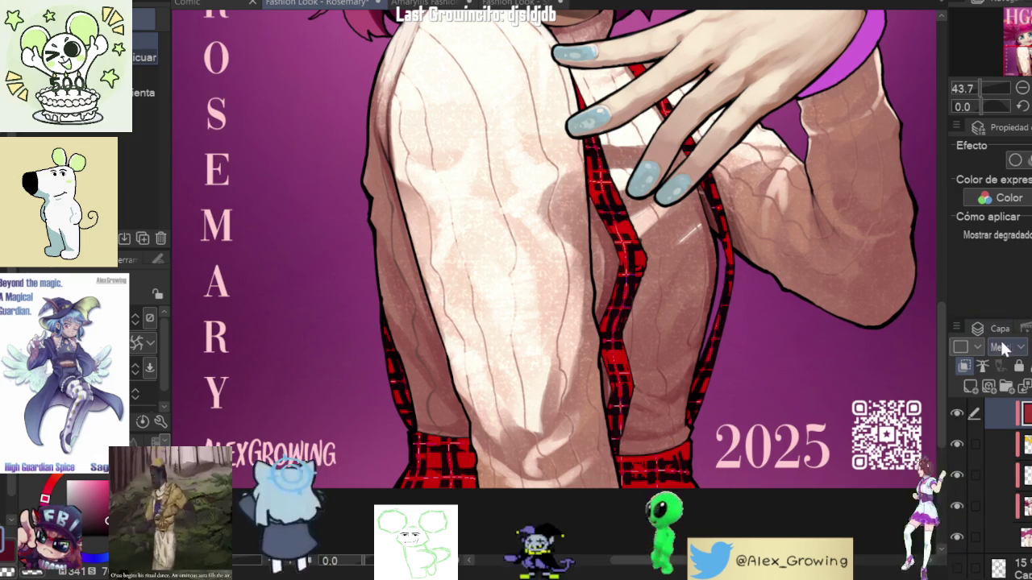
pyautogui.scroll(-5, 1004, 347)
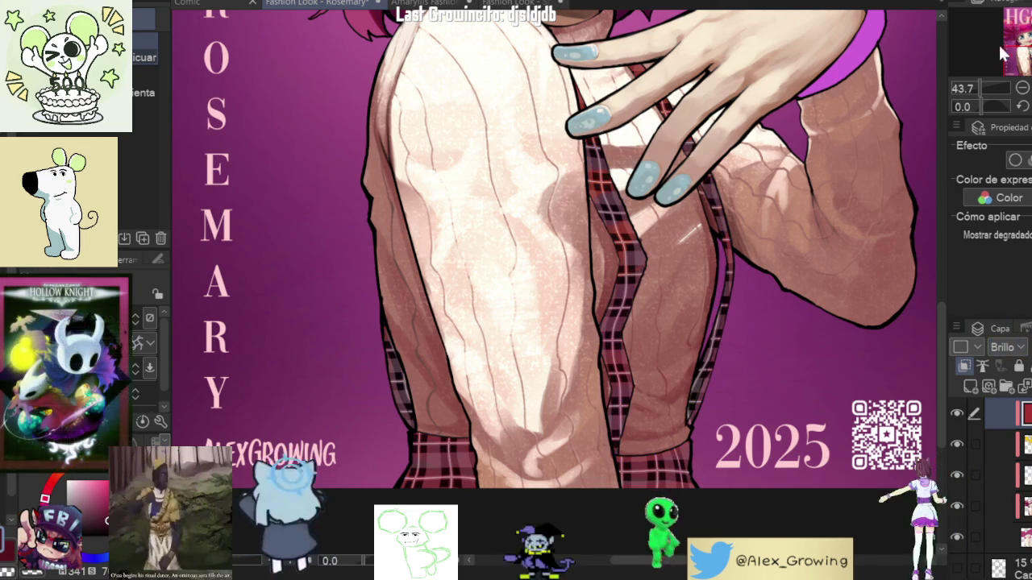
pyautogui.scroll(10, 1017, 348)
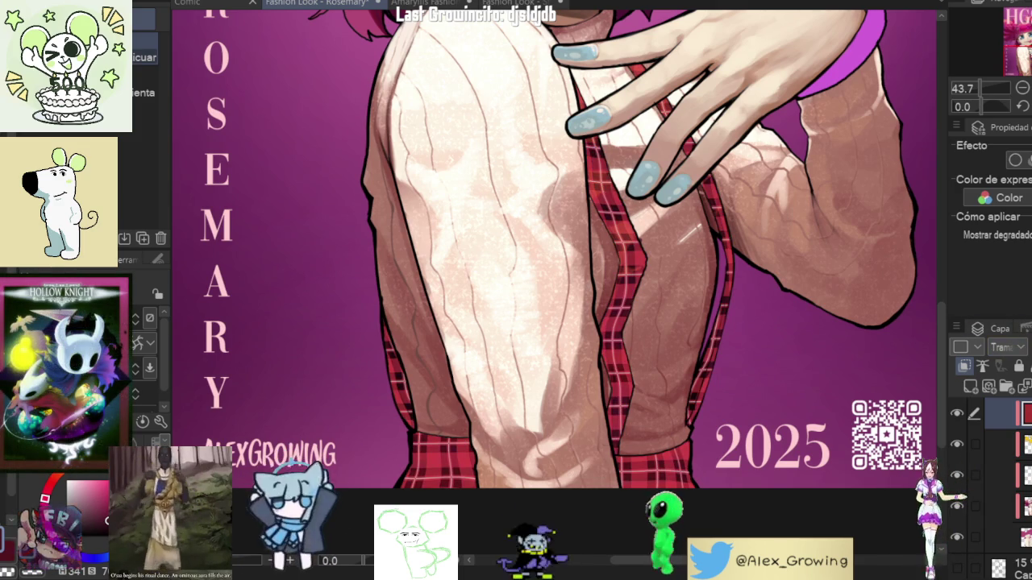
pyautogui.scroll(-5, 1017, 348)
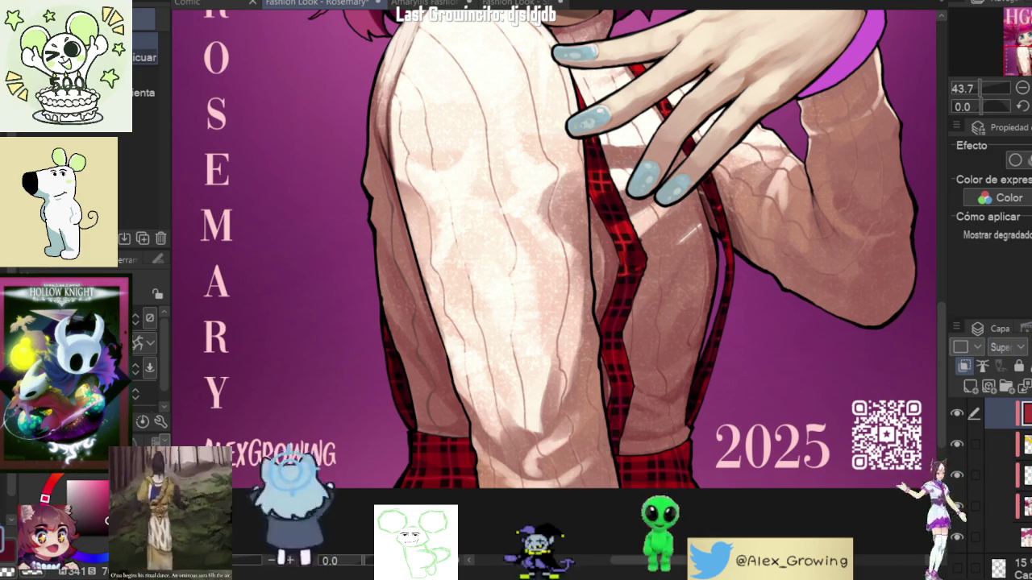
pyautogui.scroll(1, 1017, 348)
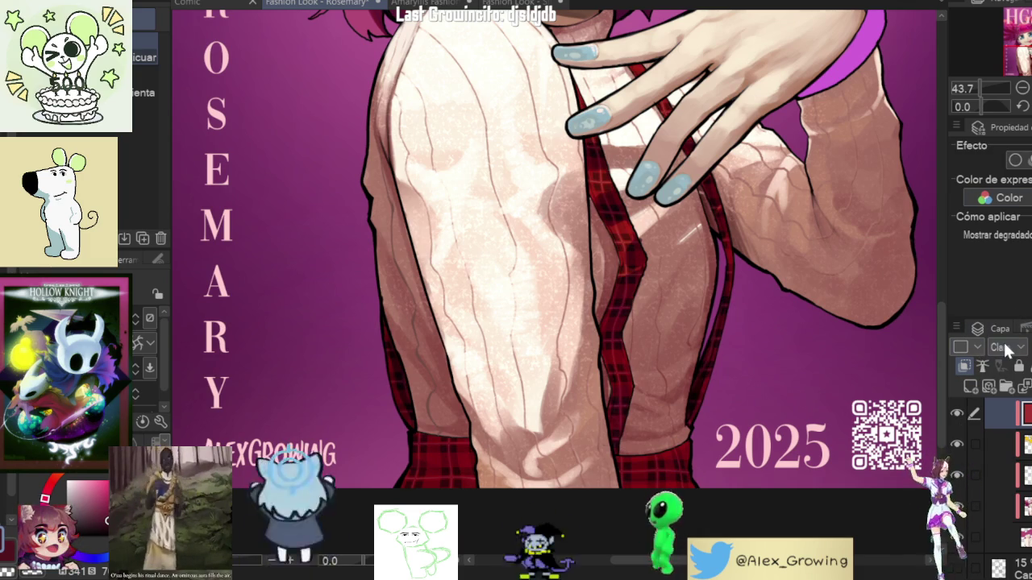
pyautogui.scroll(-3, 1004, 347)
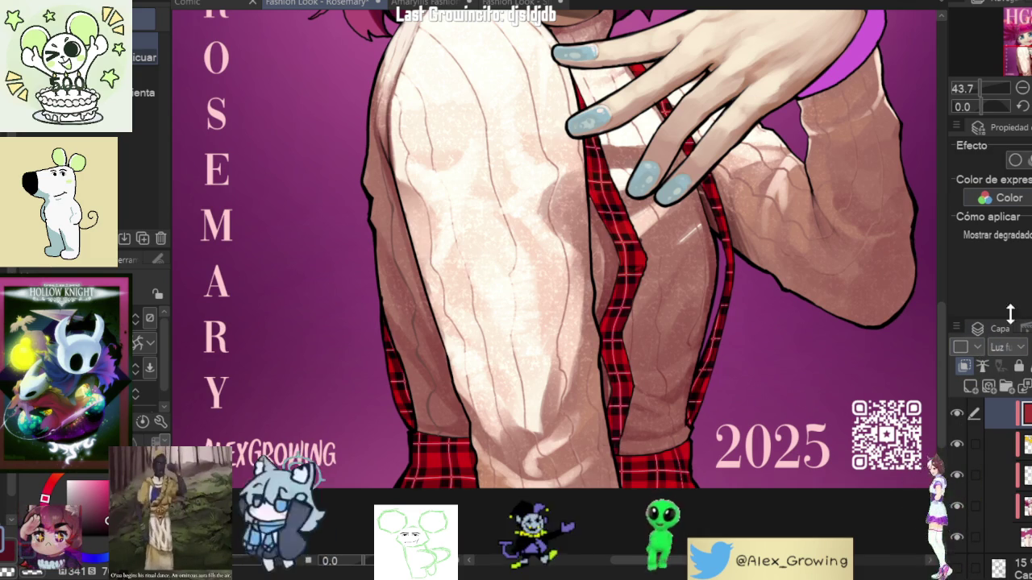
pyautogui.click(957, 414)
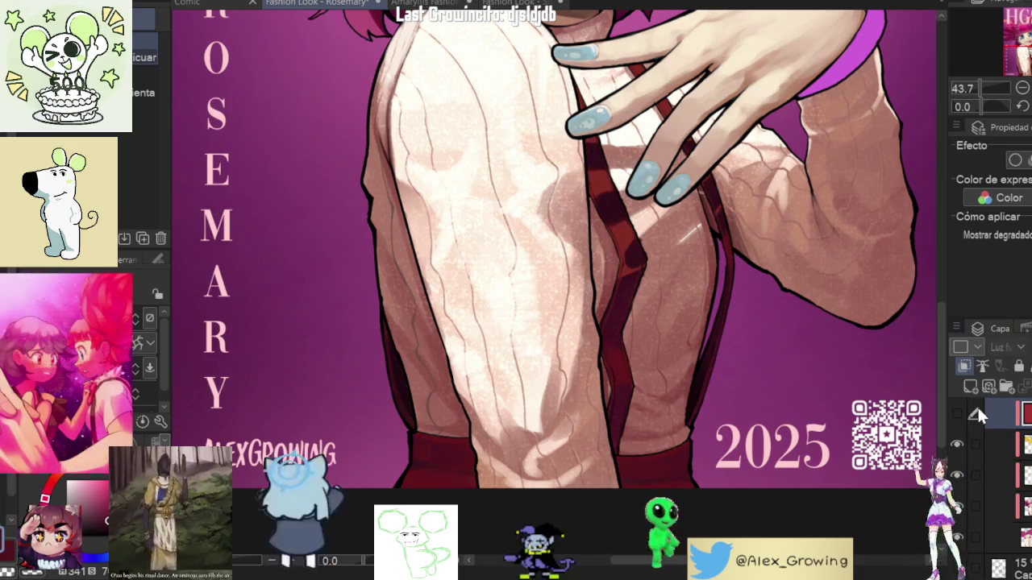
pyautogui.click(957, 413)
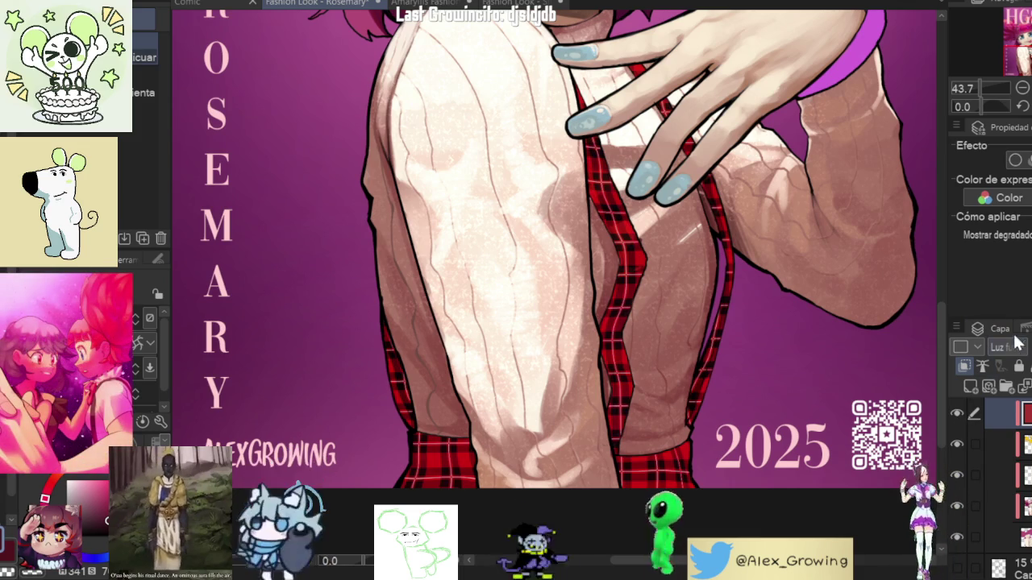
pyautogui.scroll(5, 999, 347)
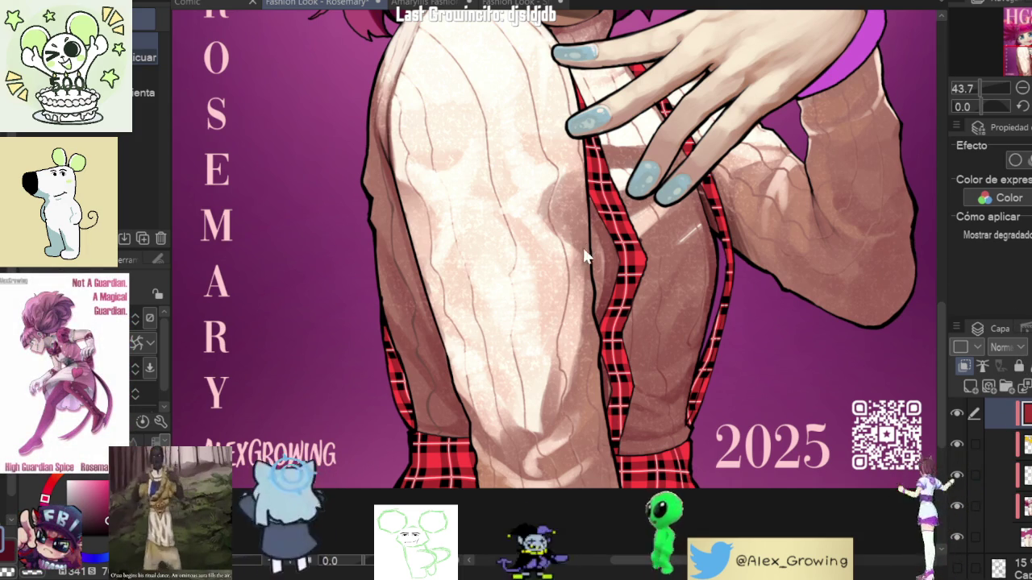
pyautogui.press('b')
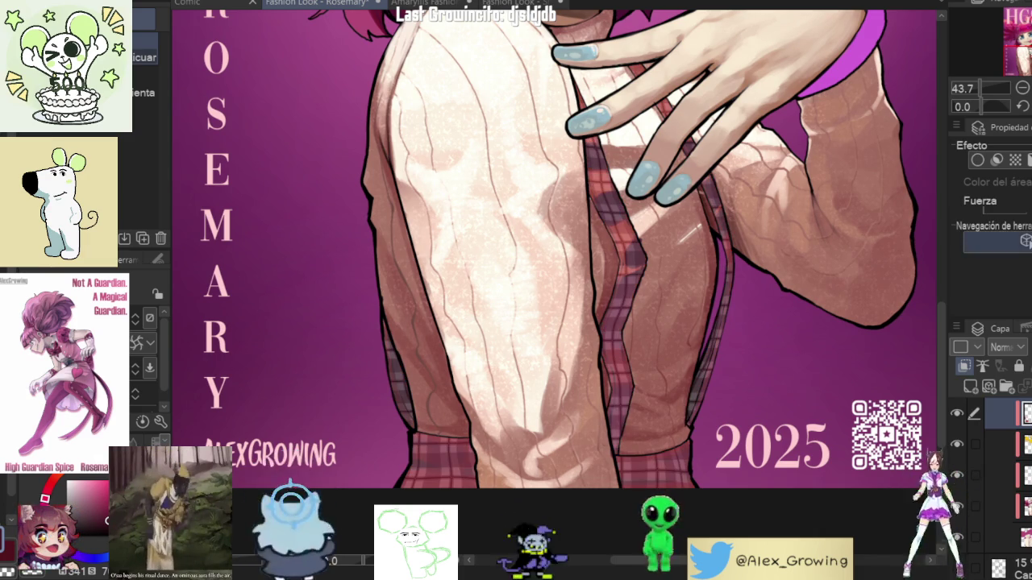
pyautogui.moveTo(999, 209)
pyautogui.mouseDown()
pyautogui.moveTo(971, 210)
pyautogui.moveTo(983, 212)
pyautogui.mouseUp()
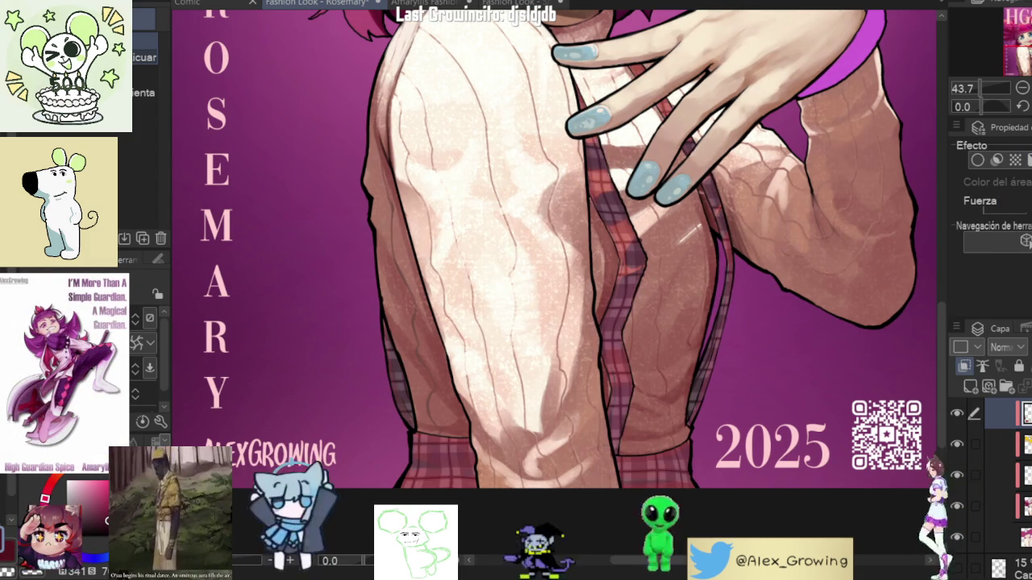
pyautogui.click(959, 411)
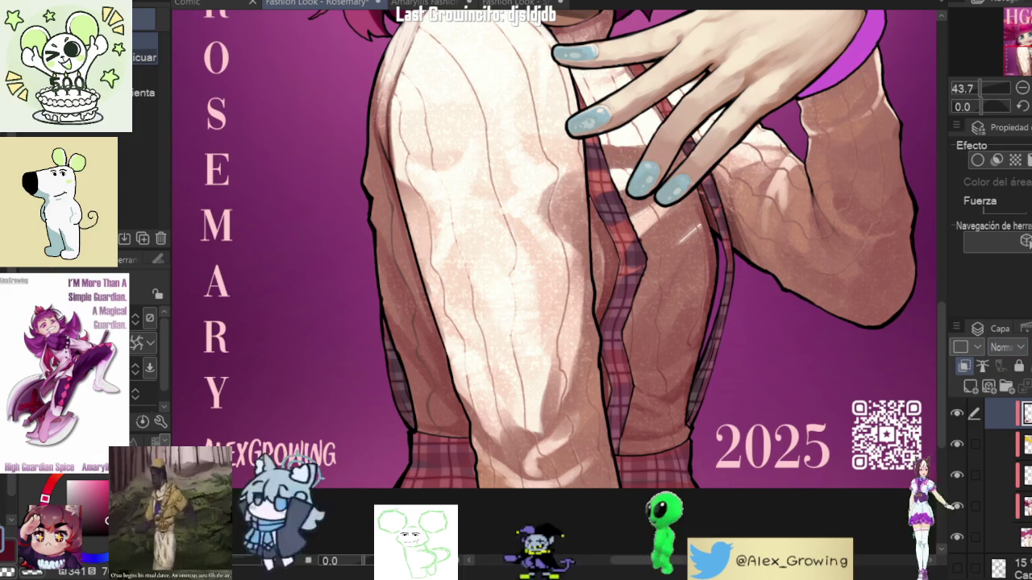
pyautogui.scroll(-2, 1008, 347)
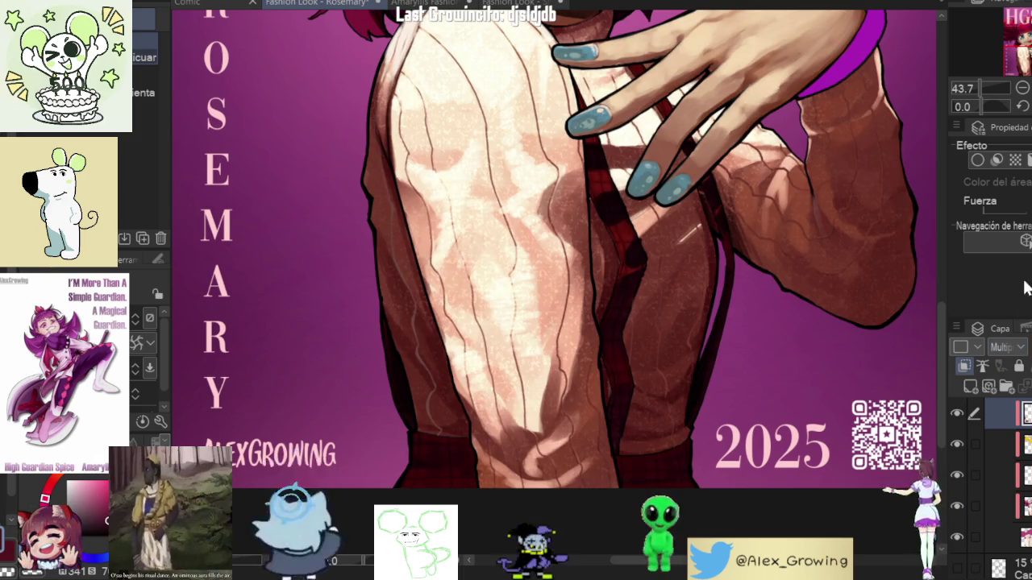
pyautogui.scroll(-3, 753, 299)
pyautogui.moveTo(704, 333)
pyautogui.mouseDown()
pyautogui.moveTo(680, 447)
pyautogui.moveTo(701, 419)
pyautogui.mouseUp()
pyautogui.hotkey('ctrl', 'z')
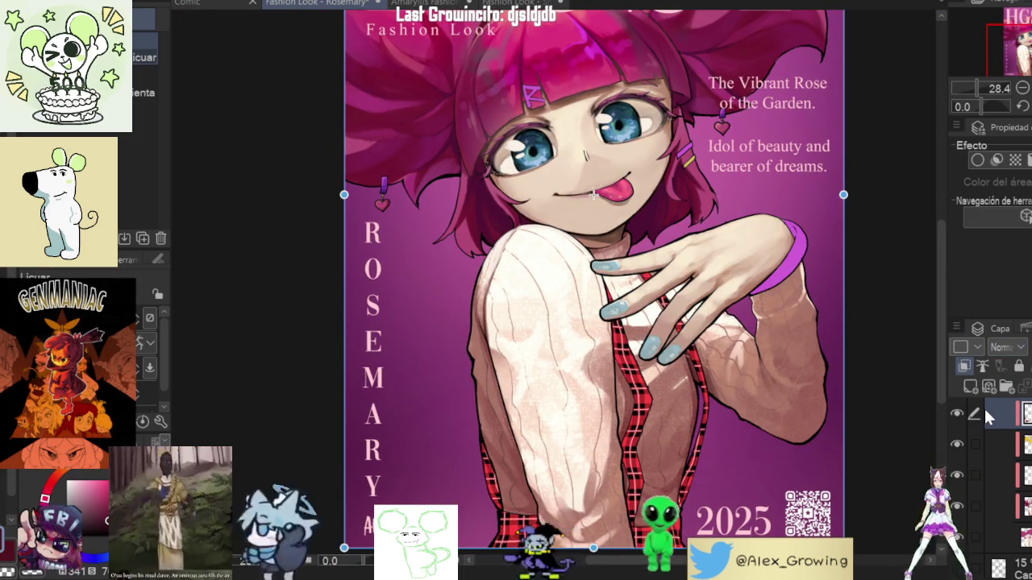
pyautogui.click(988, 415)
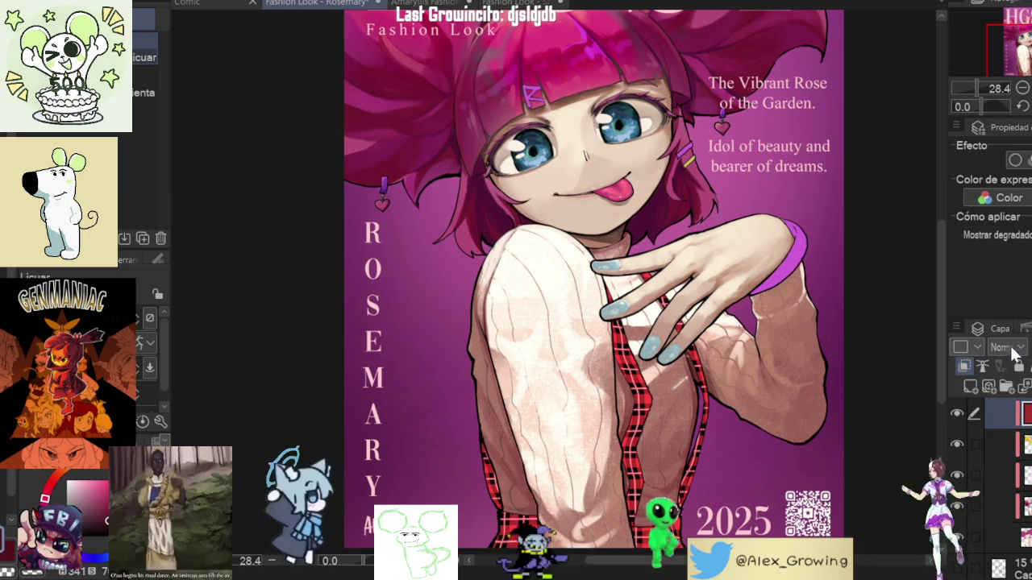
pyautogui.click(989, 280)
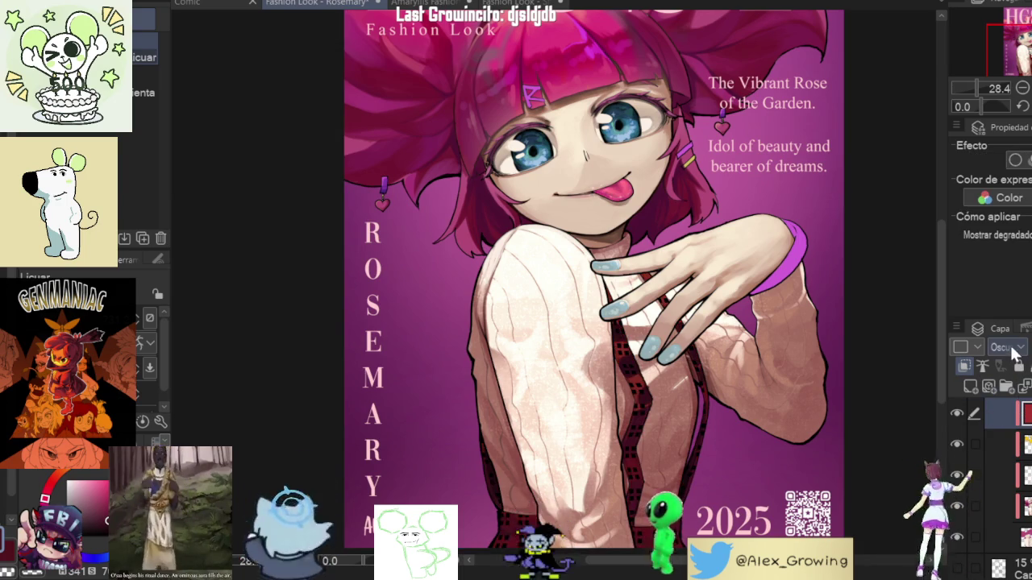
pyautogui.scroll(2, 751, 442)
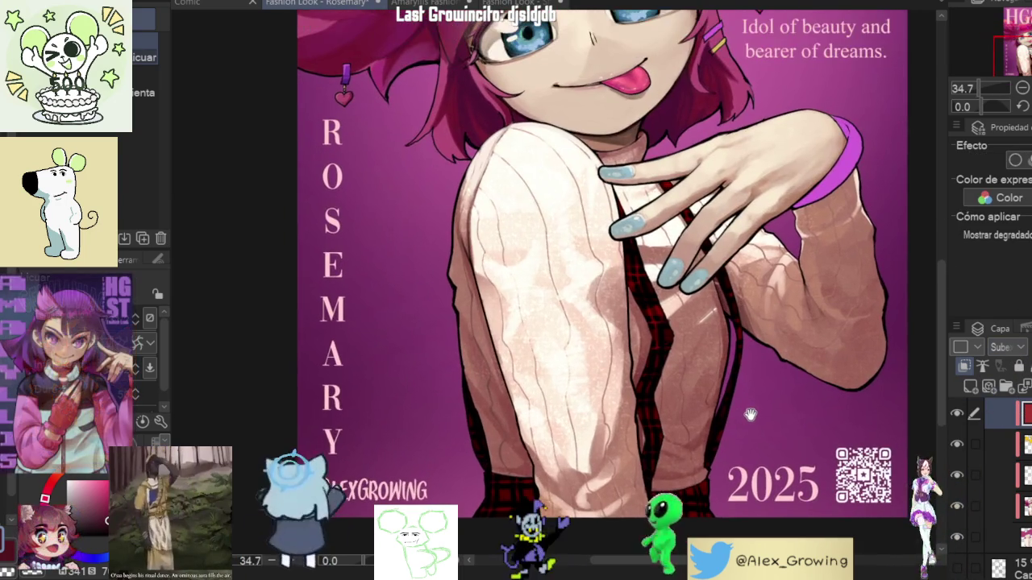
pyautogui.moveTo(751, 403)
pyautogui.mouseDown()
pyautogui.moveTo(751, 443)
pyautogui.moveTo(767, 377)
pyautogui.mouseUp()
pyautogui.scroll(4, 768, 377)
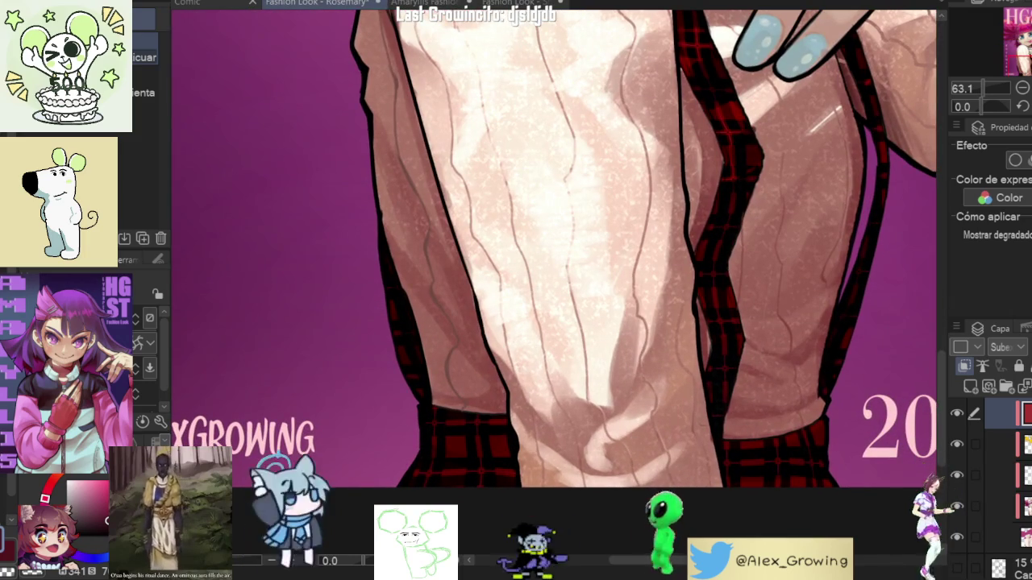
pyautogui.moveTo(658, 188); pyautogui.dragTo(570, 325)
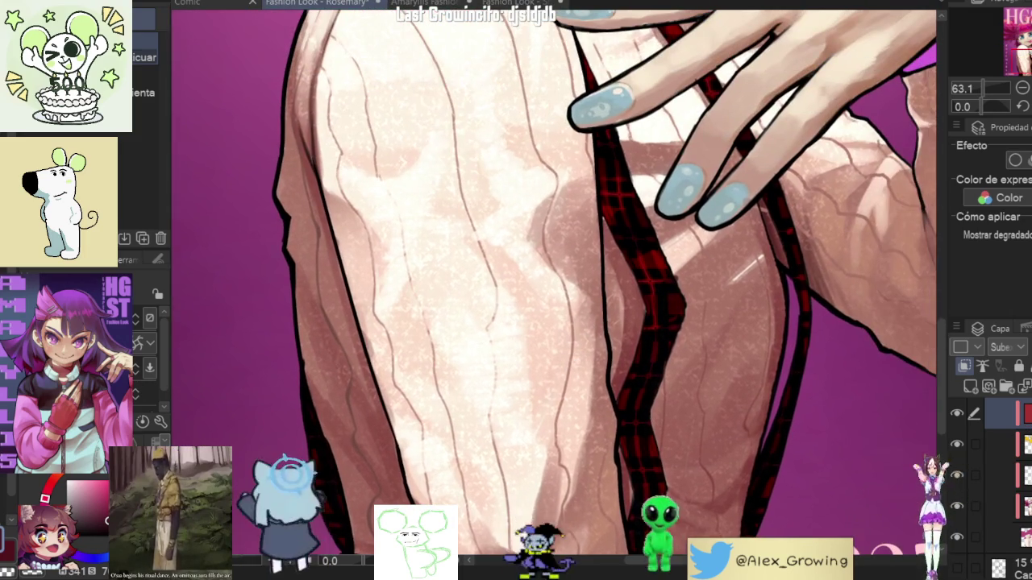
pyautogui.press('b')
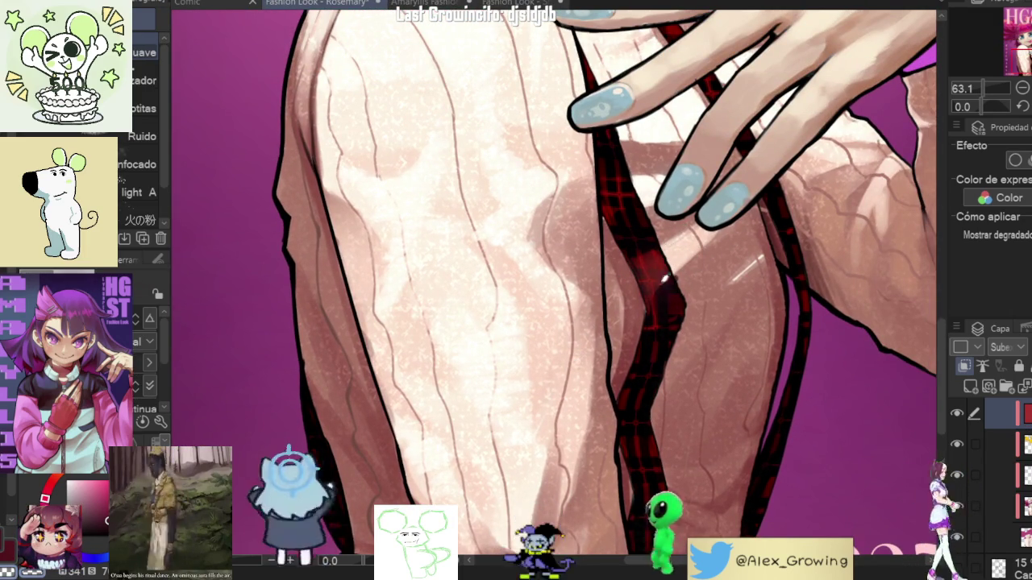
pyautogui.moveTo(658, 287)
pyautogui.mouseDown()
pyautogui.moveTo(650, 379)
pyautogui.moveTo(681, 401)
pyautogui.moveTo(683, 422)
pyautogui.mouseUp()
pyautogui.click(957, 413)
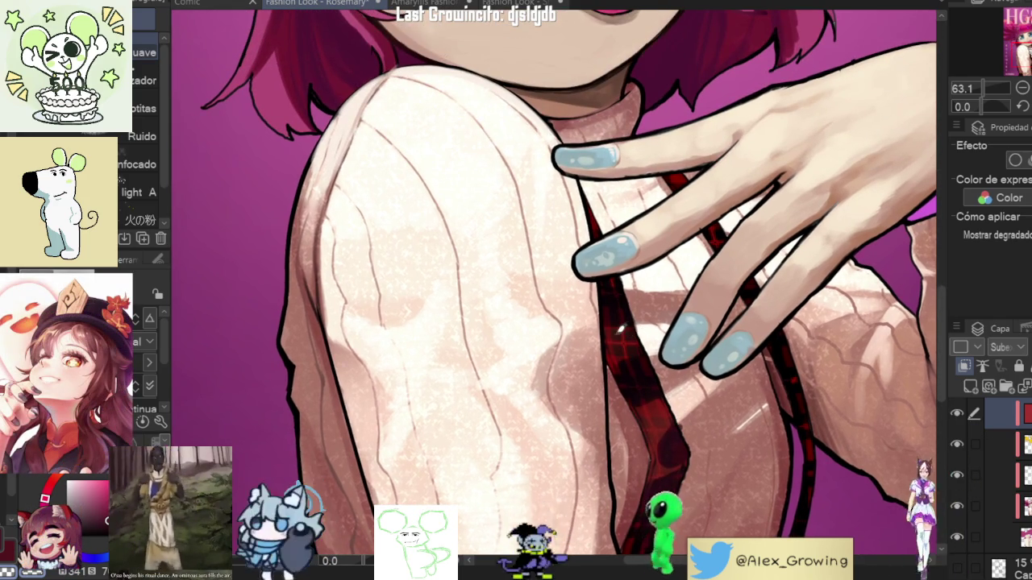
pyautogui.moveTo(621, 330); pyautogui.dragTo(564, 399)
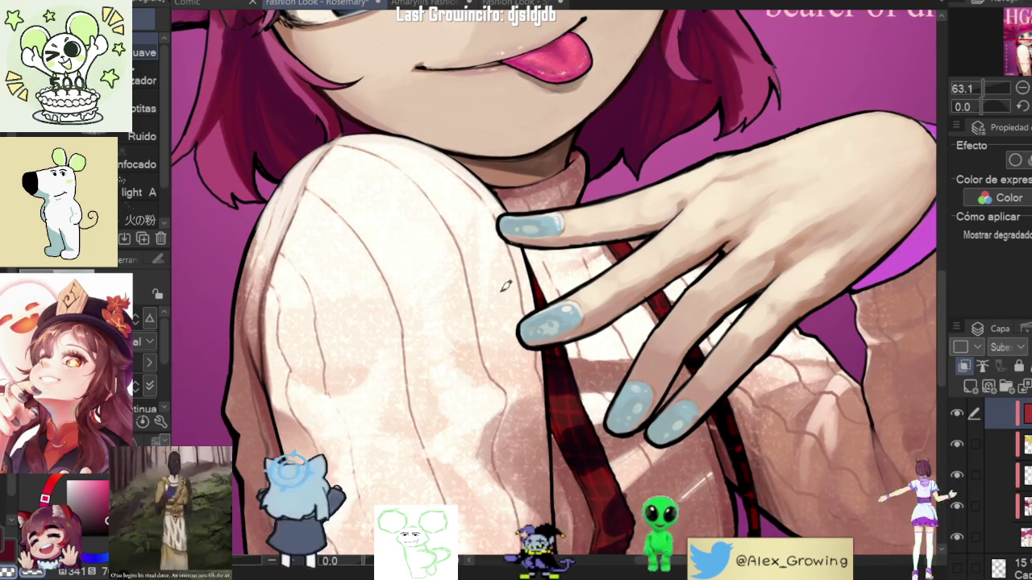
pyautogui.moveTo(496, 284); pyautogui.dragTo(482, 173)
pyautogui.moveTo(613, 467); pyautogui.dragTo(694, 242)
pyautogui.moveTo(671, 492); pyautogui.dragTo(711, 388)
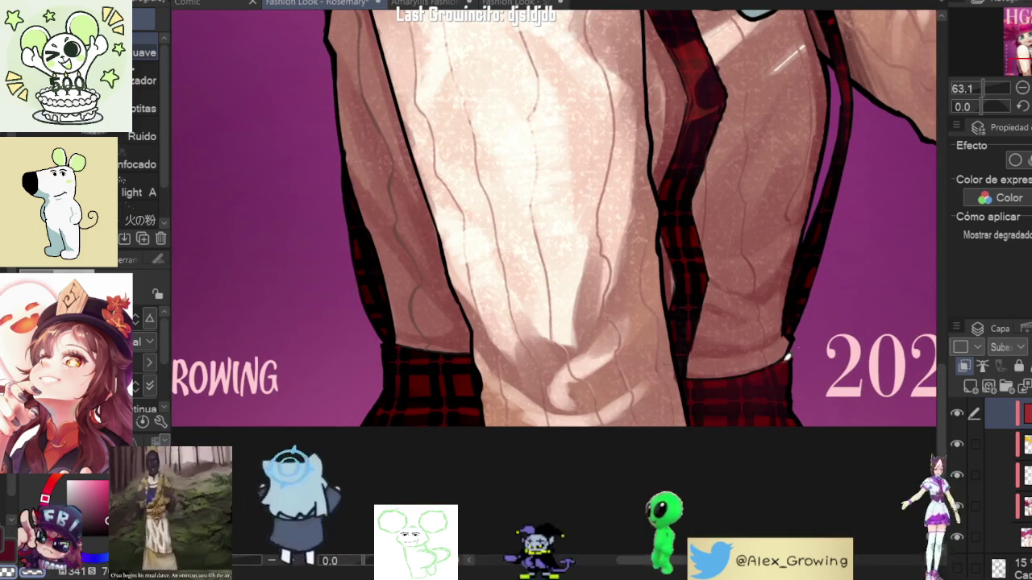
pyautogui.moveTo(465, 314); pyautogui.dragTo(562, 367)
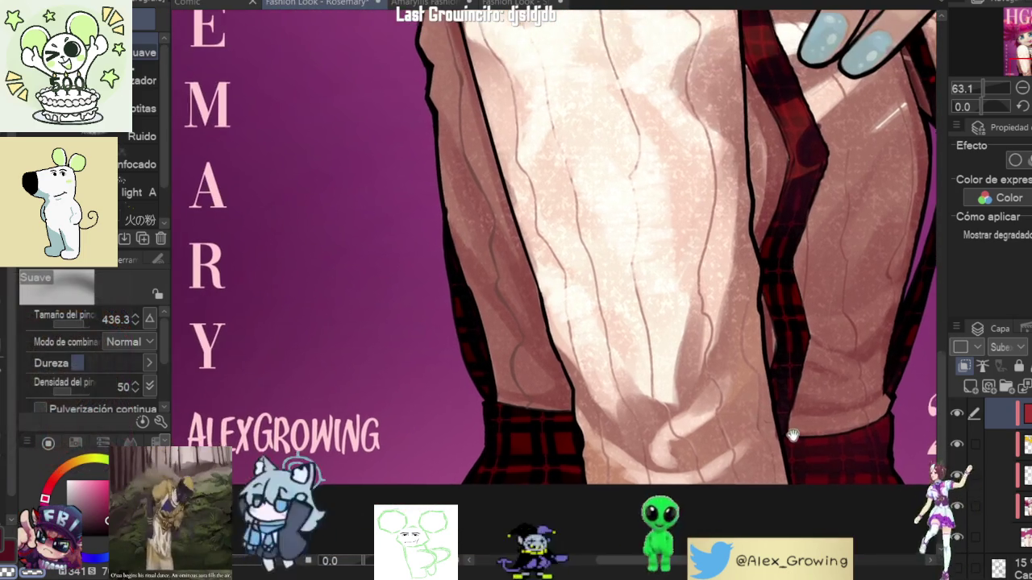
pyautogui.scroll(-2, 562, 367)
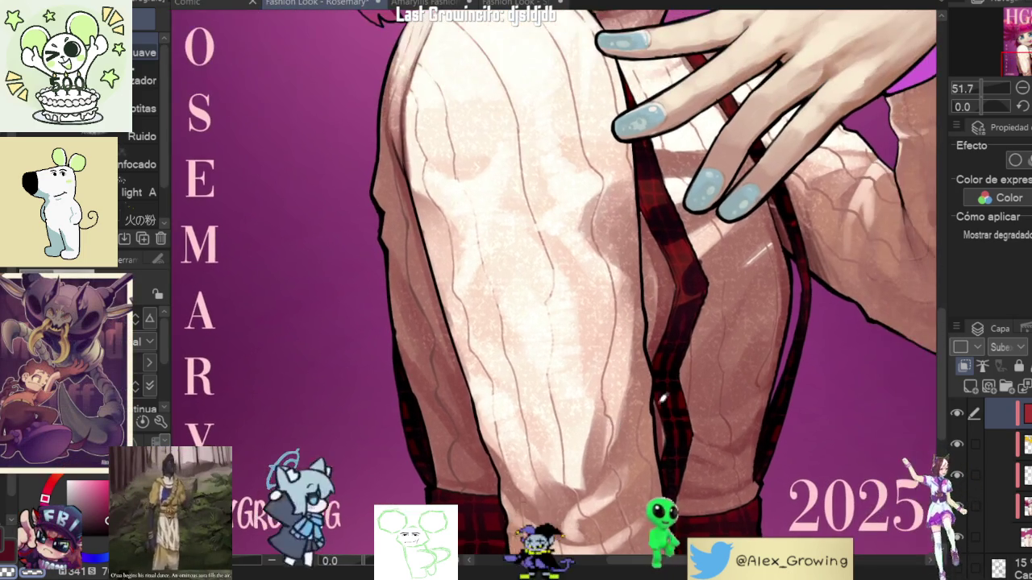
pyautogui.moveTo(770, 303)
pyautogui.mouseDown()
pyautogui.moveTo(746, 323)
pyautogui.moveTo(727, 454)
pyautogui.mouseUp()
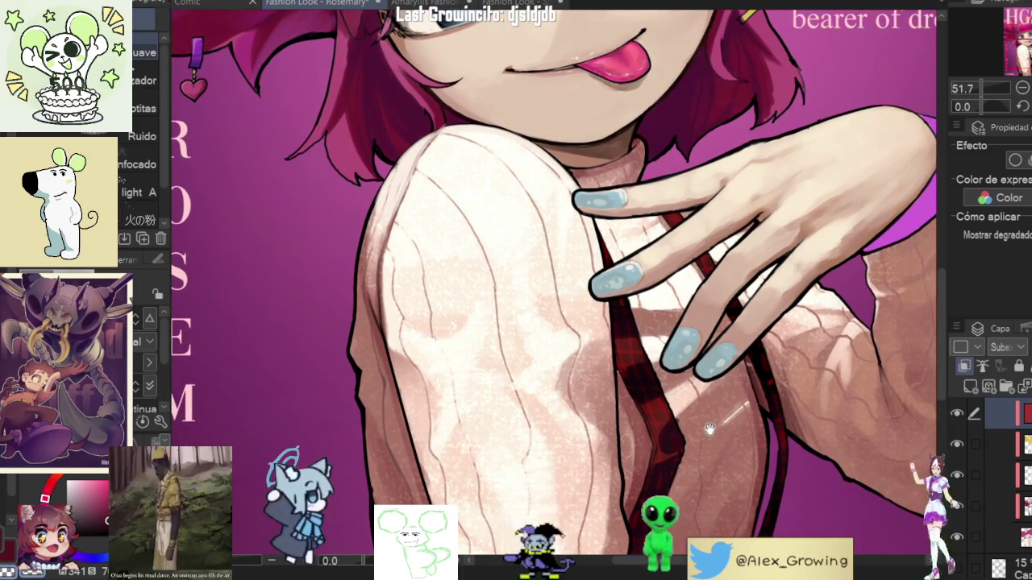
pyautogui.scroll(5, 712, 433)
pyautogui.scroll(2, 806, 438)
pyautogui.scroll(-2, 802, 415)
pyautogui.scroll(-2, 771, 404)
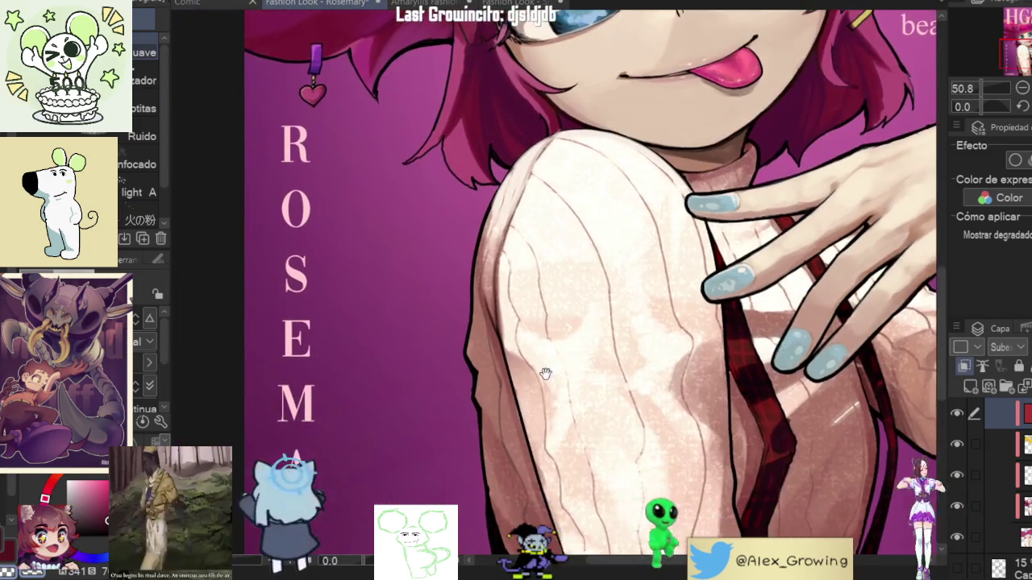
pyautogui.moveTo(596, 382); pyautogui.dragTo(596, 153)
pyautogui.scroll(2, 530, 328)
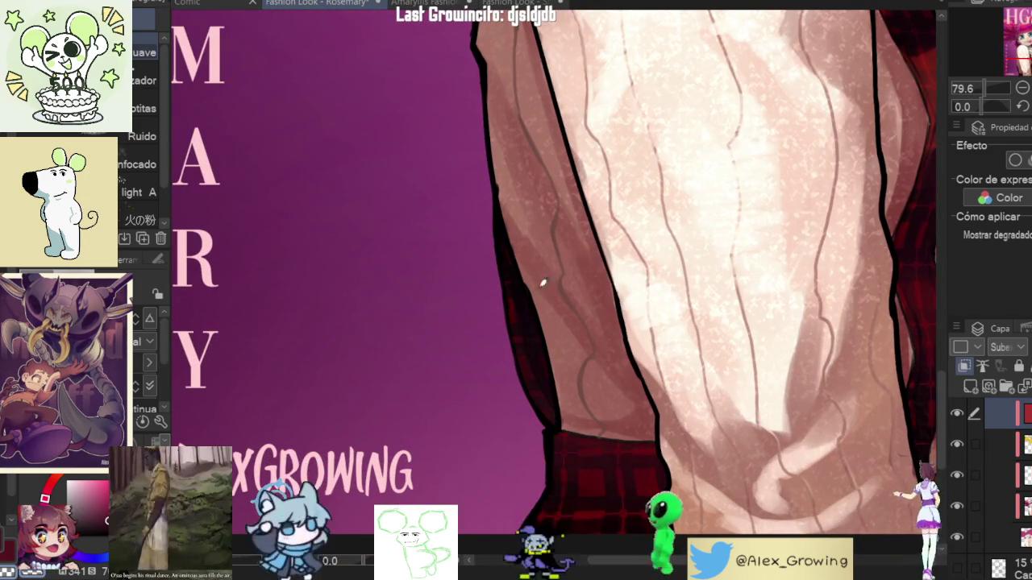
pyautogui.scroll(-2, 584, 353)
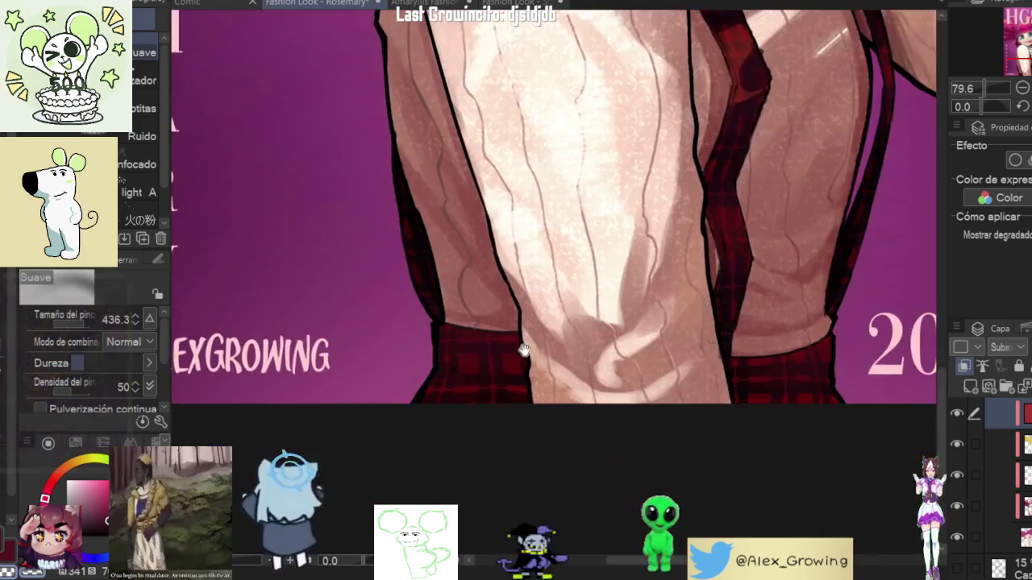
pyautogui.scroll(3, 584, 353)
pyautogui.scroll(2, 584, 353)
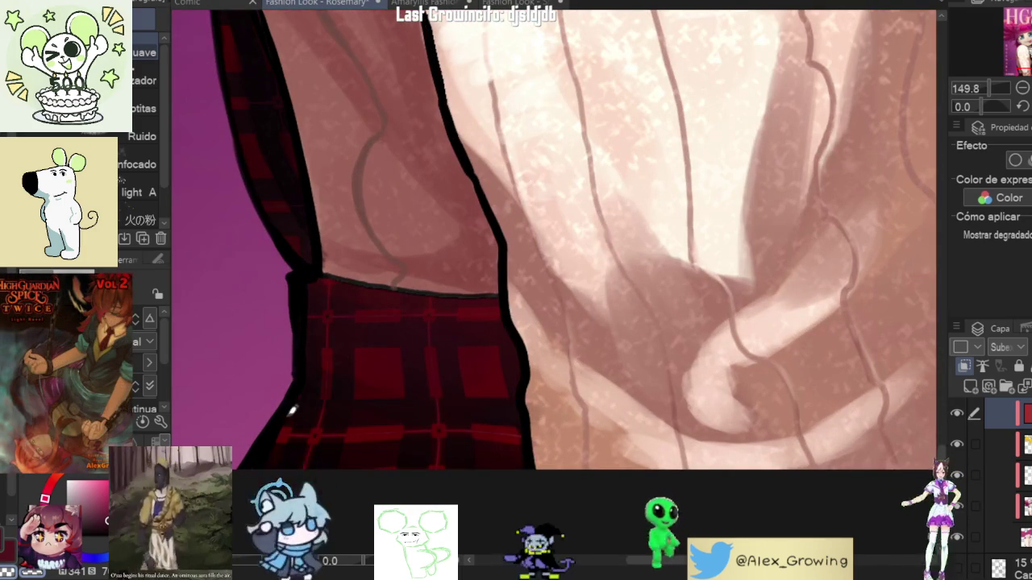
pyautogui.scroll(-4, 292, 411)
pyautogui.moveTo(546, 379); pyautogui.dragTo(605, 392)
pyautogui.scroll(3, 778, 445)
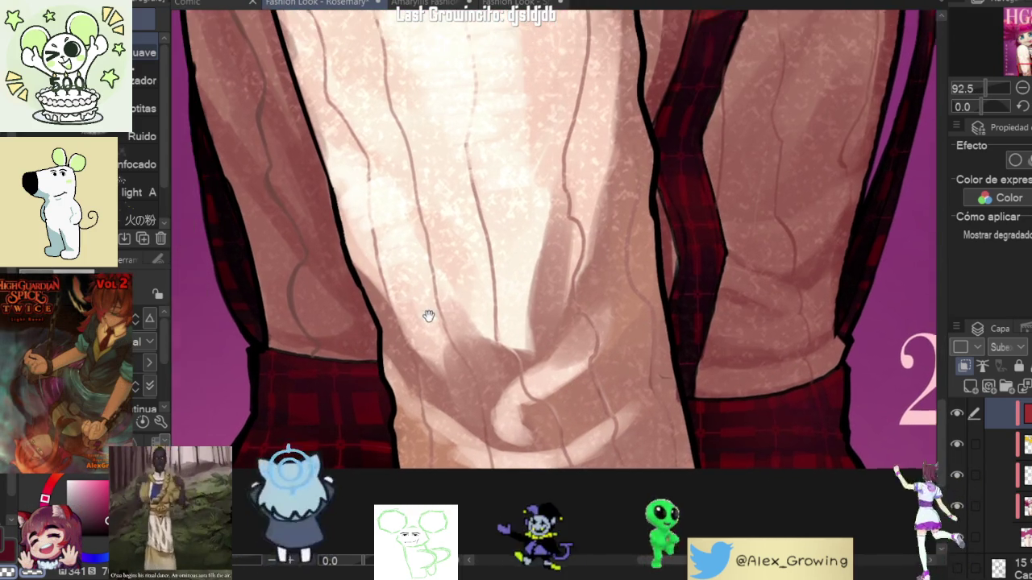
pyautogui.moveTo(347, 317); pyautogui.dragTo(401, 412)
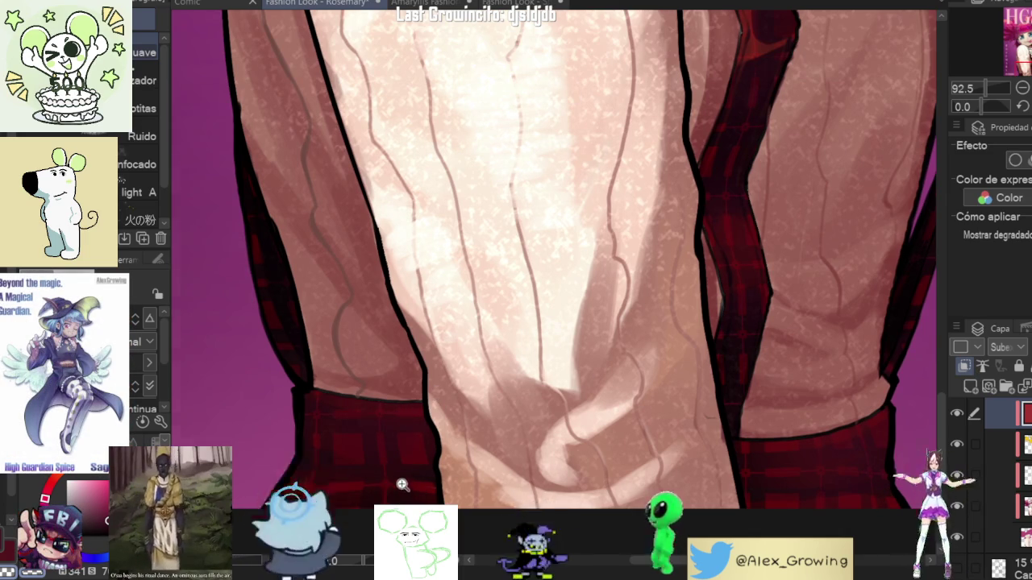
pyautogui.moveTo(392, 486); pyautogui.dragTo(443, 476)
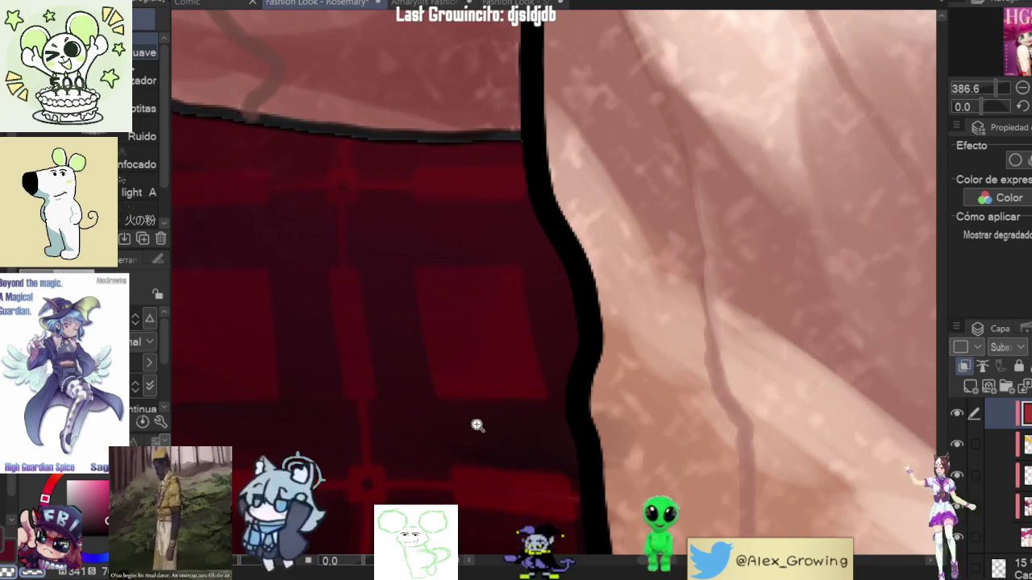
pyautogui.scroll(-4, 484, 424)
pyautogui.scroll(-4, 484, 425)
pyautogui.scroll(-2, 484, 425)
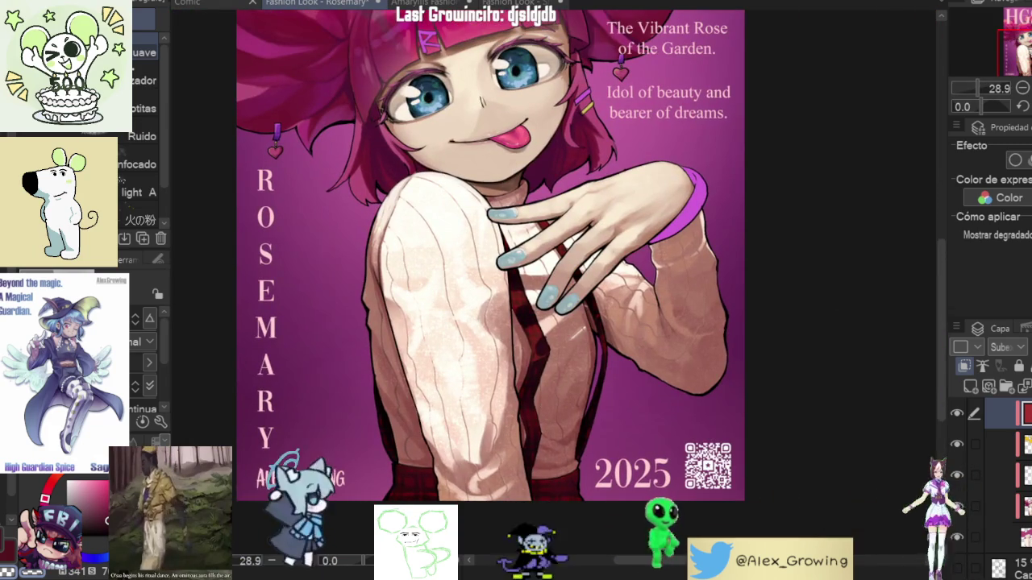
pyautogui.scroll(-1, 490, 295)
pyautogui.press('h')
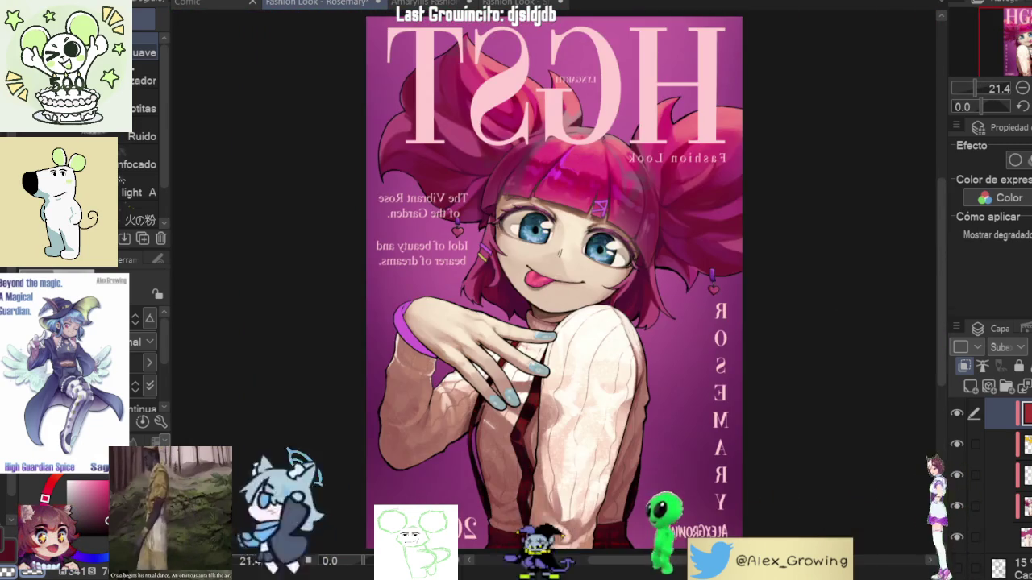
pyautogui.press('h')
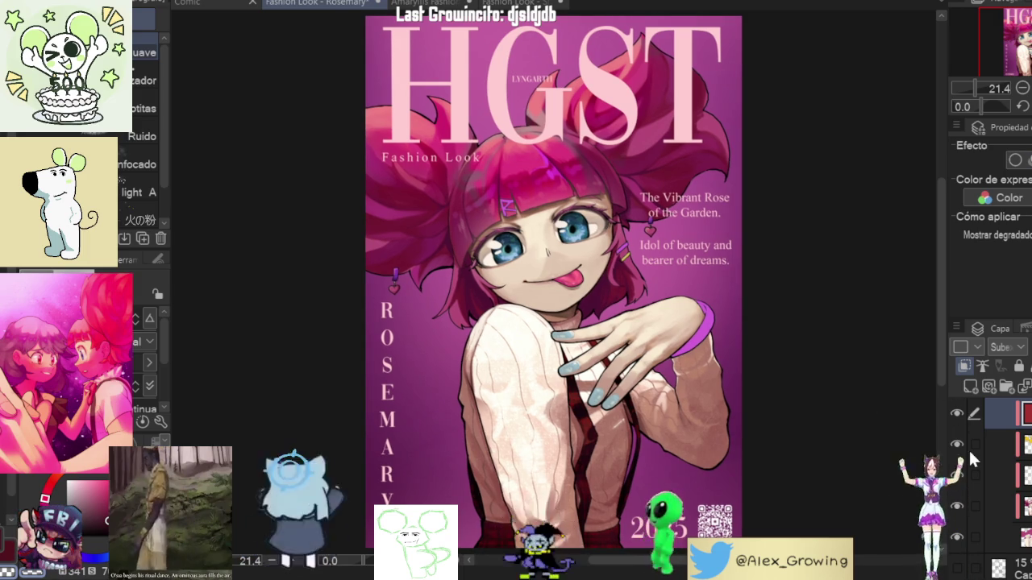
pyautogui.scroll(5, 645, 262)
pyautogui.scroll(5, 656, 258)
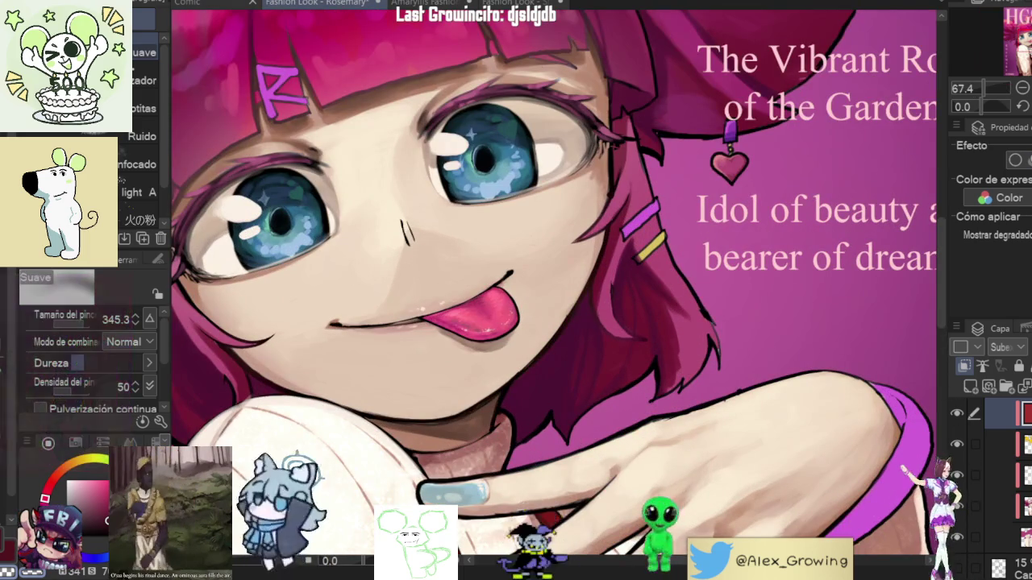
pyautogui.press('b')
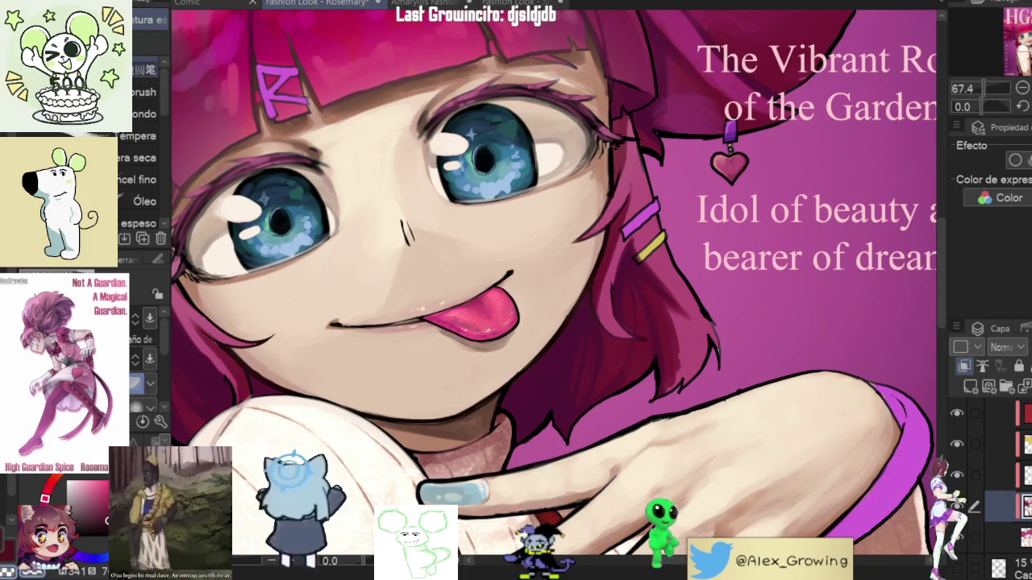
pyautogui.scroll(2, 645, 241)
pyautogui.scroll(5, 645, 242)
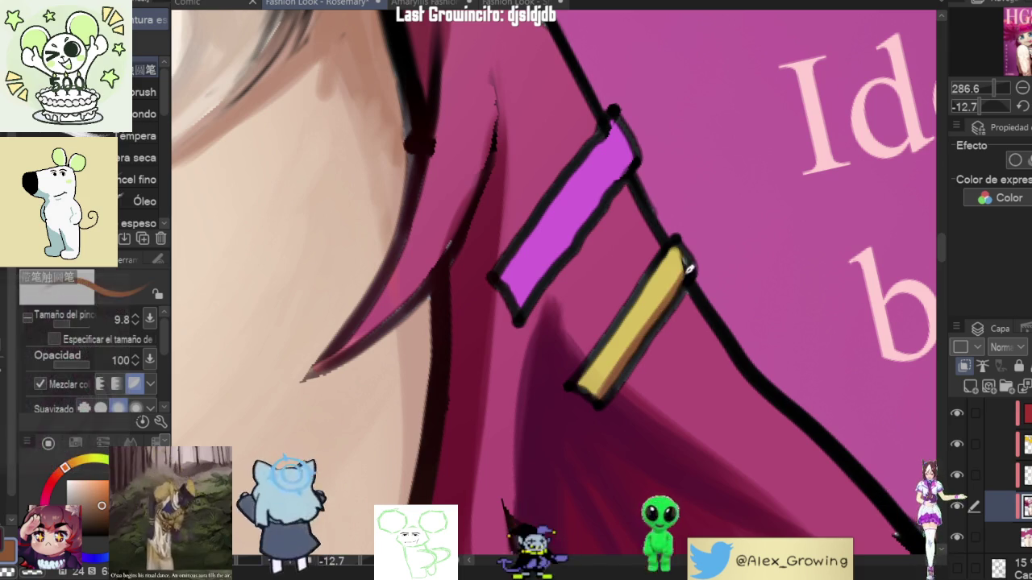
pyautogui.scroll(-2, 617, 364)
pyautogui.scroll(-3, 618, 364)
pyautogui.scroll(-3, 617, 365)
pyautogui.scroll(3, 659, 302)
pyautogui.scroll(5, 658, 302)
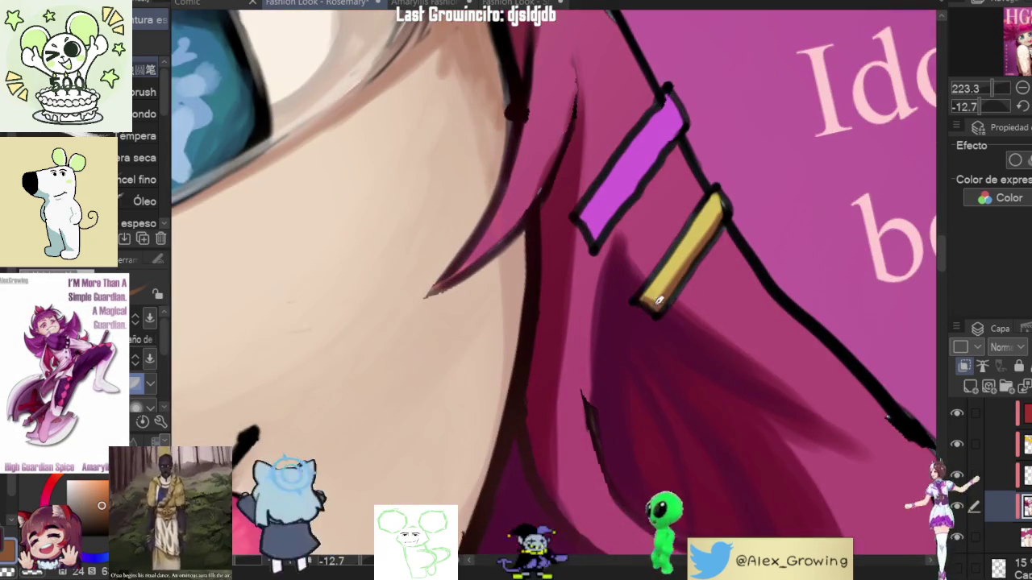
pyautogui.scroll(2, 655, 298)
pyautogui.scroll(2, 684, 299)
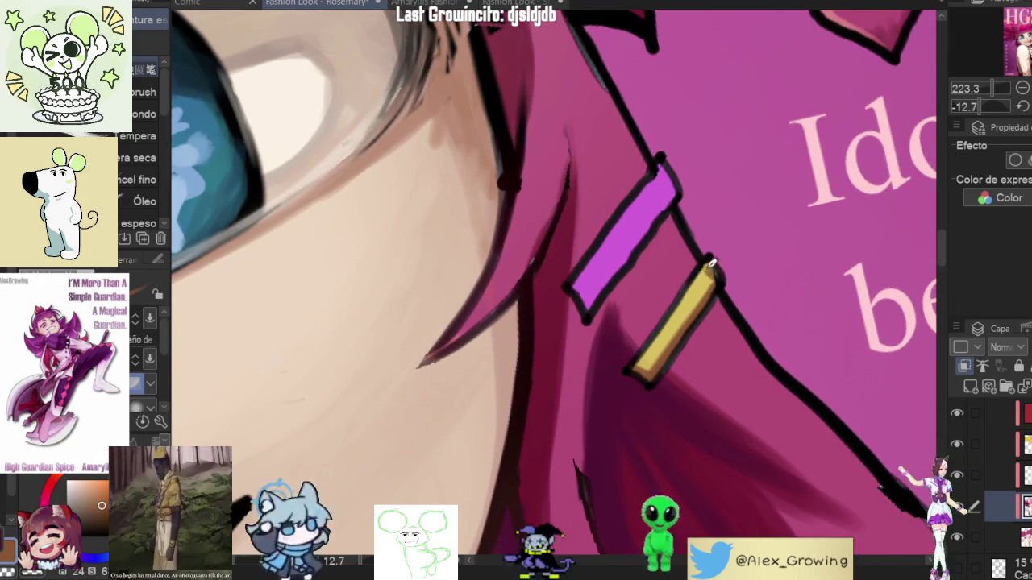
pyautogui.scroll(-3, 712, 262)
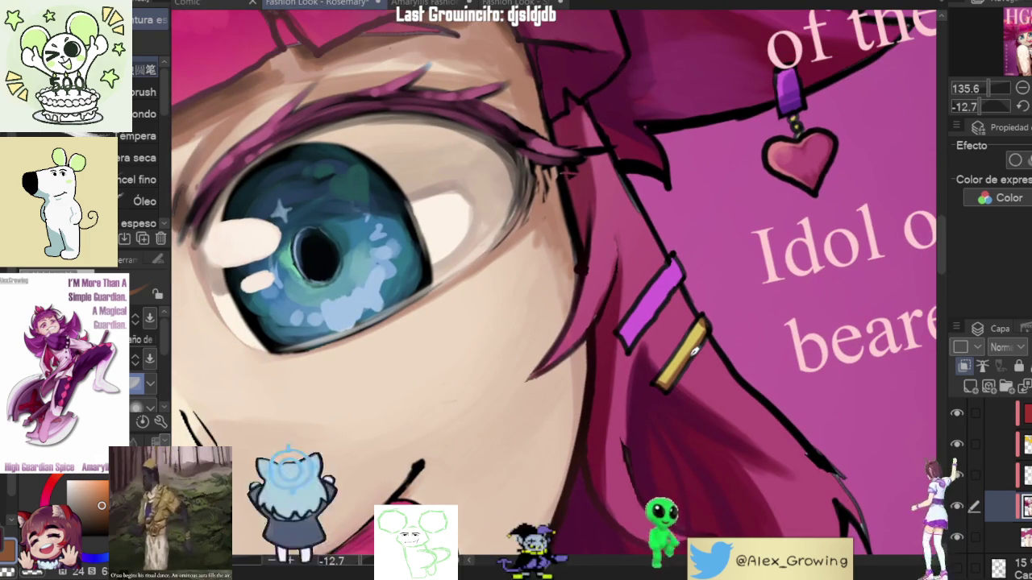
pyautogui.scroll(-4, 695, 352)
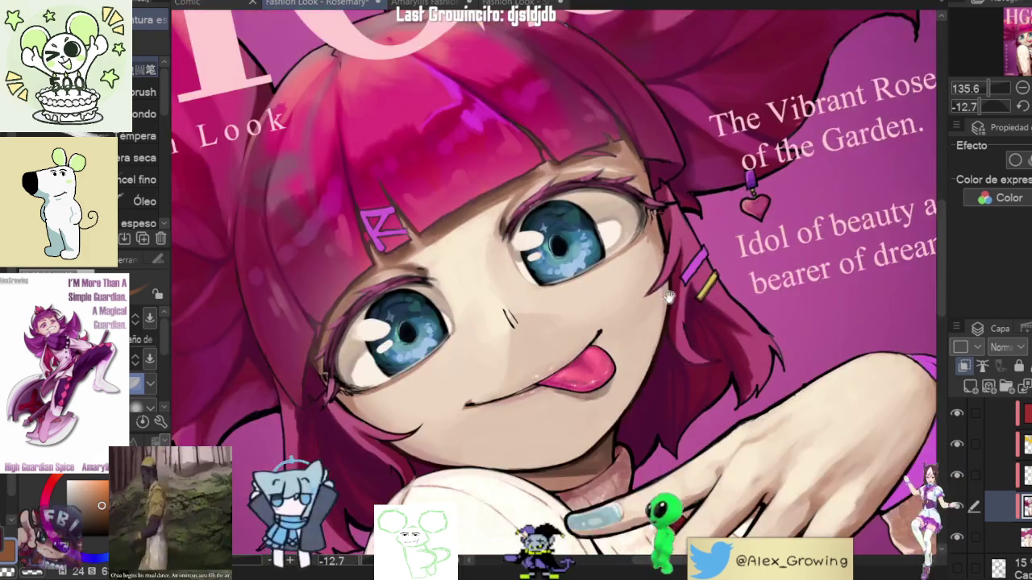
pyautogui.moveTo(423, 363); pyautogui.dragTo(736, 233)
pyautogui.scroll(5, 270, 395)
pyautogui.scroll(3, 270, 395)
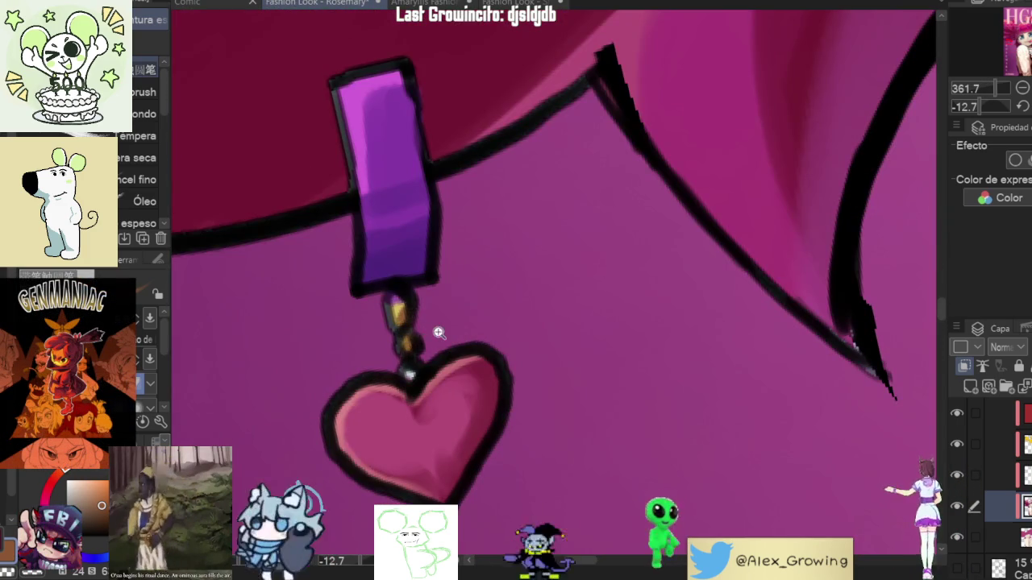
pyautogui.scroll(-5, 436, 329)
pyautogui.moveTo(436, 329); pyautogui.dragTo(728, 239)
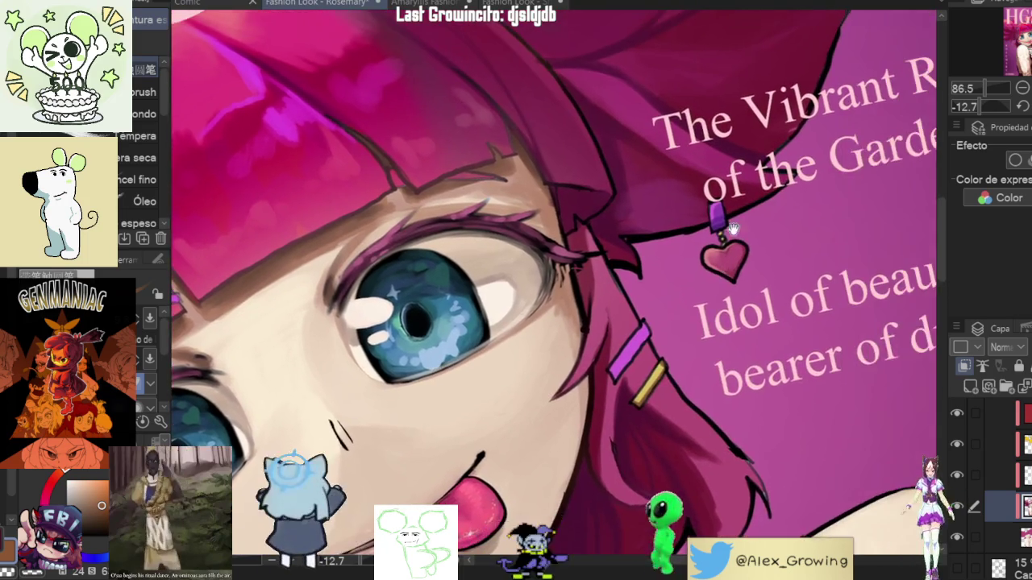
pyautogui.scroll(-2, 728, 240)
pyautogui.hotkey('ctrl', 'alt', '0')
pyautogui.scroll(-4, 862, 204)
pyautogui.scroll(1, 862, 217)
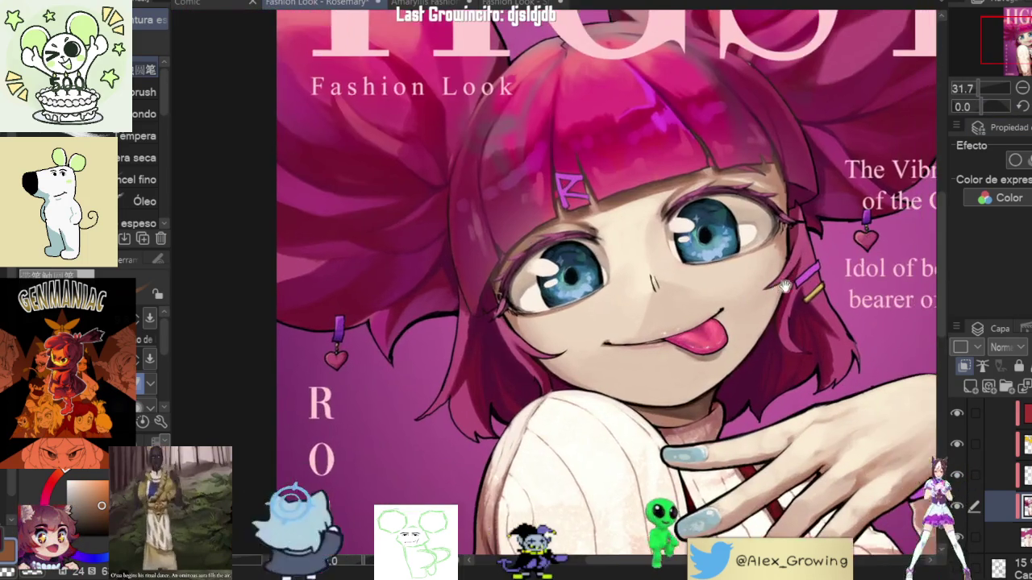
pyautogui.scroll(3, 839, 229)
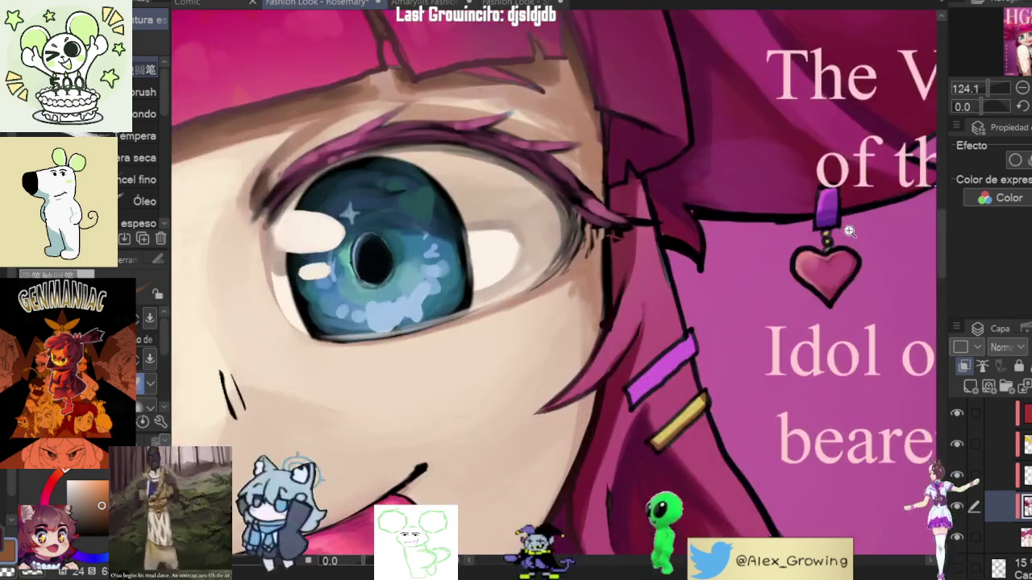
pyautogui.scroll(-2, 822, 243)
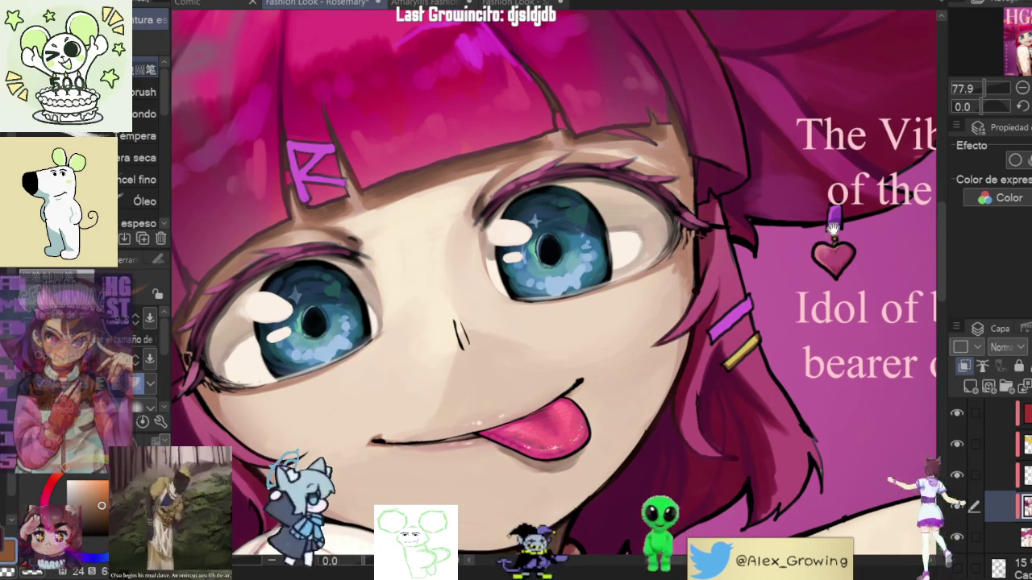
pyautogui.scroll(-1, 826, 250)
pyautogui.scroll(-2, 856, 294)
pyautogui.scroll(4, 806, 256)
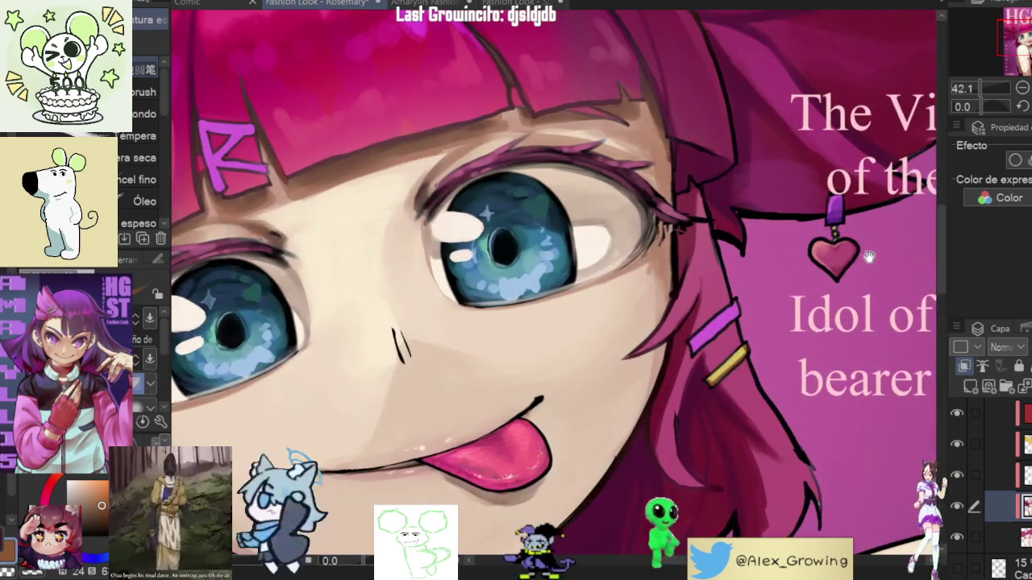
pyautogui.scroll(-1, 878, 274)
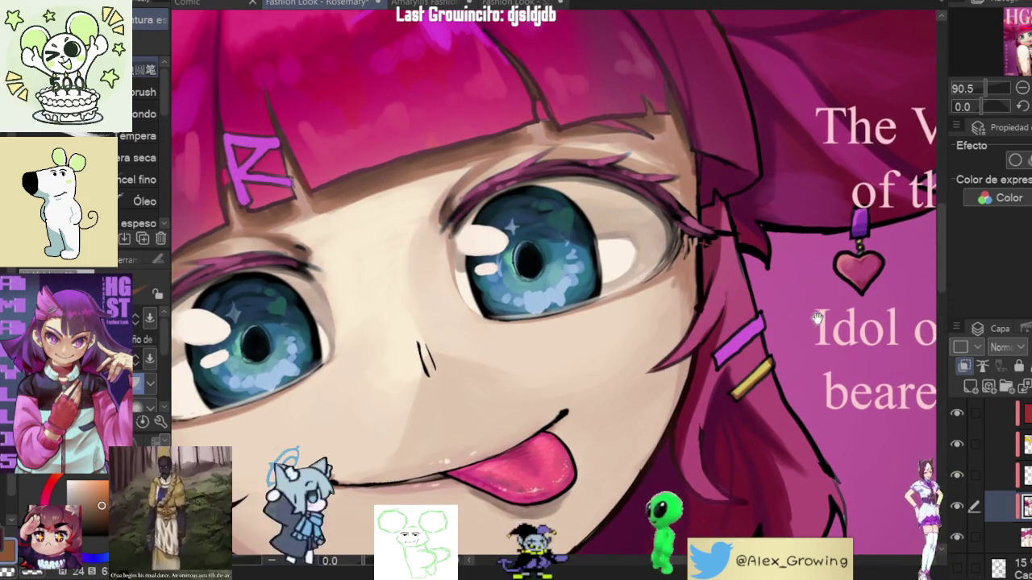
pyautogui.moveTo(631, 288); pyautogui.dragTo(711, 282)
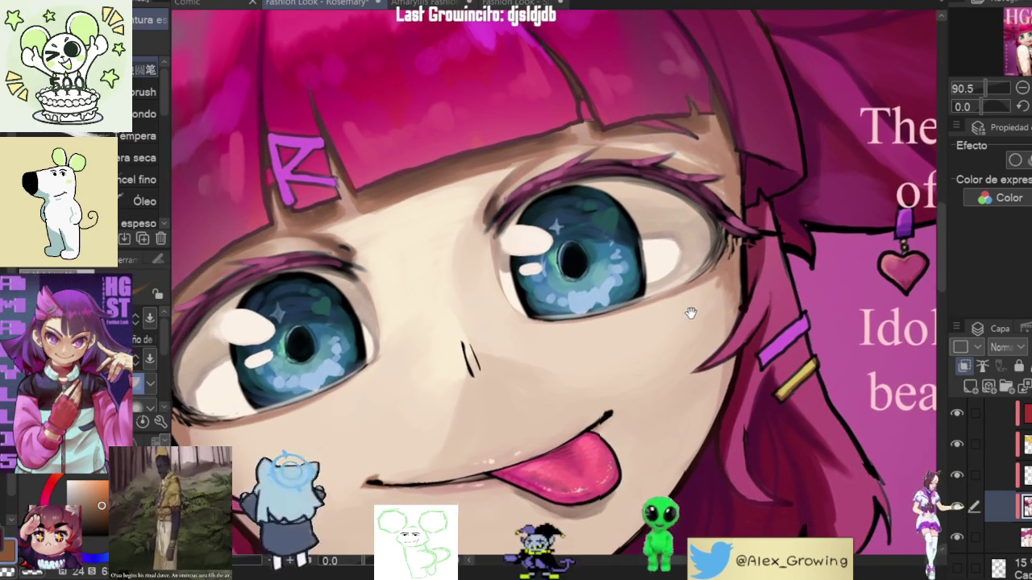
pyautogui.scroll(-2, 701, 290)
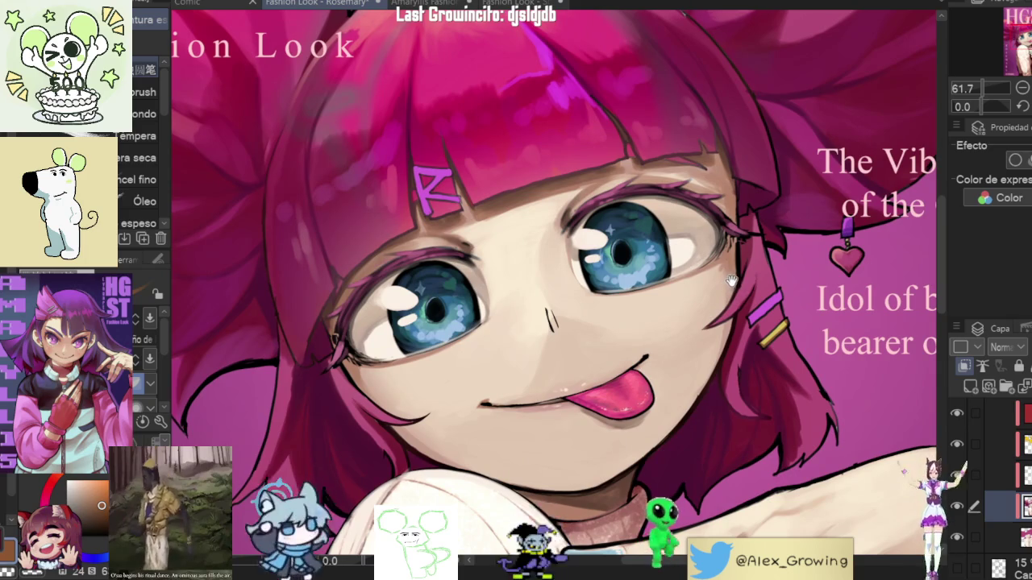
pyautogui.scroll(3, 655, 233)
pyautogui.scroll(-3, 649, 210)
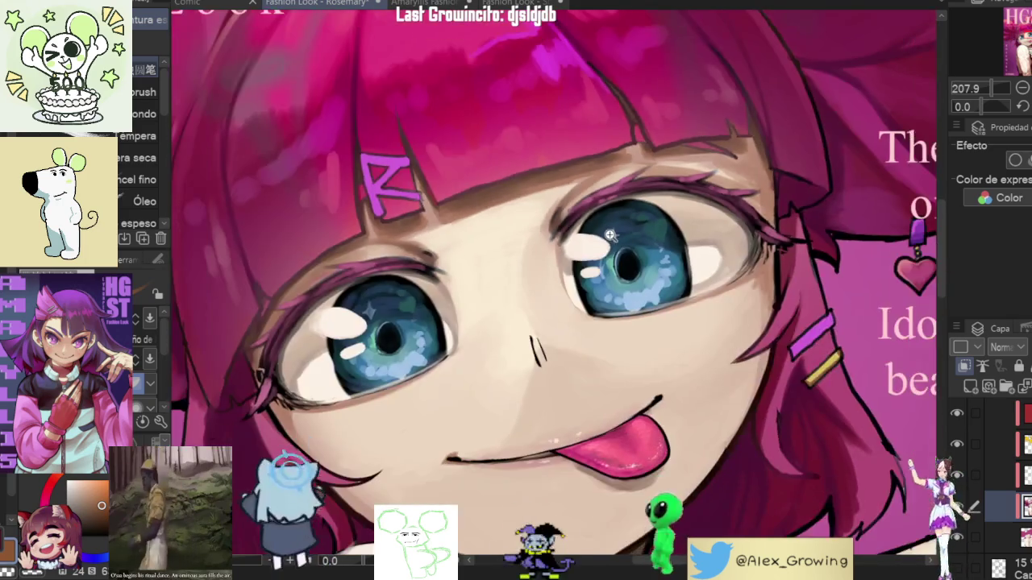
pyautogui.scroll(-2, 661, 241)
pyautogui.scroll(-1, 673, 253)
pyautogui.scroll(-2, 693, 251)
pyautogui.scroll(-2, 725, 247)
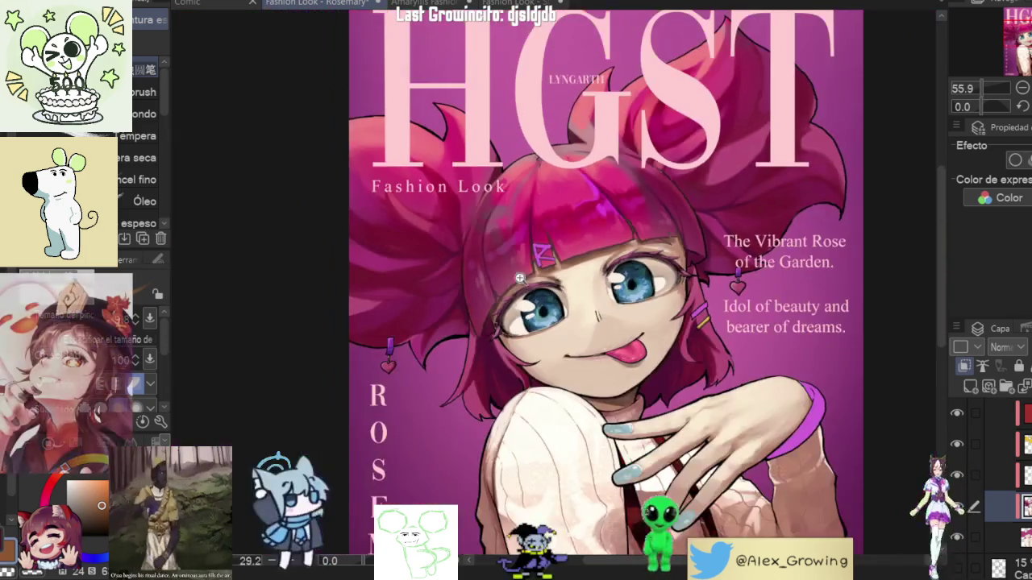
pyautogui.scroll(-2, 761, 242)
pyautogui.scroll(1, 762, 239)
pyautogui.scroll(3, 758, 234)
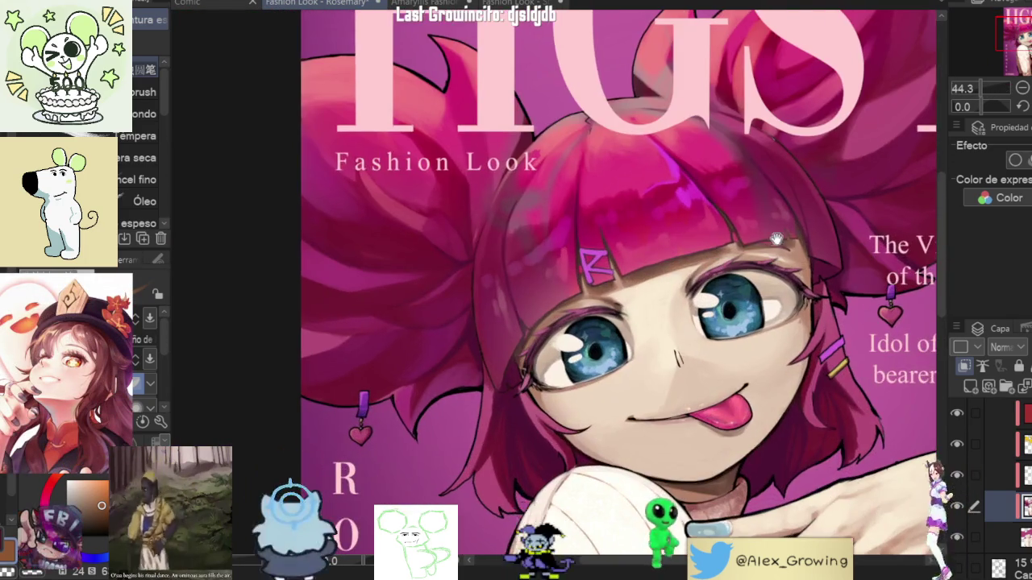
pyautogui.scroll(-3, 750, 226)
pyautogui.scroll(-1, 740, 216)
pyautogui.scroll(1, 725, 222)
pyautogui.scroll(1, 717, 223)
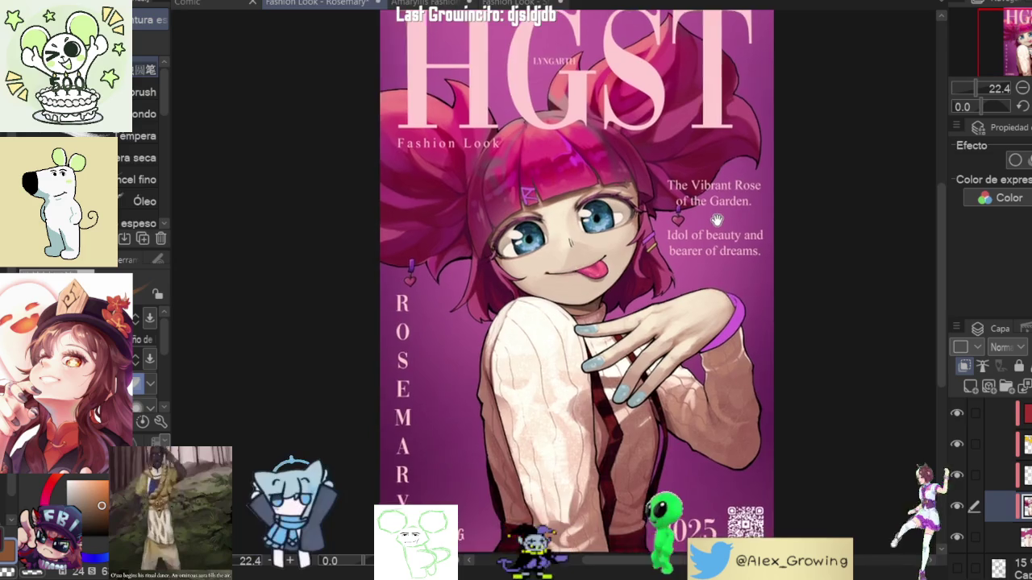
pyautogui.scroll(2, 710, 226)
pyautogui.scroll(3, 658, 256)
# Step: Tilt the canvas, zoom into the bangs, and paint two magenta highlight strokes along the strands
pyautogui.moveTo(658, 256); pyautogui.dragTo(818, 287)
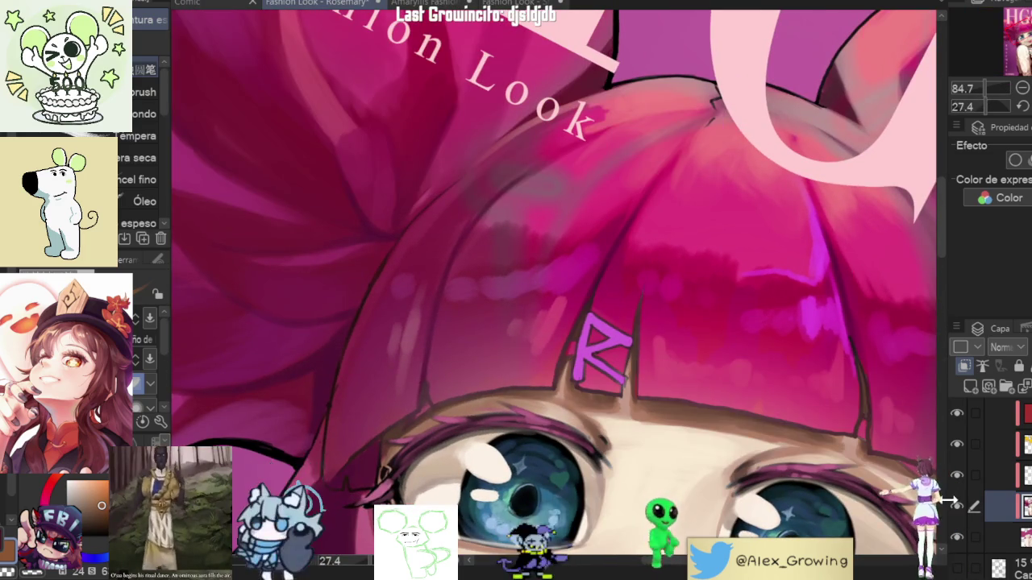
pyautogui.hotkey('ctrl', '0')
pyautogui.scroll(2, 661, 252)
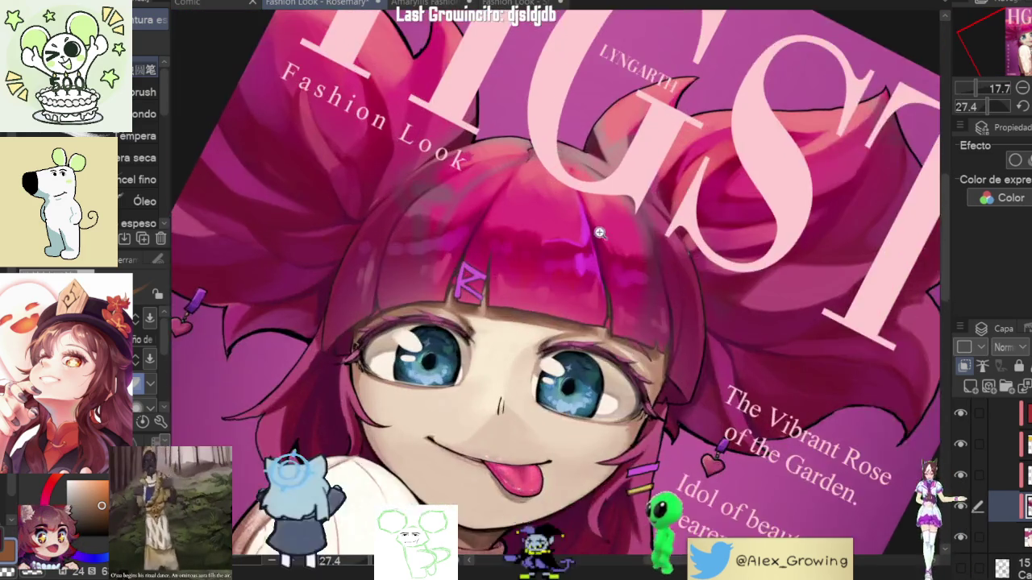
pyautogui.scroll(2, 661, 252)
pyautogui.scroll(1, 661, 252)
pyautogui.scroll(1, 680, 265)
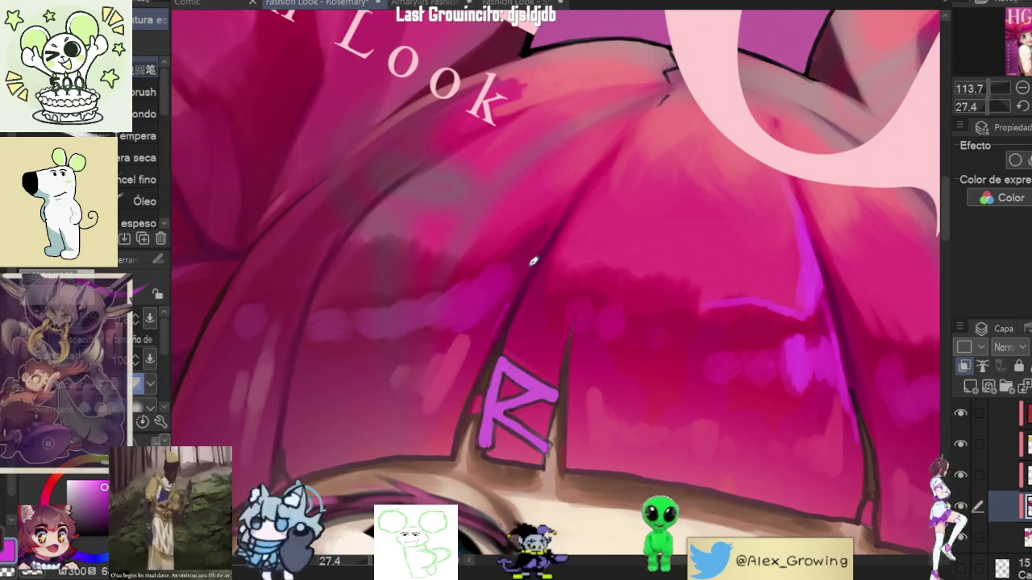
pyautogui.moveTo(511, 294); pyautogui.dragTo(554, 223)
pyautogui.moveTo(527, 260)
pyautogui.mouseDown()
pyautogui.moveTo(497, 298)
pyautogui.moveTo(445, 311)
pyautogui.mouseUp()
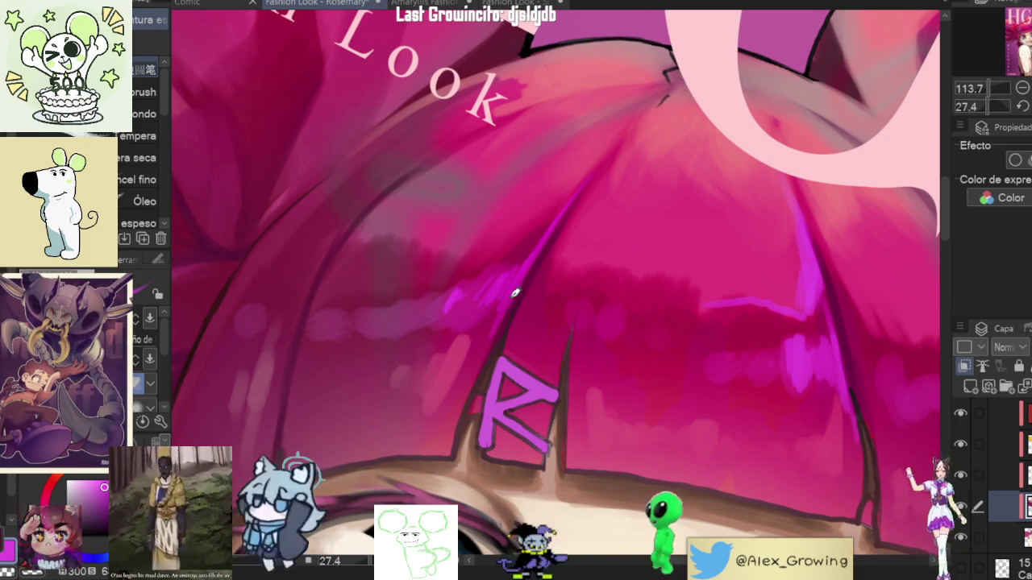
# Step: Re-tilt the view and add more magenta highlights on the bangs above the R clip
pyautogui.hotkey('ctrl', '0')
pyautogui.moveTo(528, 295)
pyautogui.mouseDown()
pyautogui.moveTo(746, 263)
pyautogui.moveTo(612, 242)
pyautogui.mouseUp()
pyautogui.scroll(5, 570, 219)
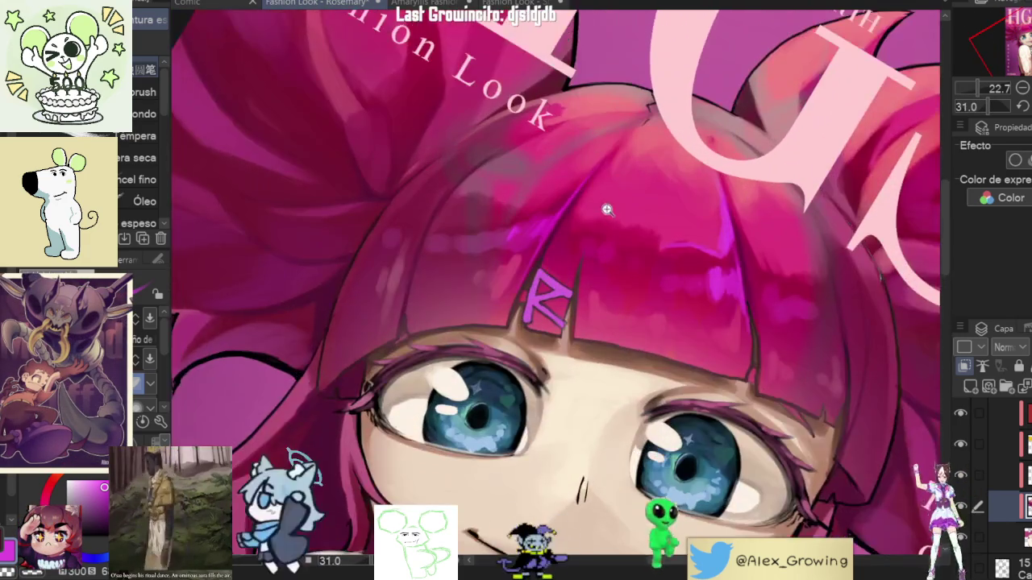
pyautogui.moveTo(583, 234)
pyautogui.mouseDown()
pyautogui.moveTo(592, 245)
pyautogui.moveTo(600, 236)
pyautogui.mouseUp()
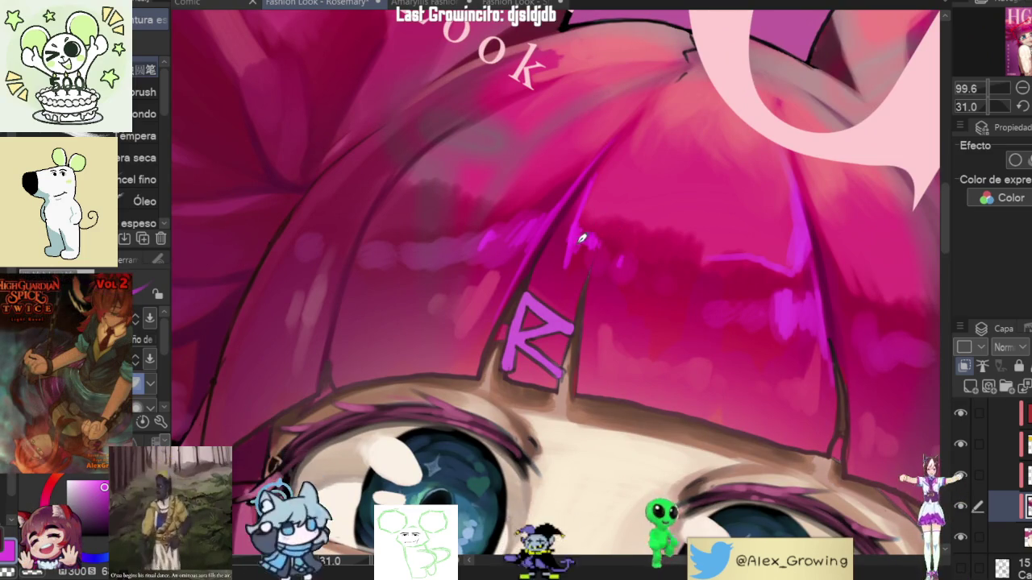
pyautogui.scroll(-5, 624, 169)
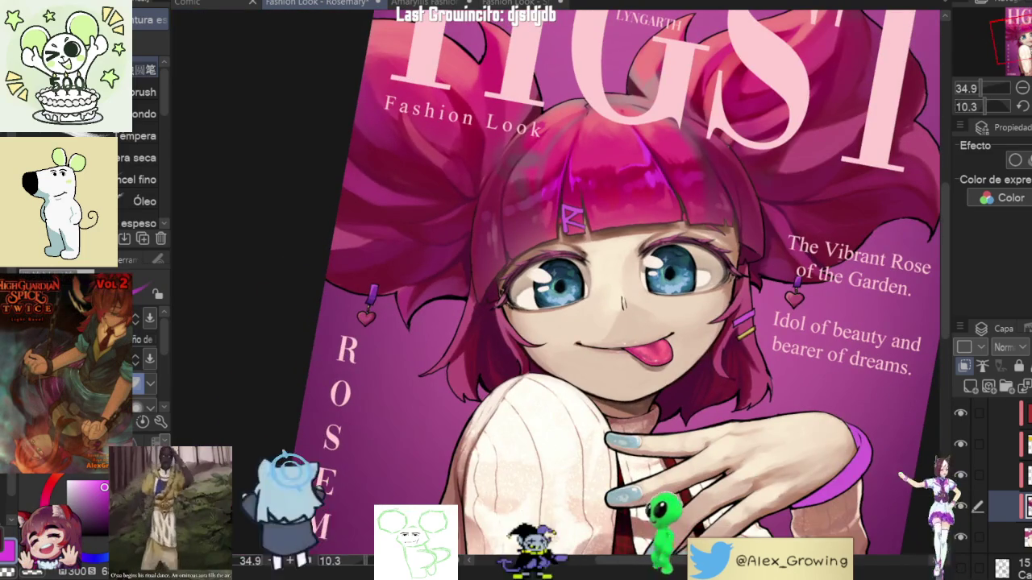
pyautogui.hotkey('ctrl', '0')
pyautogui.press('h')
pyautogui.scroll(-3, 771, 221)
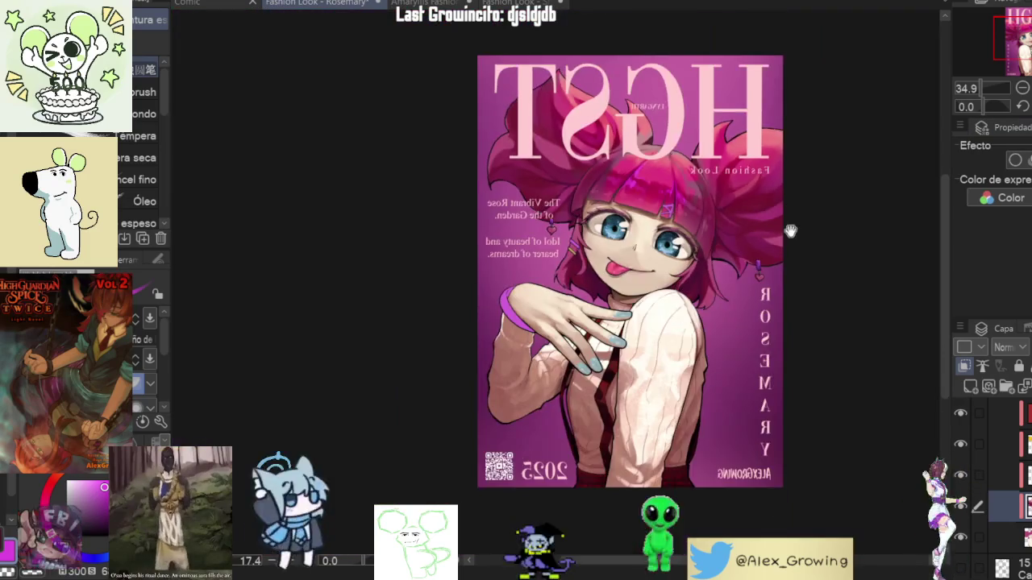
pyautogui.scroll(2, 772, 221)
pyautogui.press('h')
pyautogui.moveTo(790, 237); pyautogui.dragTo(869, 232)
pyautogui.scroll(3, 669, 201)
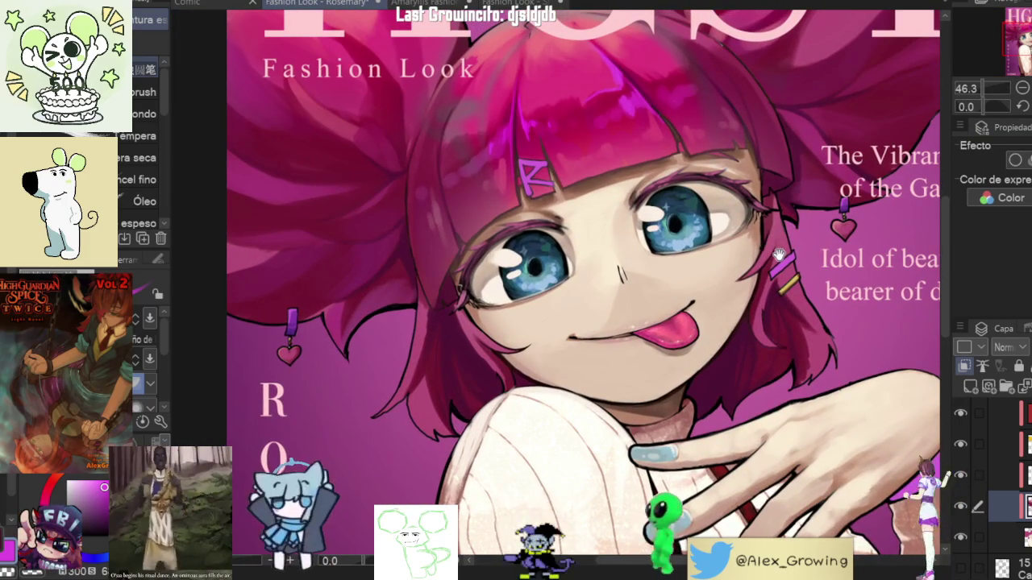
pyautogui.scroll(-3, 778, 254)
pyautogui.scroll(3, 778, 254)
pyautogui.scroll(2, 778, 254)
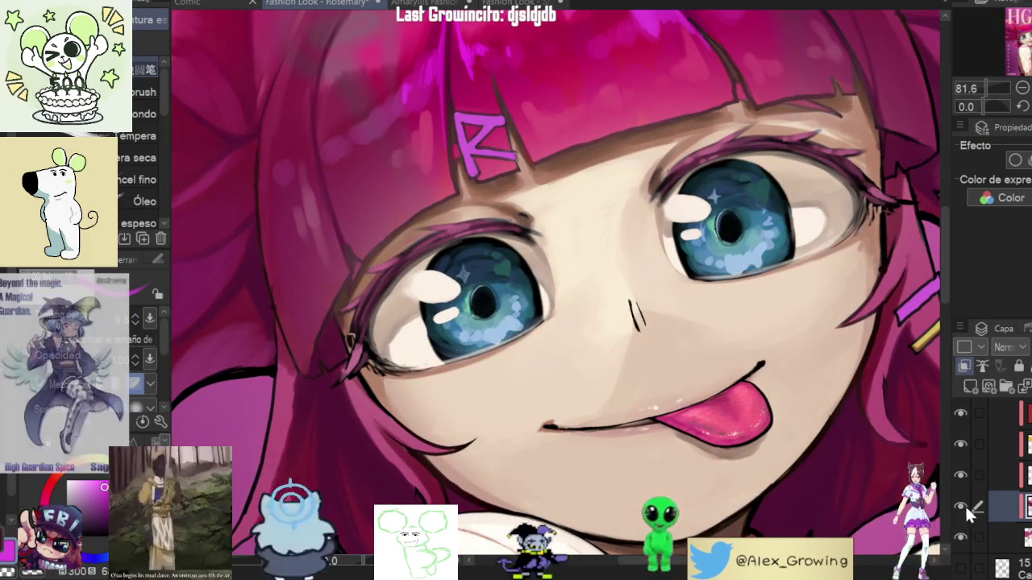
pyautogui.scroll(-2, 958, 509)
pyautogui.scroll(2, 886, 363)
pyautogui.moveTo(966, 322)
pyautogui.mouseDown()
pyautogui.moveTo(873, 296)
pyautogui.moveTo(500, 383)
pyautogui.mouseUp()
pyautogui.scroll(3, 500, 383)
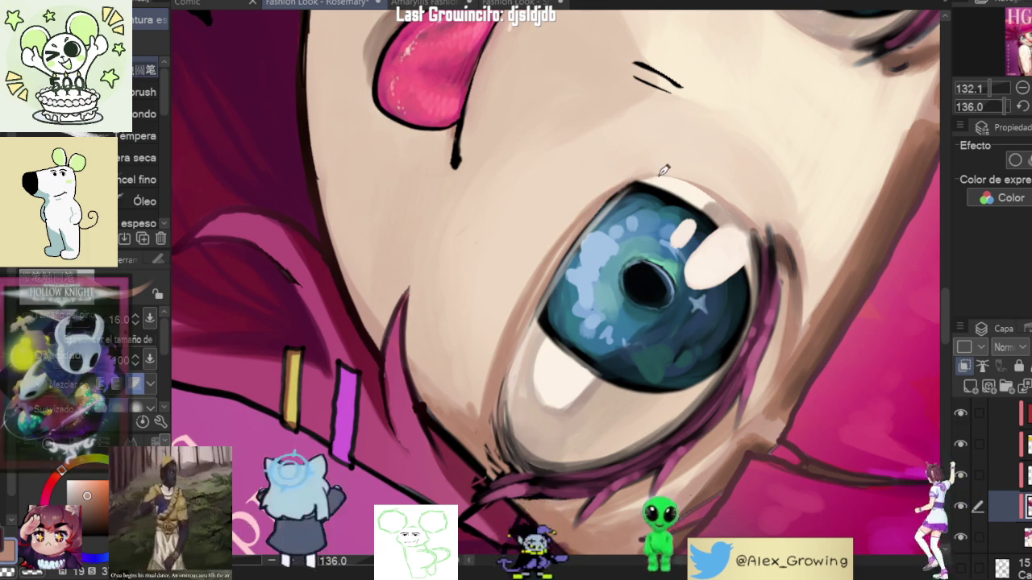
pyautogui.scroll(-5, 645, 173)
pyautogui.scroll(6, 638, 216)
pyautogui.moveTo(638, 217); pyautogui.dragTo(646, 225)
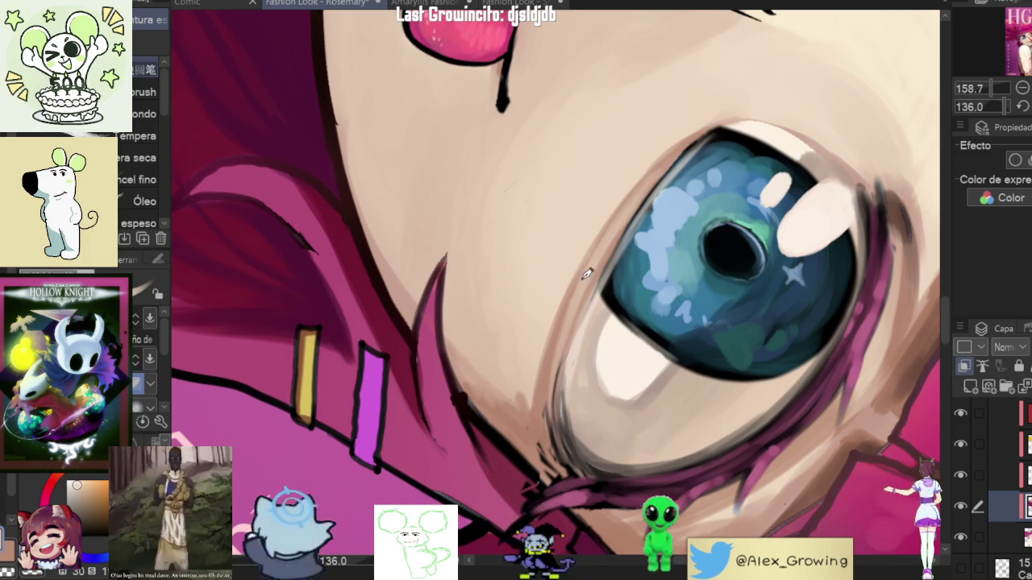
pyautogui.moveTo(715, 117)
pyautogui.mouseDown()
pyautogui.moveTo(698, 244)
pyautogui.moveTo(600, 214)
pyautogui.moveTo(595, 341)
pyautogui.mouseUp()
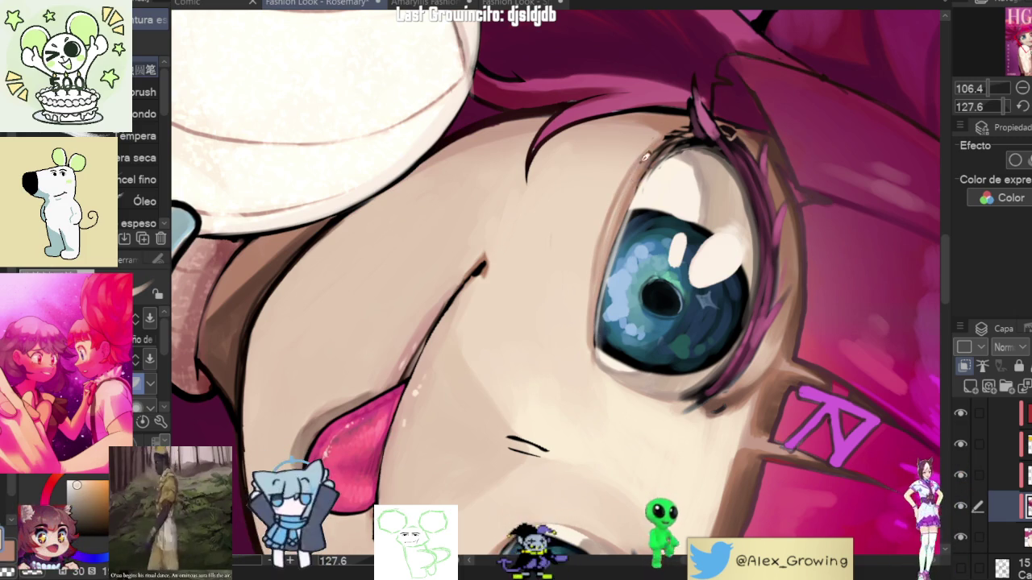
pyautogui.scroll(-5, 640, 199)
pyautogui.scroll(4, 504, 318)
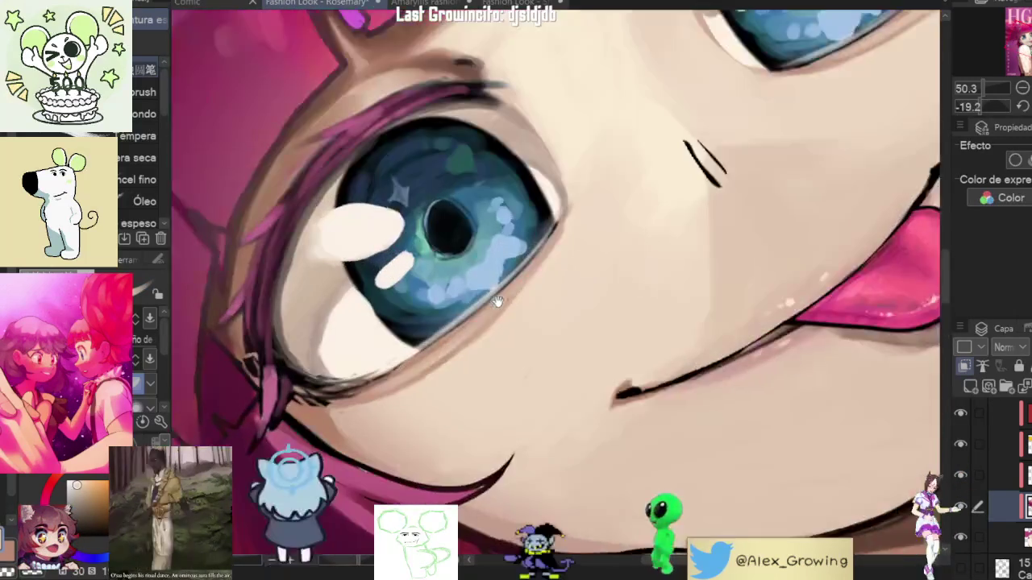
pyautogui.scroll(2, 505, 318)
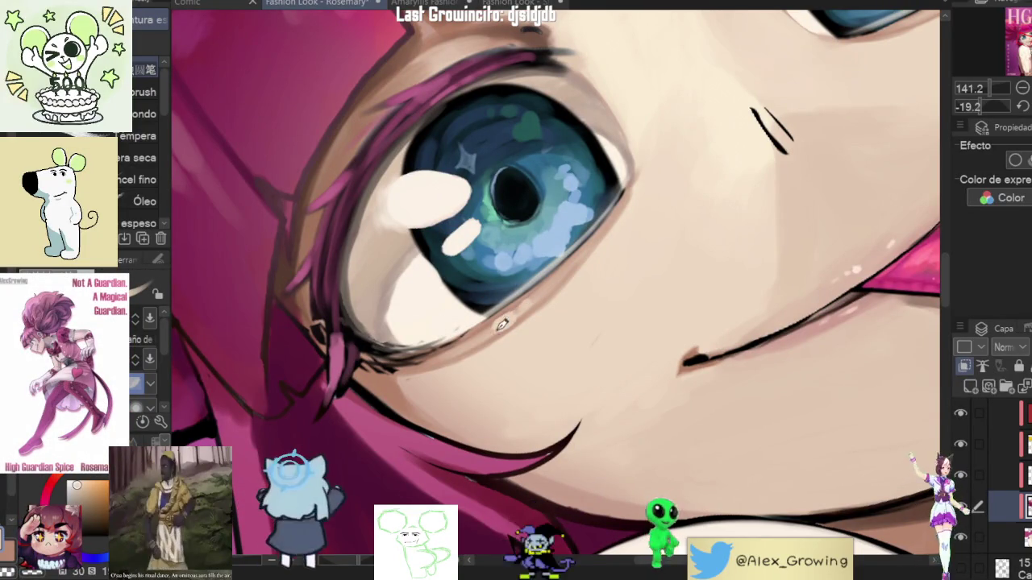
pyautogui.scroll(-5, 608, 231)
pyautogui.scroll(2, 685, 193)
pyautogui.scroll(3, 728, 174)
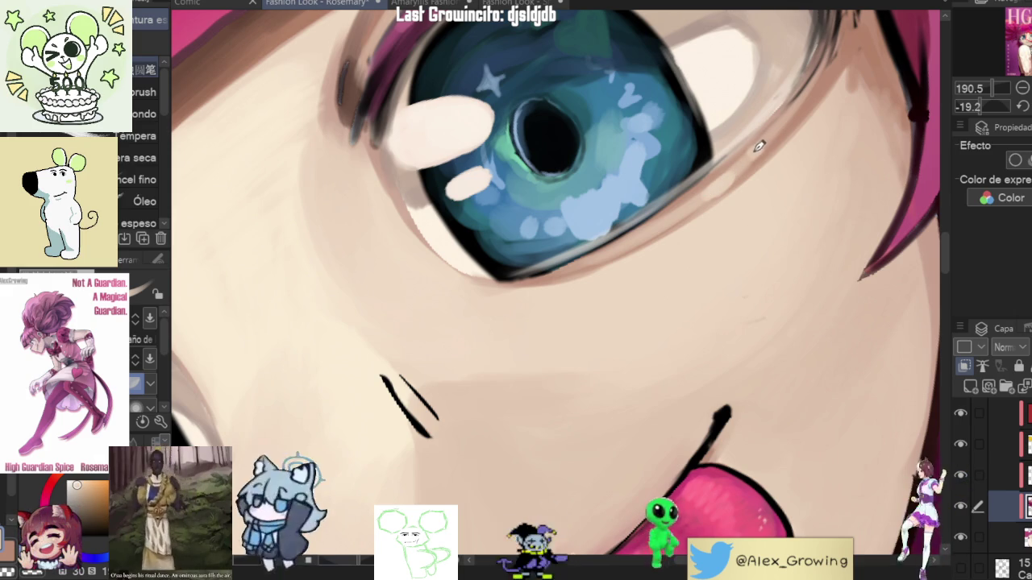
pyautogui.scroll(-4, 762, 145)
pyautogui.scroll(-3, 798, 210)
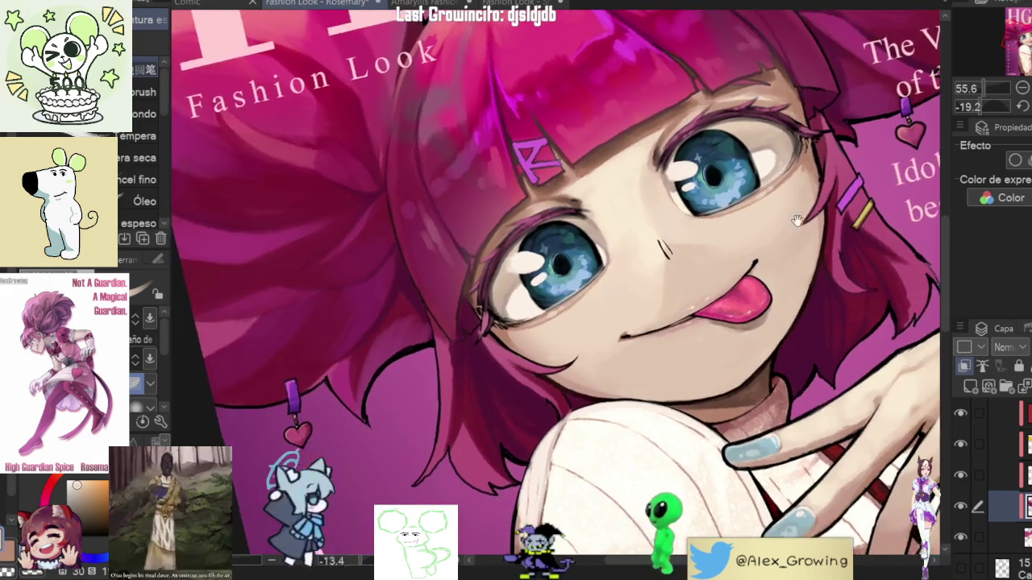
pyautogui.hotkey('ctrl', '0')
pyautogui.scroll(2, 699, 263)
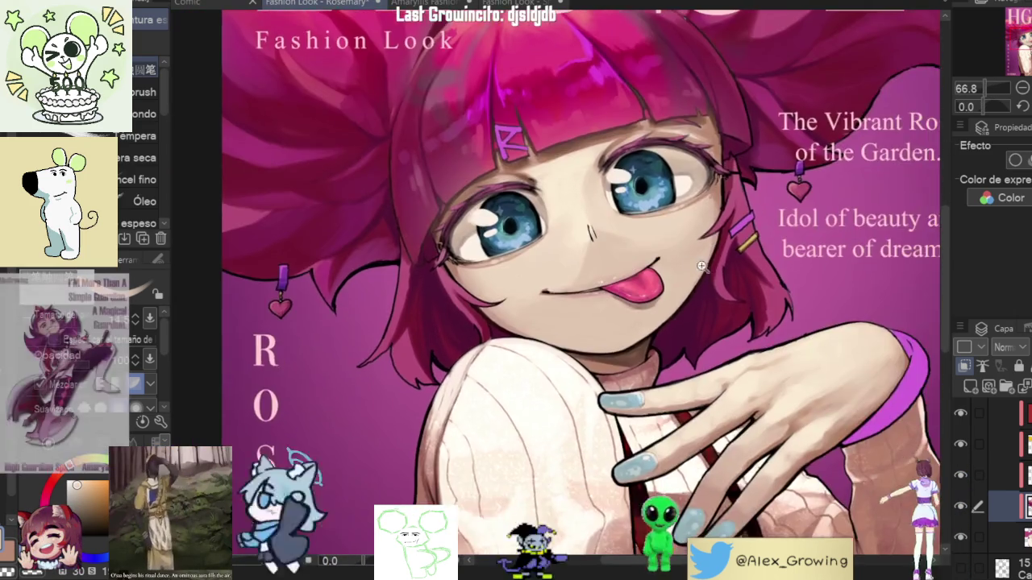
pyautogui.scroll(-2, 698, 263)
pyautogui.scroll(-2, 674, 274)
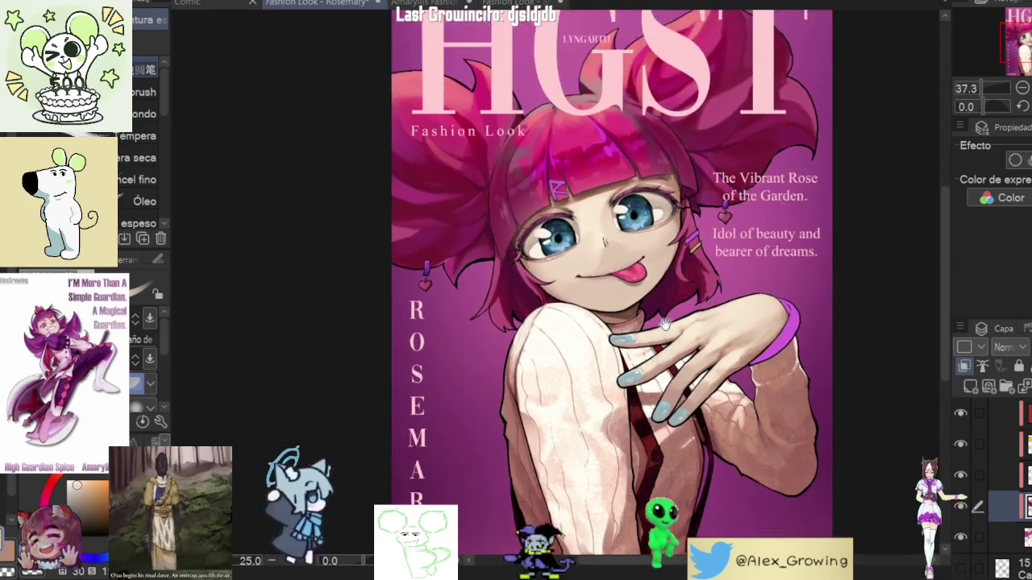
pyautogui.scroll(5, 673, 286)
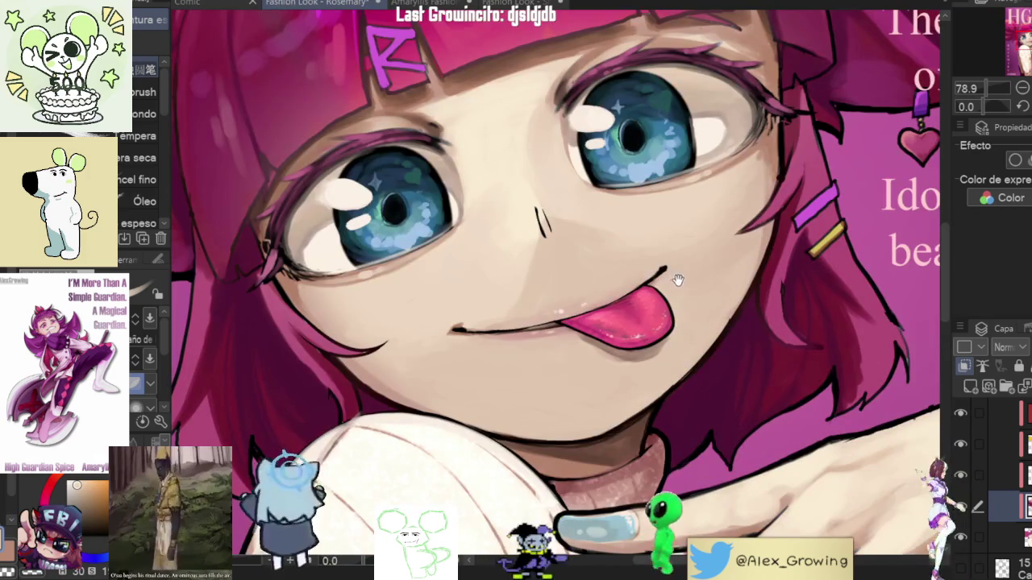
pyautogui.scroll(-4, 676, 279)
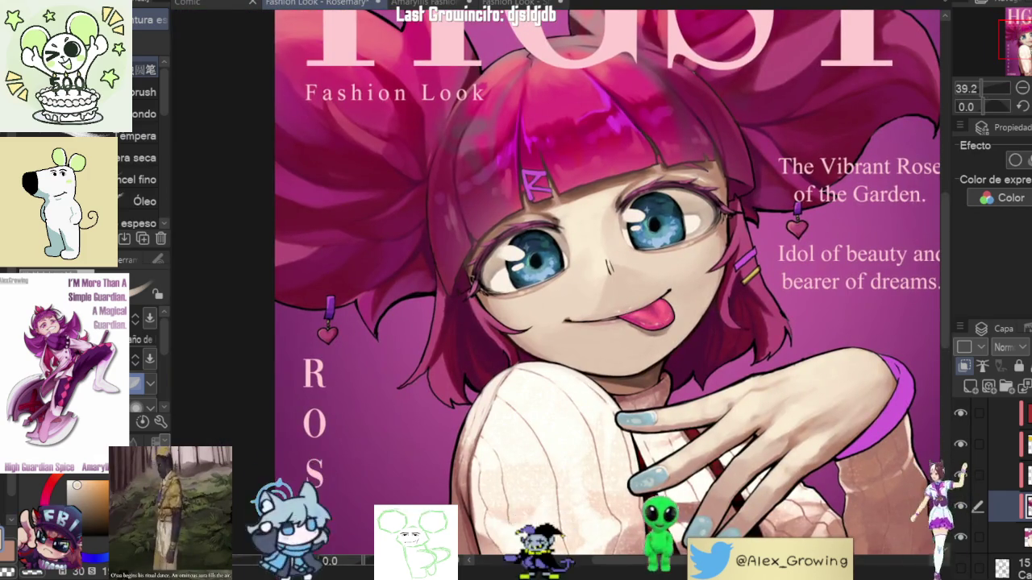
pyautogui.hotkey('ctrl', '0')
pyautogui.press('h')
pyautogui.press('h')
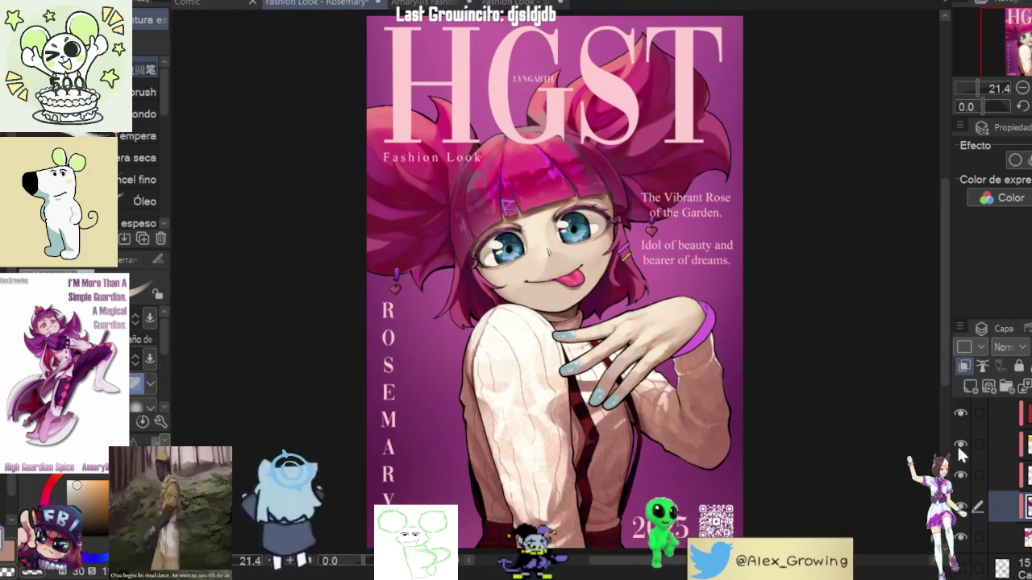
pyautogui.click(960, 506)
pyautogui.scroll(5, 590, 238)
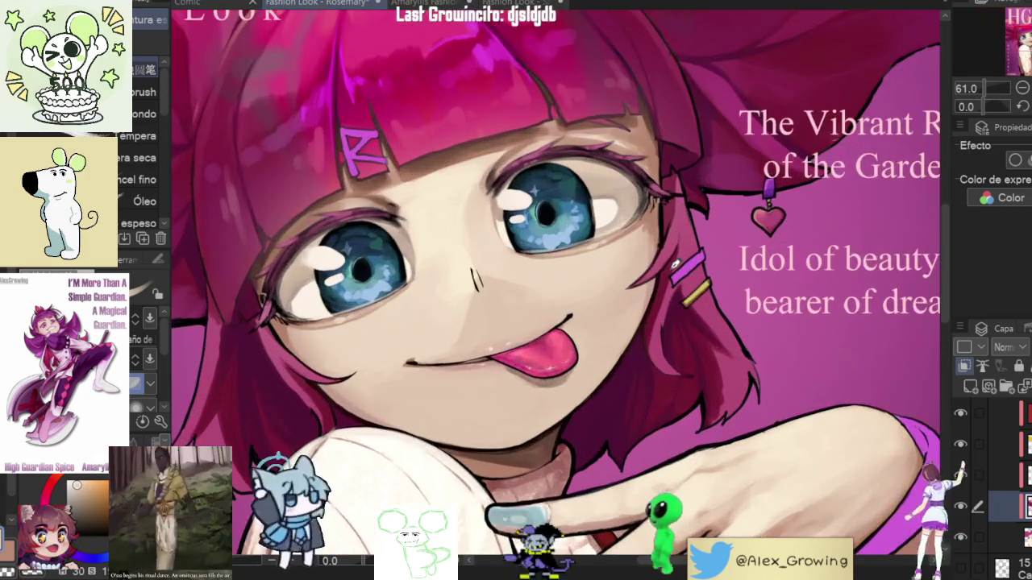
pyautogui.scroll(5, 706, 306)
pyautogui.moveTo(661, 339); pyautogui.dragTo(706, 306)
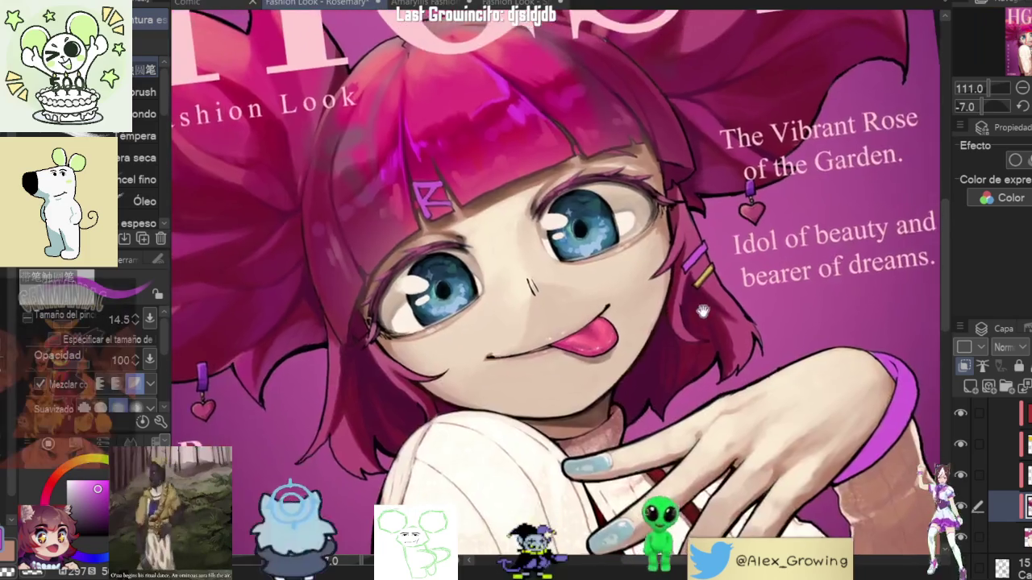
pyautogui.scroll(3, 706, 307)
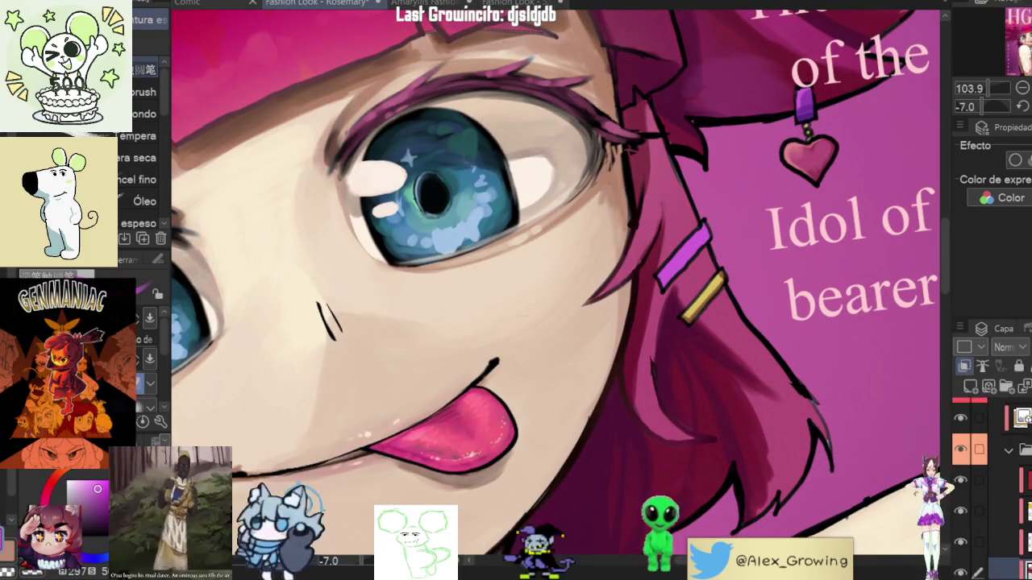
# Step: Select another layer to paint on and zoom in on the purple R hair clip
pyautogui.click(965, 432)
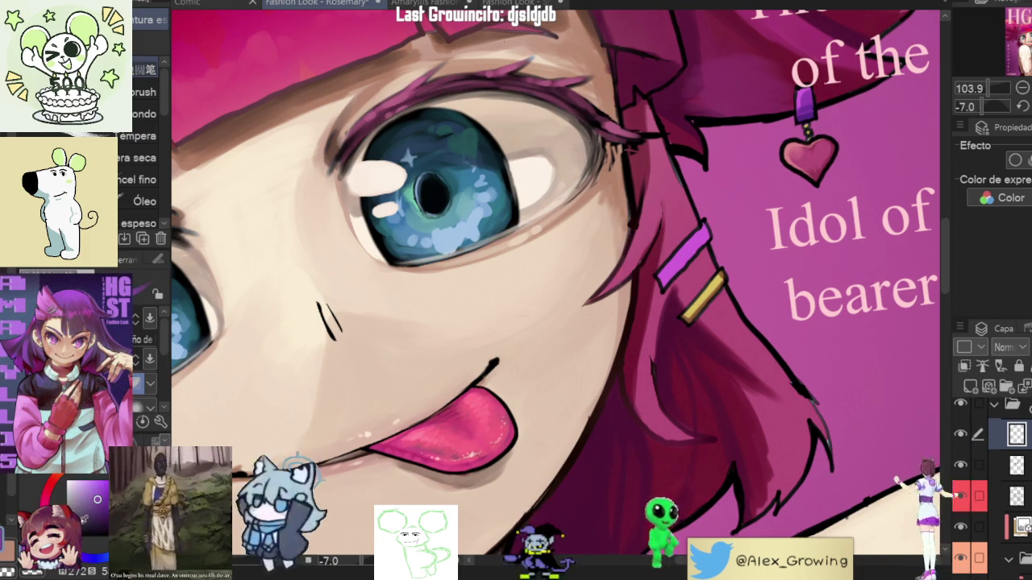
pyautogui.scroll(2, 693, 236)
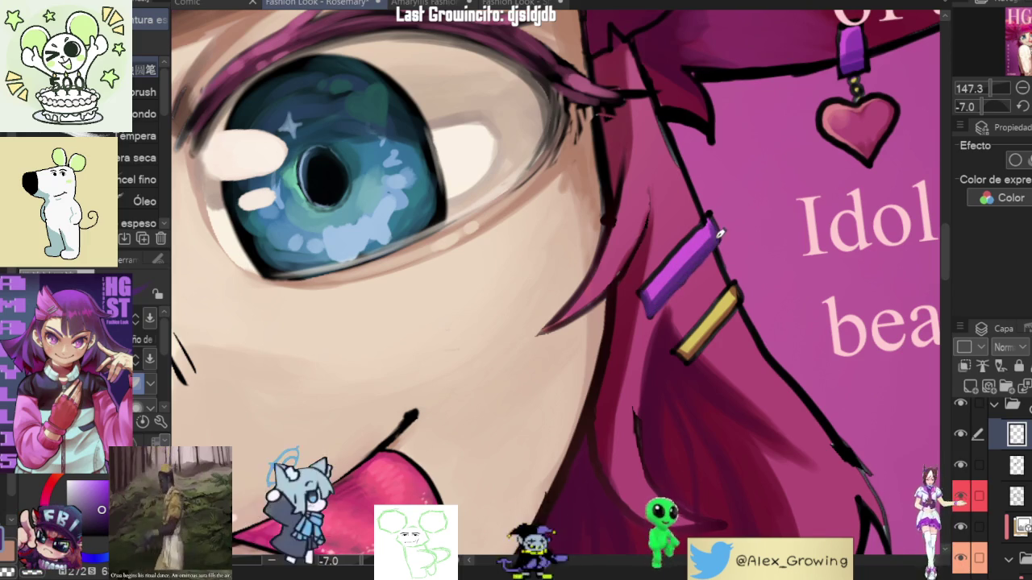
pyautogui.scroll(-4, 711, 216)
pyautogui.scroll(-1, 740, 279)
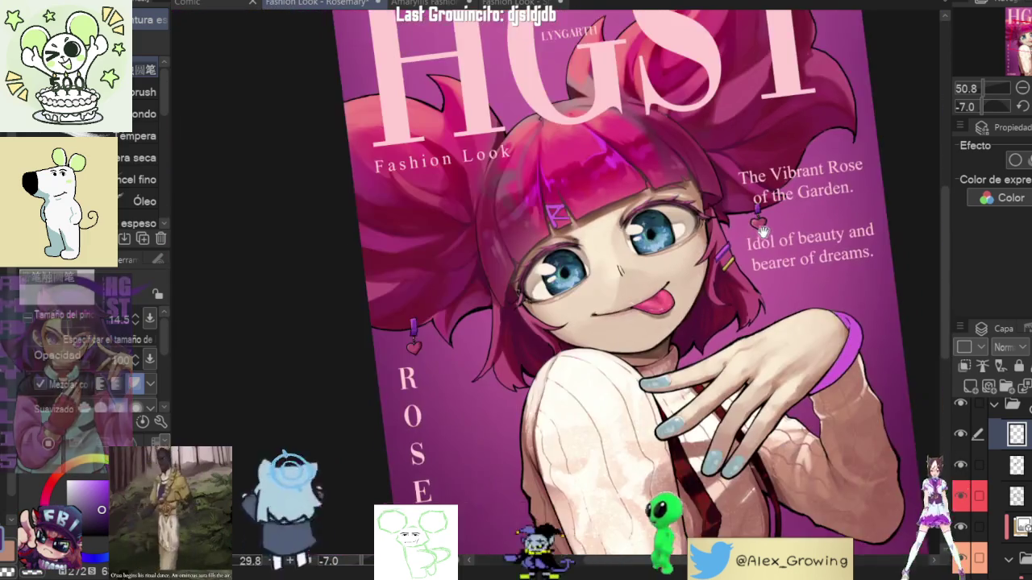
pyautogui.scroll(-1, 740, 279)
pyautogui.scroll(4, 740, 279)
pyautogui.scroll(4, 740, 279)
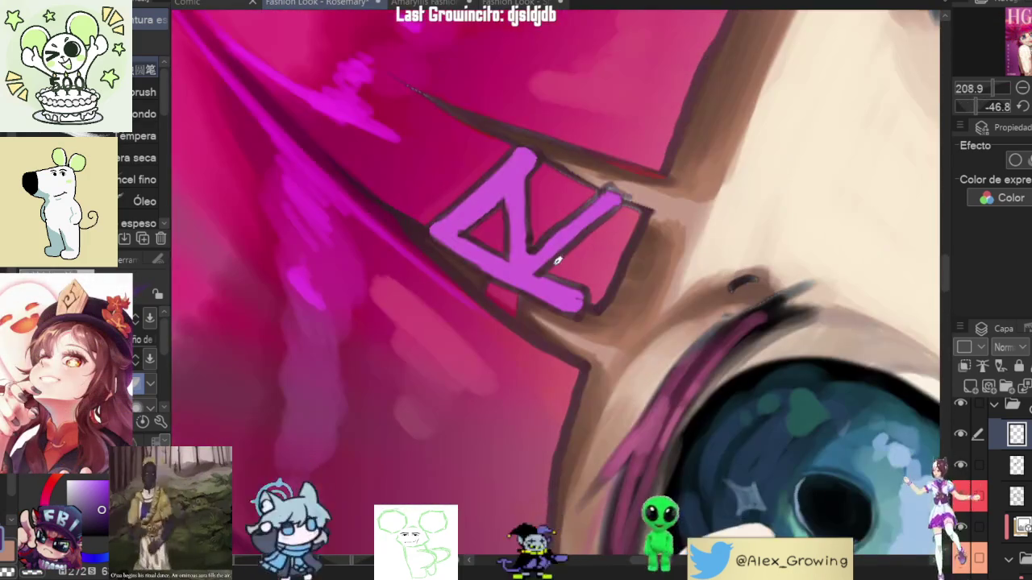
# Step: Redraw the R clip's right edge as a thinner, darker line and rotate the canvas toward upright
pyautogui.hotkey('ctrl', 'z')
pyautogui.moveTo(554, 251); pyautogui.dragTo(619, 197)
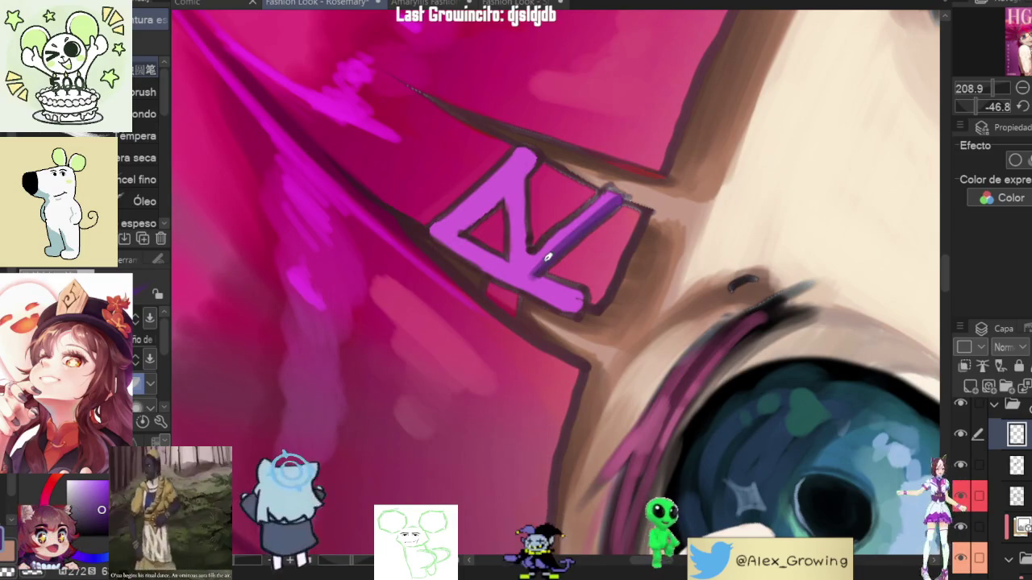
pyautogui.moveTo(542, 273); pyautogui.dragTo(629, 339)
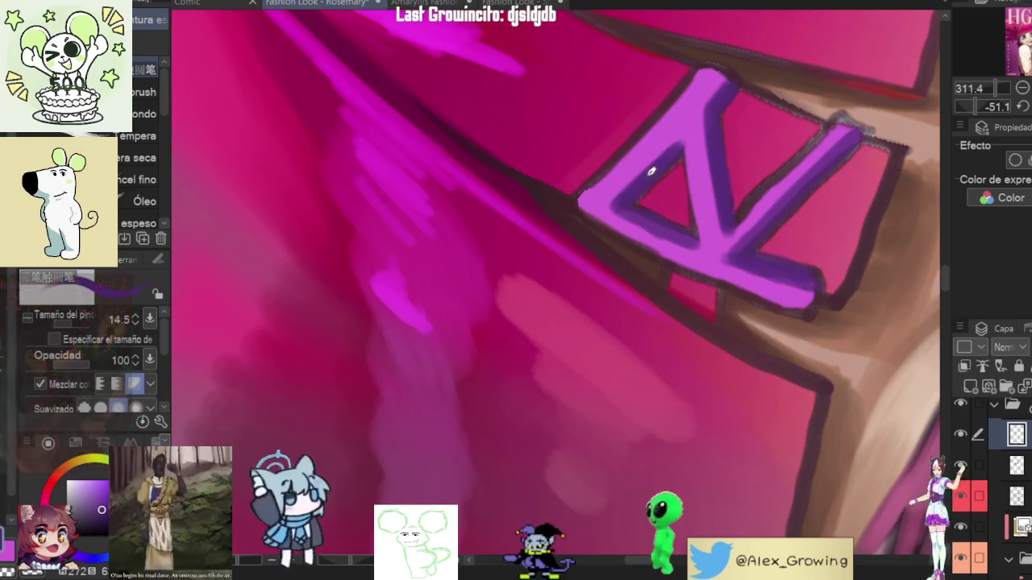
pyautogui.scroll(-3, 668, 387)
pyautogui.scroll(2, 668, 386)
pyautogui.scroll(2, 645, 363)
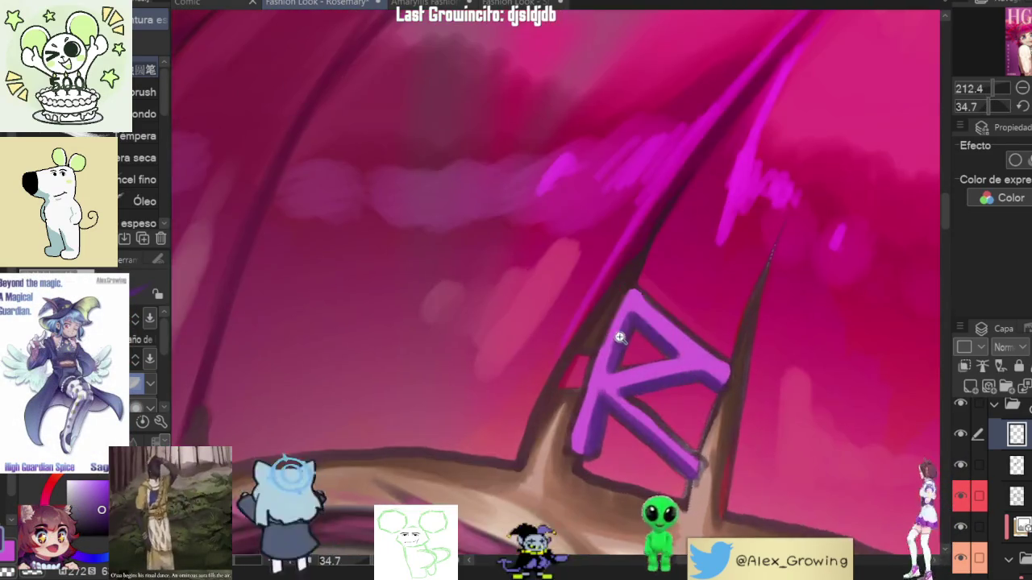
pyautogui.scroll(2, 621, 338)
pyautogui.scroll(-4, 643, 323)
pyautogui.scroll(3, 642, 323)
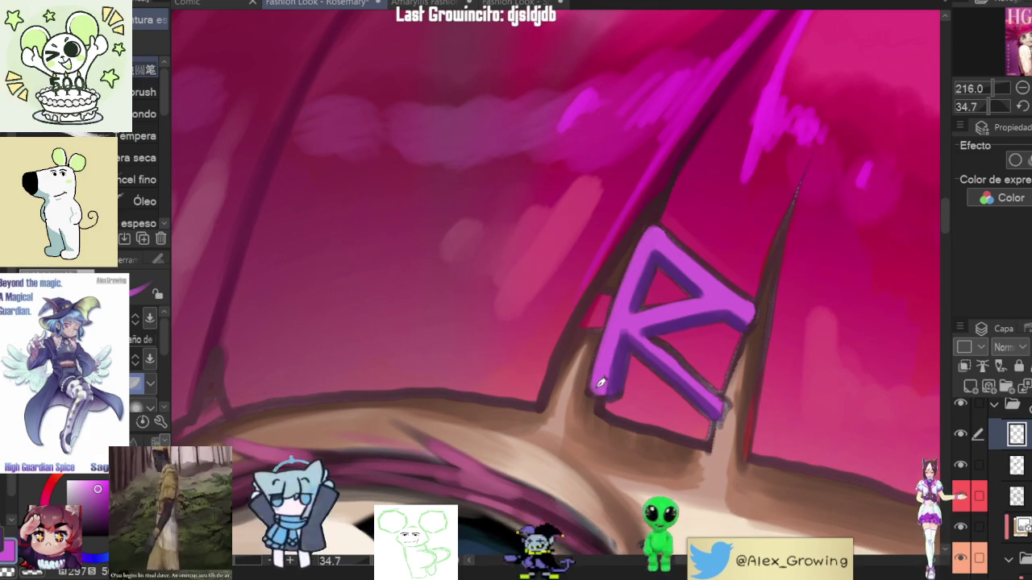
# Step: Re-angle the view and paint a light purple highlight along the clip's upper-left edge
pyautogui.moveTo(650, 239); pyautogui.dragTo(709, 217)
pyautogui.scroll(-3, 709, 218)
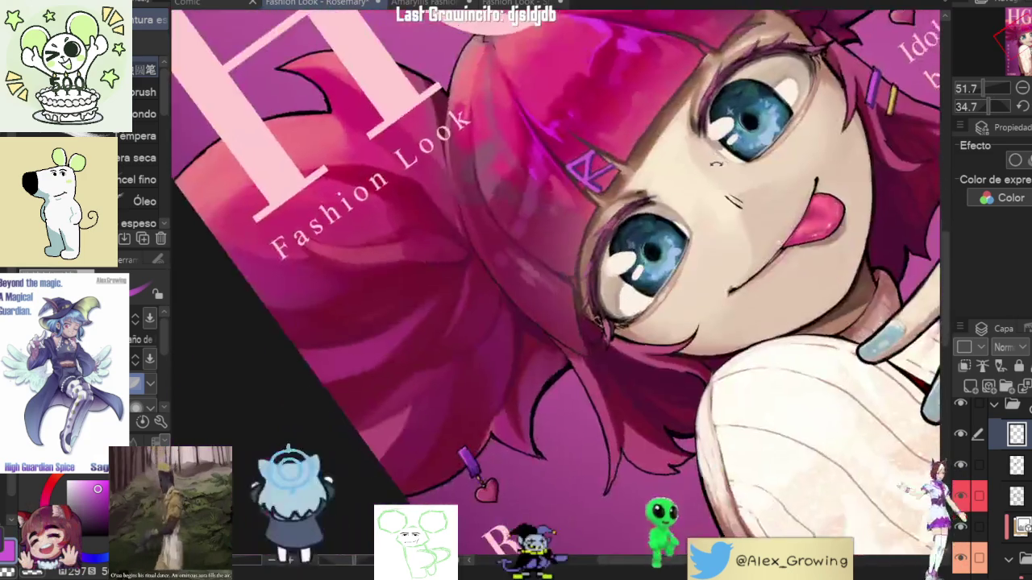
pyautogui.scroll(-2, 728, 205)
pyautogui.scroll(3, 640, 160)
pyautogui.scroll(-3, 639, 160)
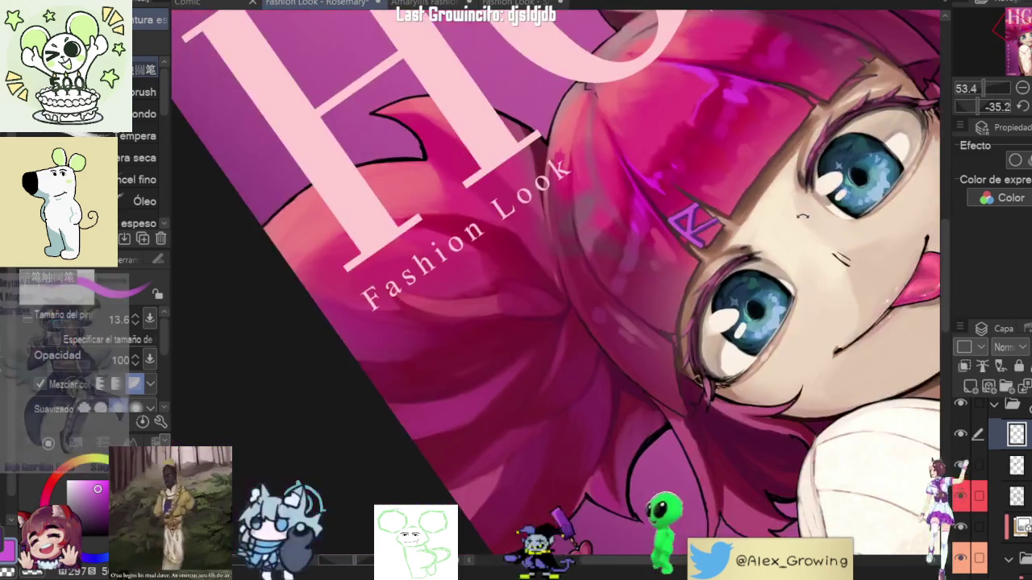
pyautogui.moveTo(639, 159)
pyautogui.mouseDown()
pyautogui.moveTo(813, 246)
pyautogui.moveTo(592, 174)
pyautogui.moveTo(481, 299)
pyautogui.mouseUp()
pyautogui.scroll(-2, 813, 246)
pyautogui.scroll(3, 592, 174)
pyautogui.scroll(2, 592, 175)
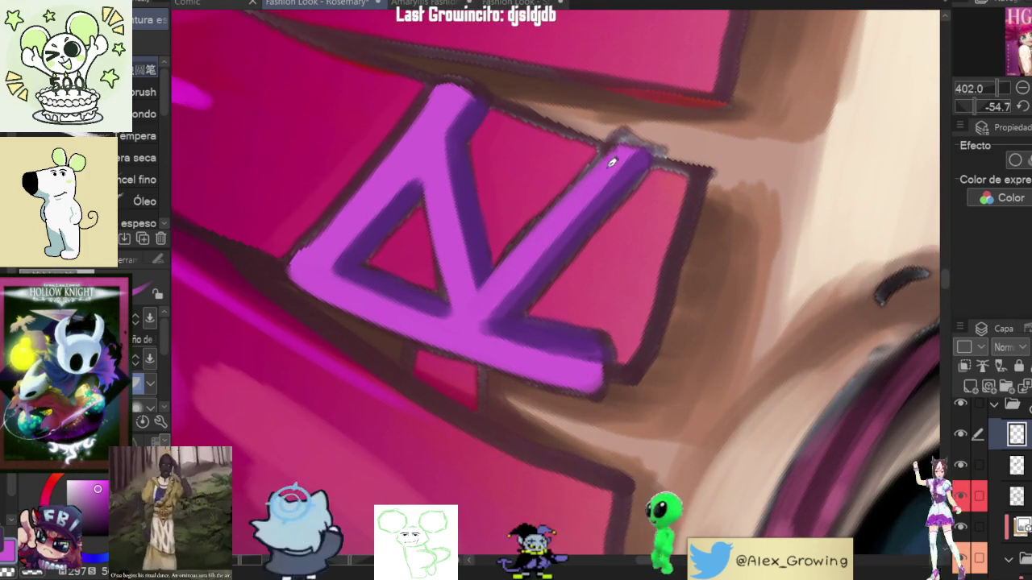
pyautogui.scroll(-3, 585, 177)
pyautogui.scroll(3, 569, 224)
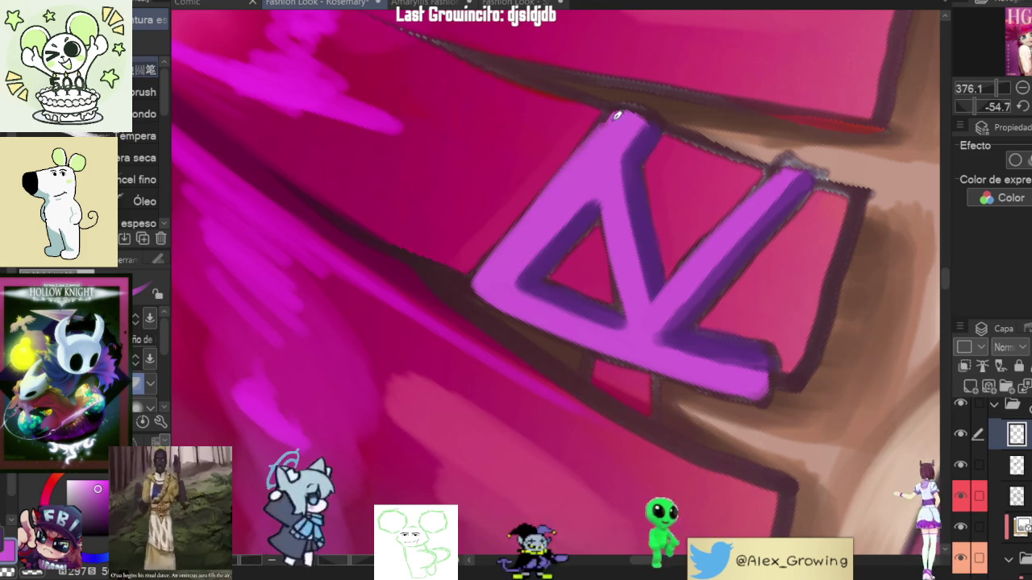
pyautogui.scroll(-5, 546, 198)
pyautogui.scroll(-2, 564, 234)
pyautogui.scroll(-3, 613, 266)
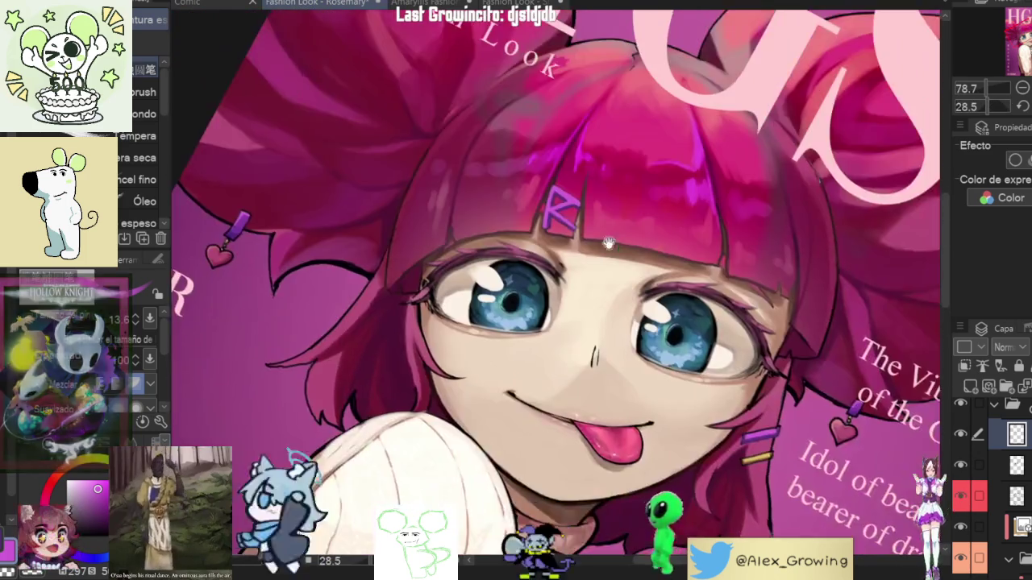
pyautogui.moveTo(659, 302); pyautogui.dragTo(564, 242)
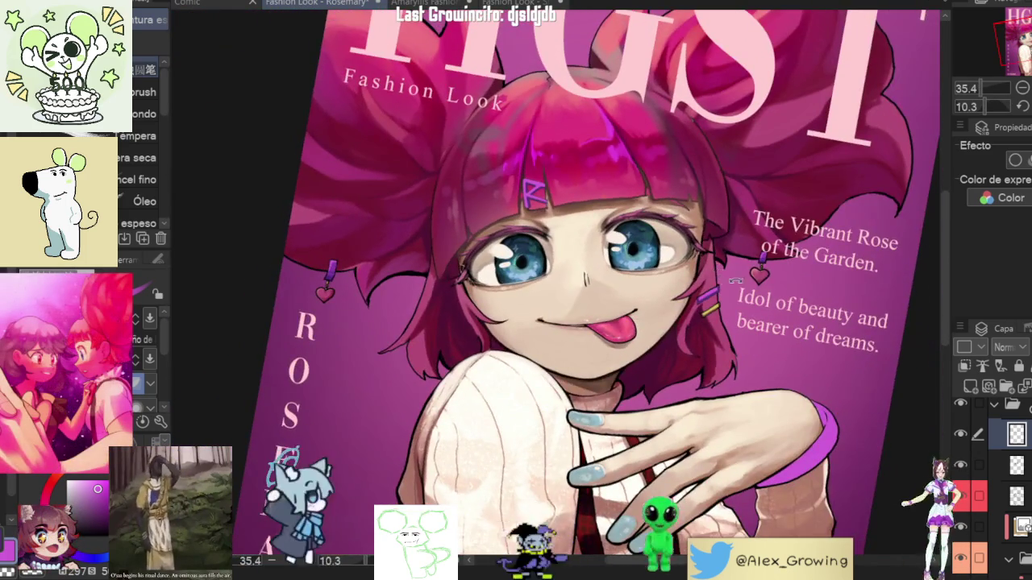
pyautogui.scroll(3, 486, 200)
pyautogui.scroll(5, 487, 200)
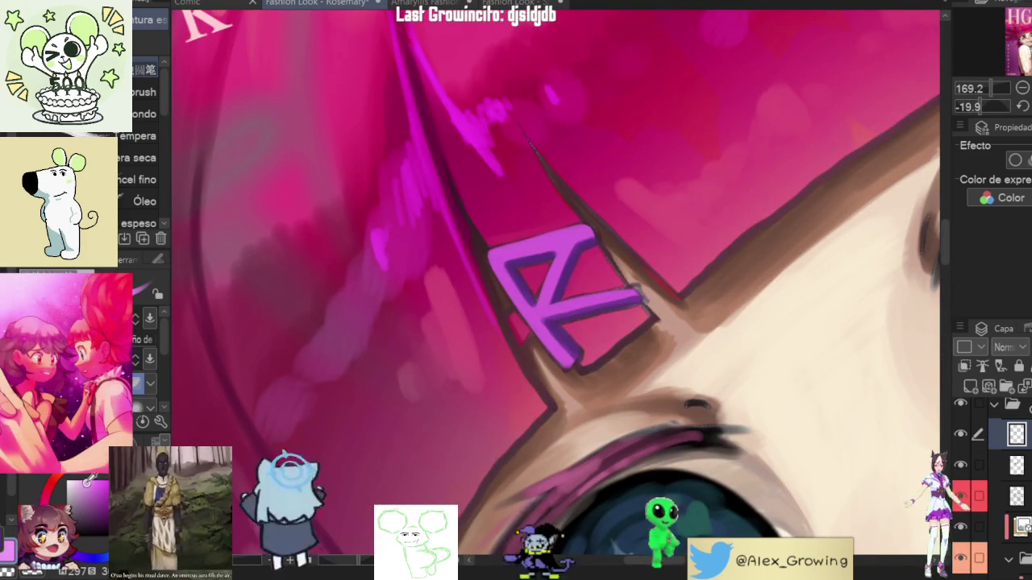
pyautogui.scroll(1, 620, 161)
pyautogui.scroll(1, 495, 285)
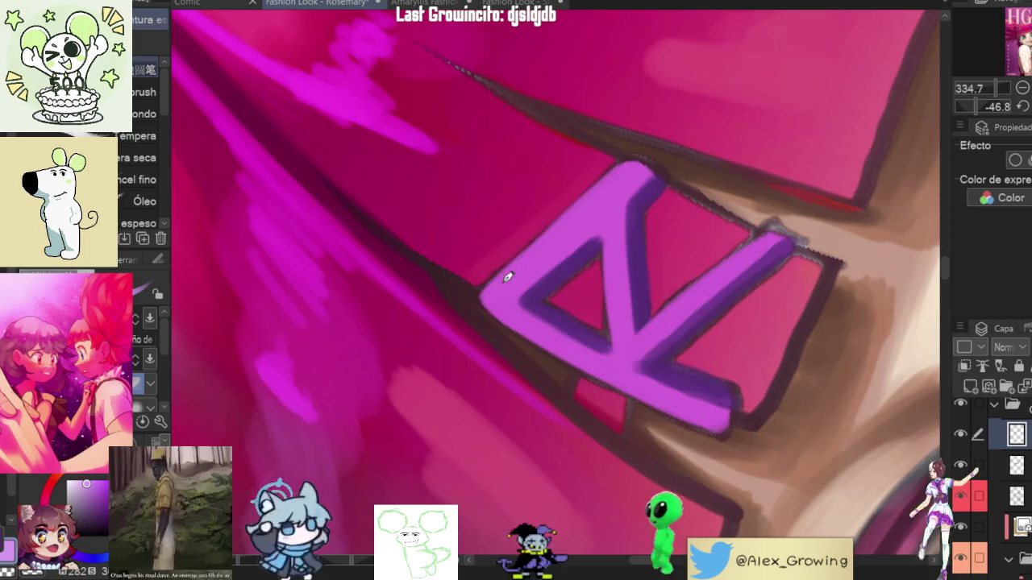
pyautogui.moveTo(503, 274); pyautogui.dragTo(547, 234)
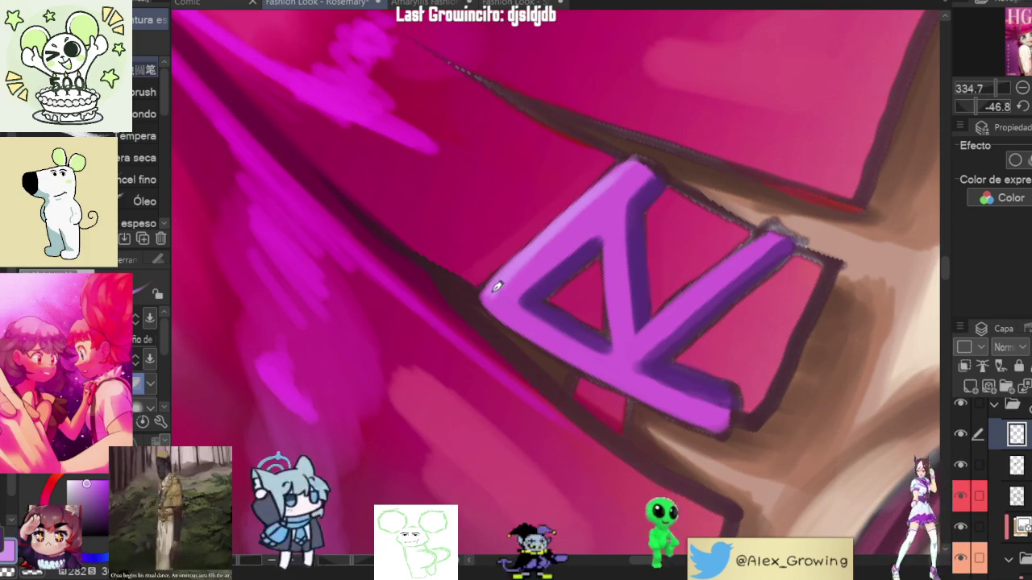
pyautogui.moveTo(524, 288); pyautogui.dragTo(535, 279)
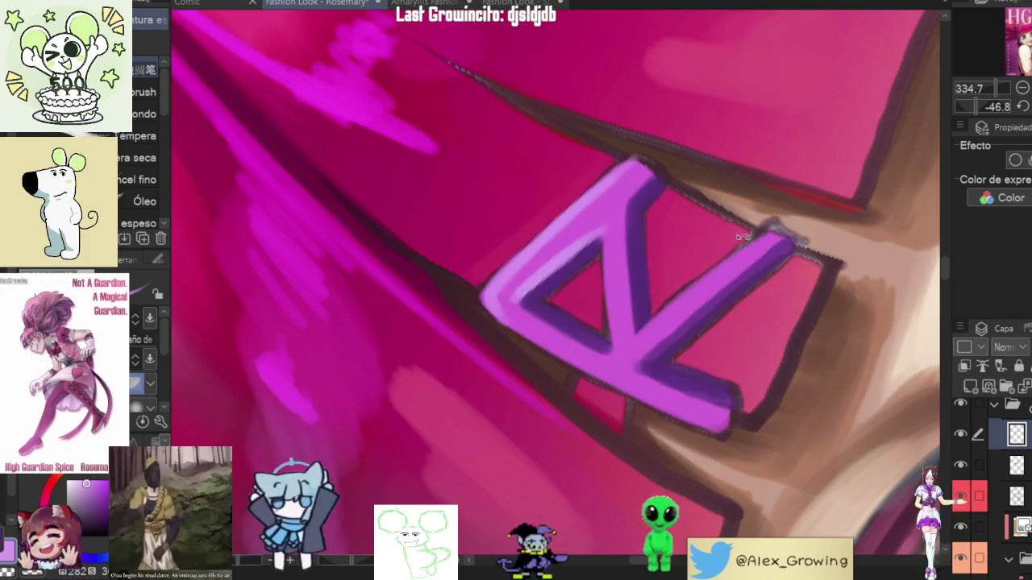
# Step: Rotate the view until the R reads upright and round off its top-left corner
pyautogui.moveTo(721, 231); pyautogui.dragTo(621, 313)
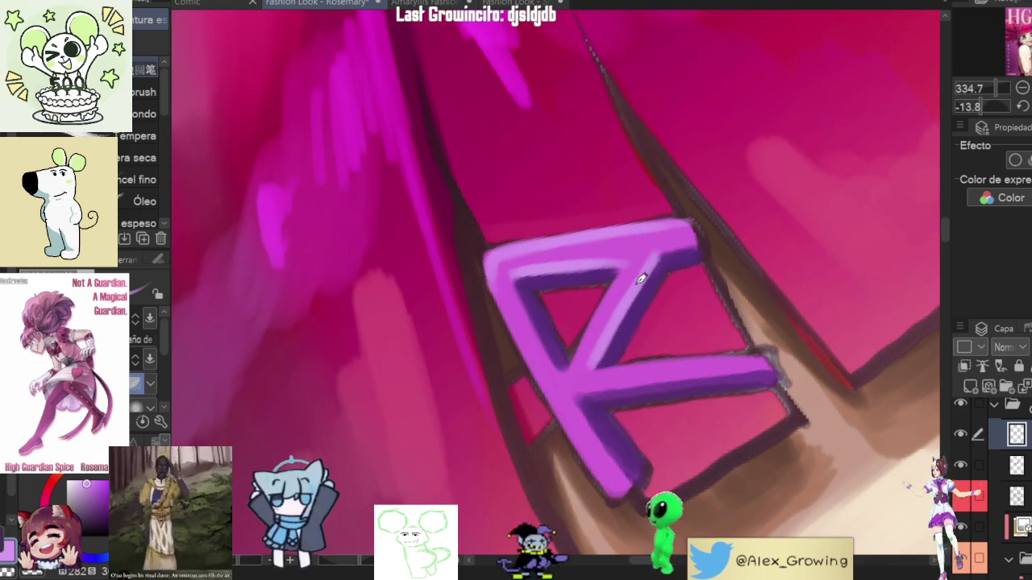
pyautogui.moveTo(593, 364)
pyautogui.mouseDown()
pyautogui.moveTo(638, 363)
pyautogui.moveTo(670, 265)
pyautogui.moveTo(686, 286)
pyautogui.mouseUp()
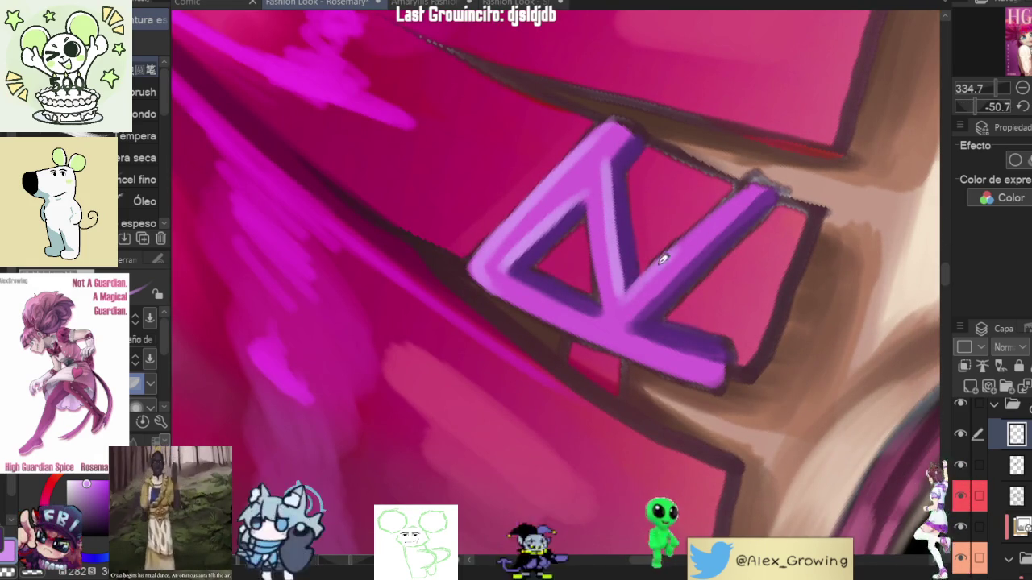
pyautogui.moveTo(732, 200); pyautogui.dragTo(538, 375)
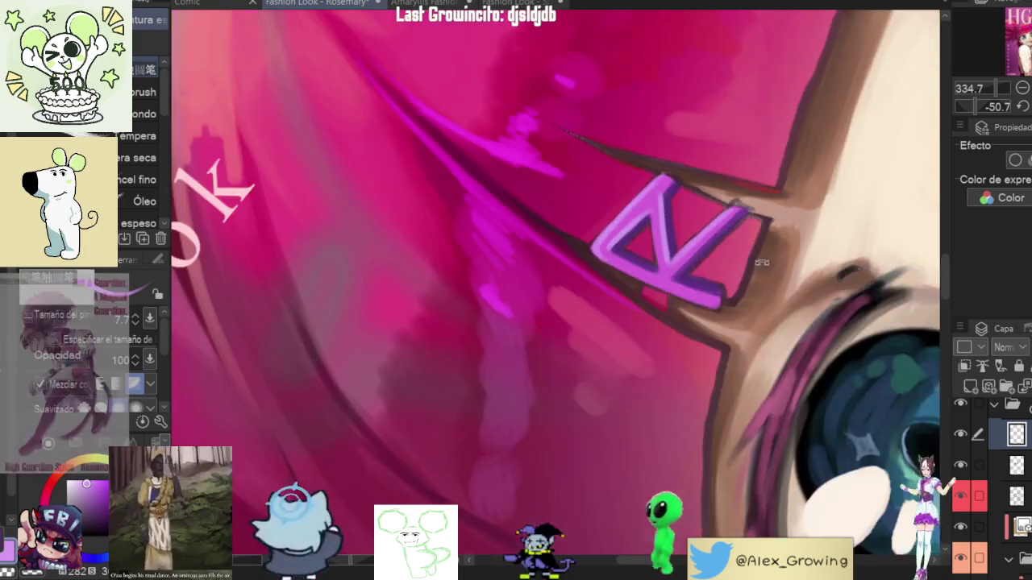
pyautogui.scroll(2, 538, 374)
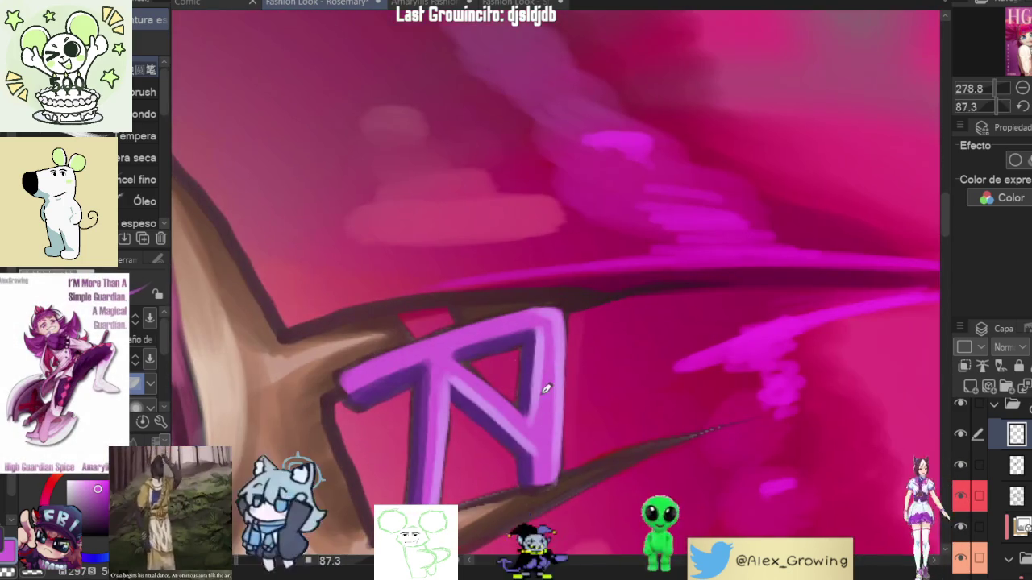
pyautogui.moveTo(548, 347)
pyautogui.mouseDown()
pyautogui.moveTo(645, 174)
pyautogui.moveTo(760, 323)
pyautogui.moveTo(698, 264)
pyautogui.mouseUp()
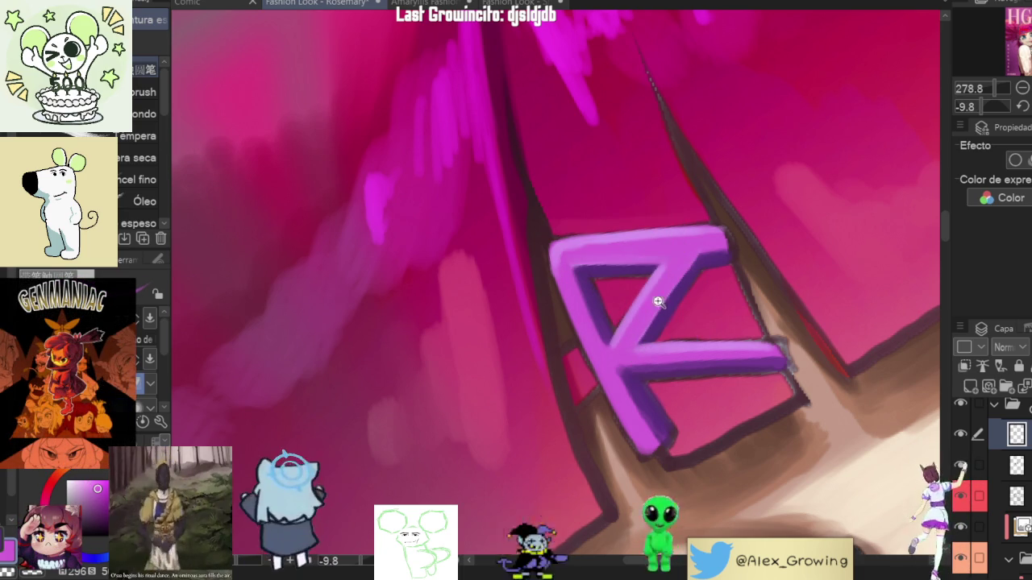
pyautogui.moveTo(672, 287); pyautogui.dragTo(669, 226)
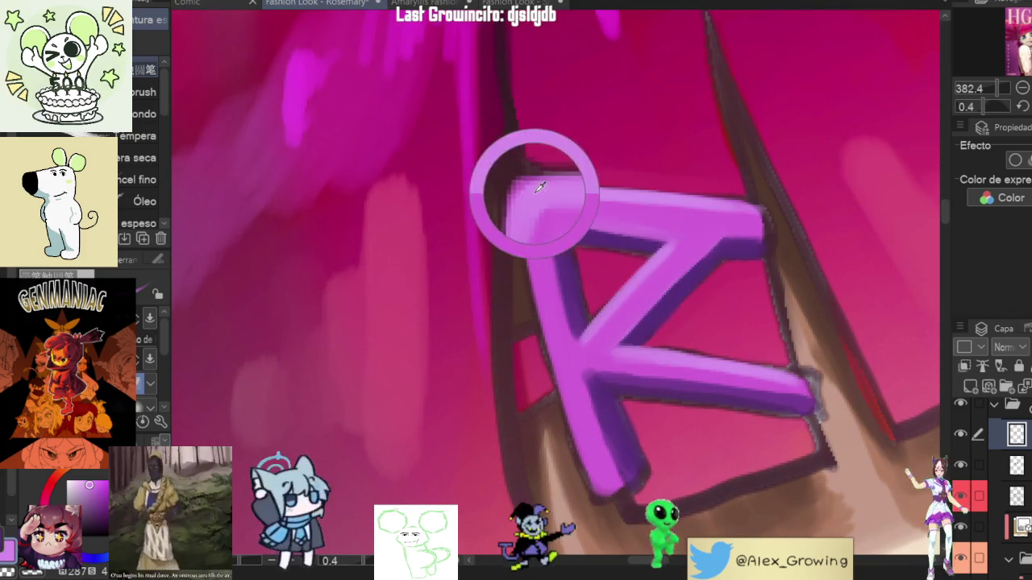
pyautogui.moveTo(540, 187); pyautogui.dragTo(549, 197)
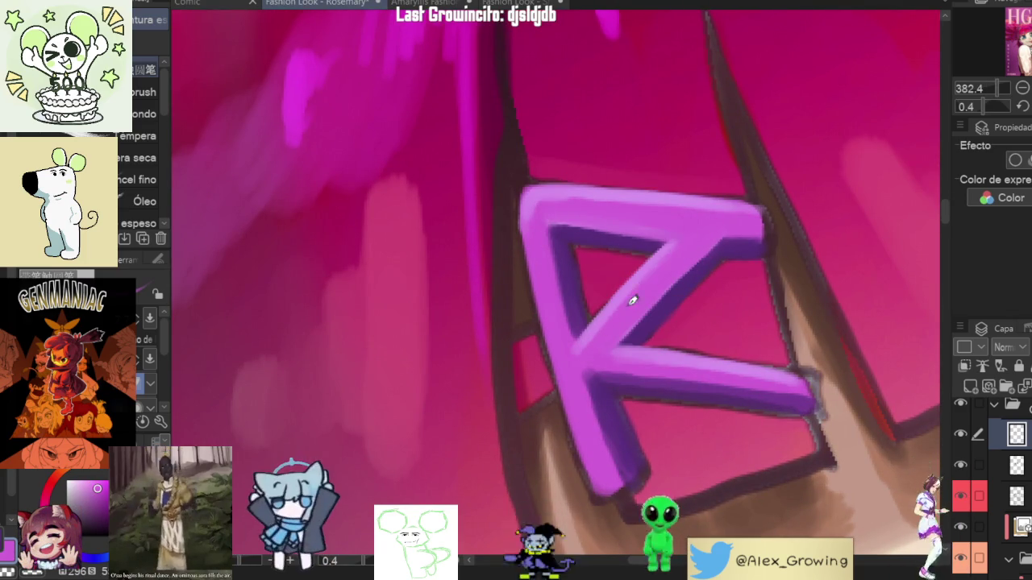
pyautogui.scroll(-5, 653, 272)
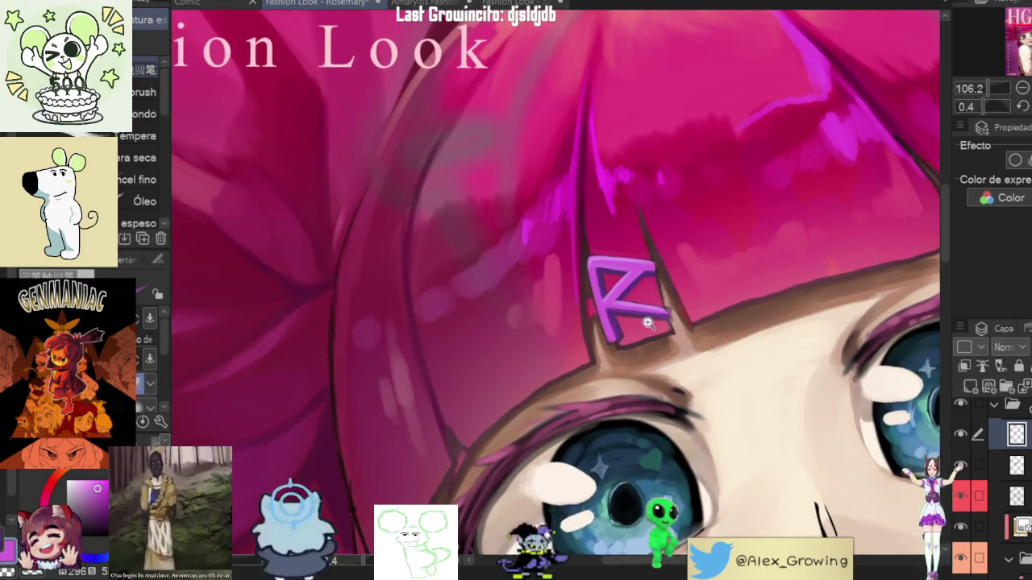
pyautogui.scroll(-3, 656, 316)
pyautogui.scroll(1, 661, 259)
pyautogui.scroll(-2, 606, 332)
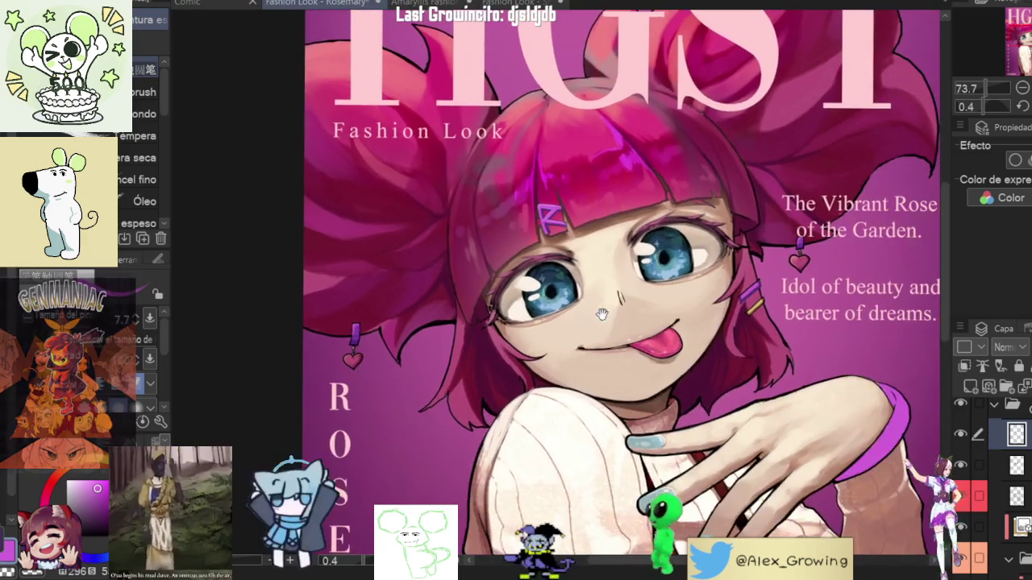
# Step: Level the view, pull back to the cover, and highlight the purple bar clip's upper edge
pyautogui.moveTo(606, 332); pyautogui.dragTo(624, 232)
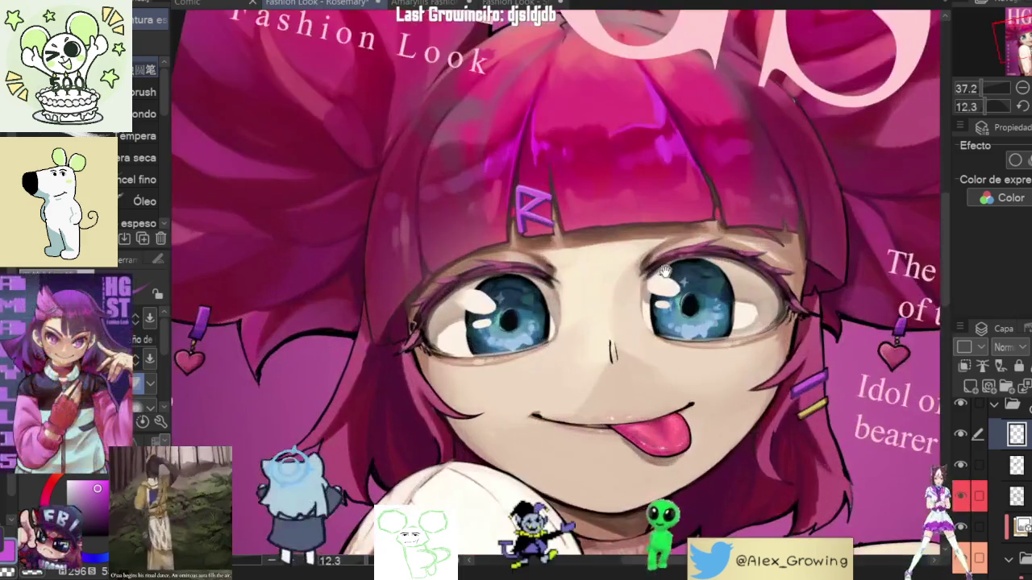
pyautogui.scroll(2, 665, 272)
pyautogui.scroll(-3, 764, 260)
pyautogui.moveTo(764, 260)
pyautogui.mouseDown()
pyautogui.moveTo(739, 341)
pyautogui.moveTo(653, 262)
pyautogui.mouseUp()
pyautogui.scroll(3, 739, 341)
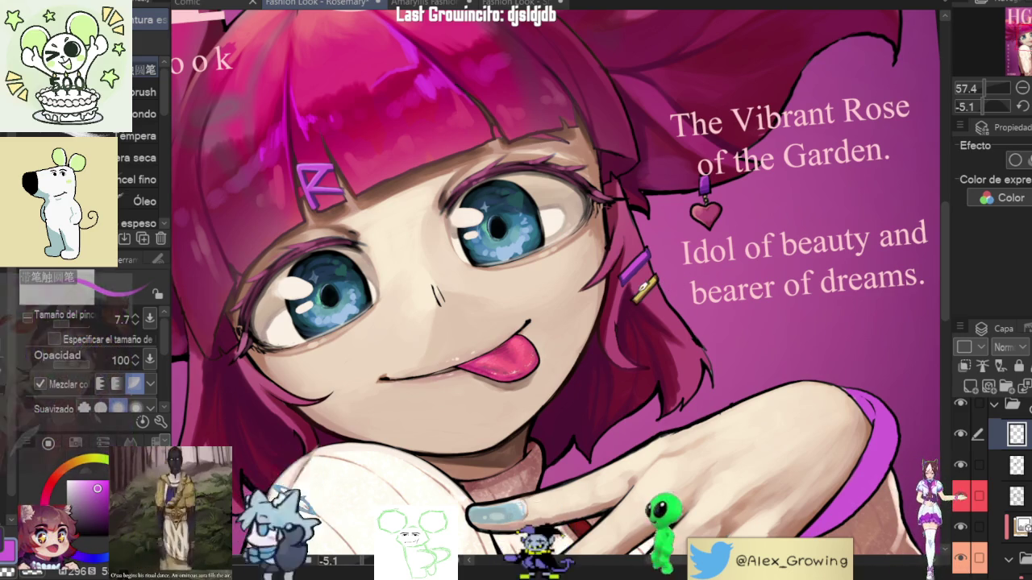
pyautogui.scroll(5, 641, 270)
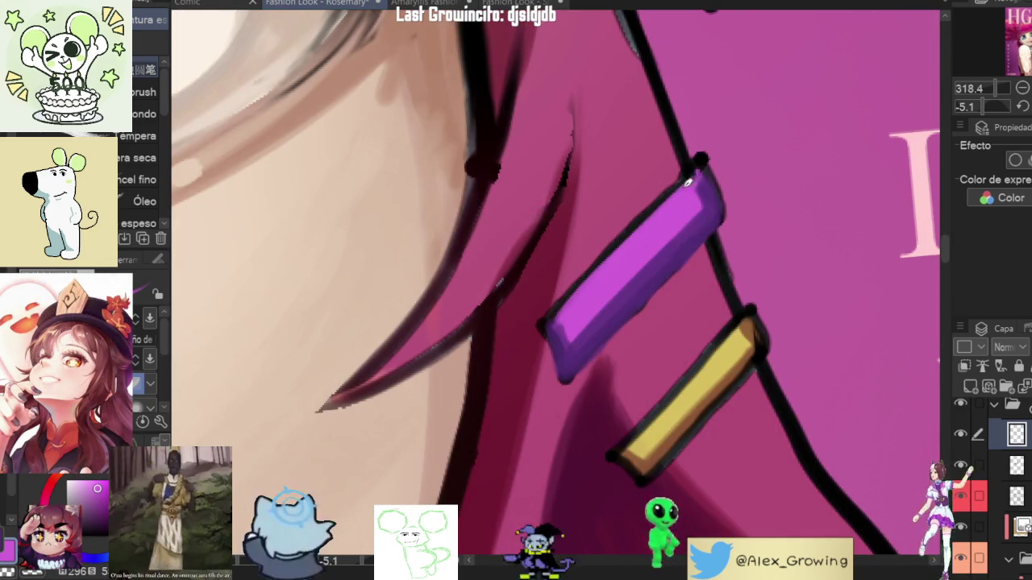
pyautogui.scroll(-10, 695, 177)
pyautogui.scroll(5, 524, 202)
pyautogui.scroll(3, 532, 203)
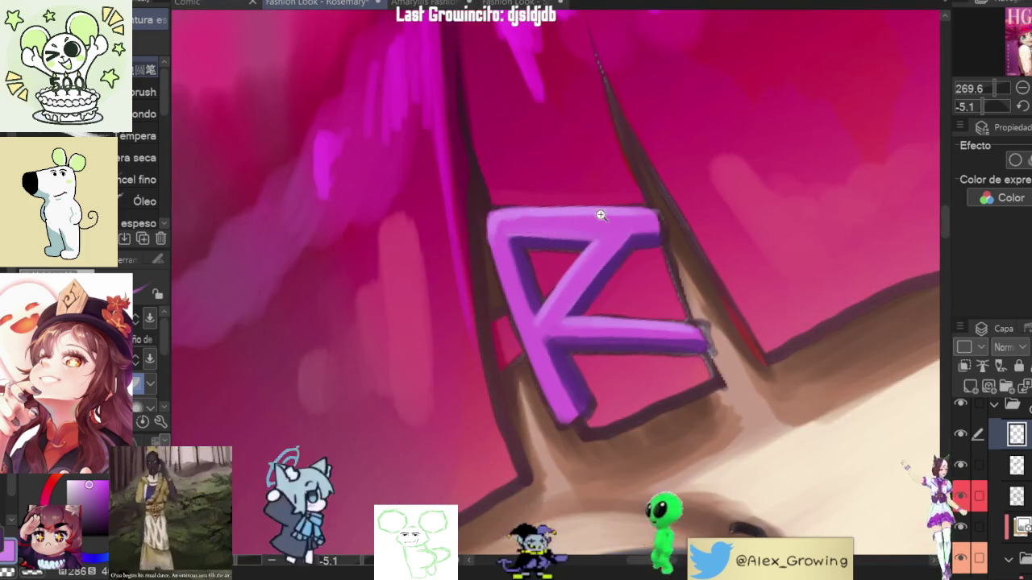
pyautogui.scroll(-8, 536, 203)
pyautogui.scroll(6, 613, 298)
pyautogui.scroll(4, 617, 305)
pyautogui.moveTo(620, 304); pyautogui.dragTo(822, 105)
# Step: Zoom in and out to review the whole cover's balance, then tilt the view
pyautogui.scroll(-6, 726, 242)
pyautogui.scroll(-3, 715, 264)
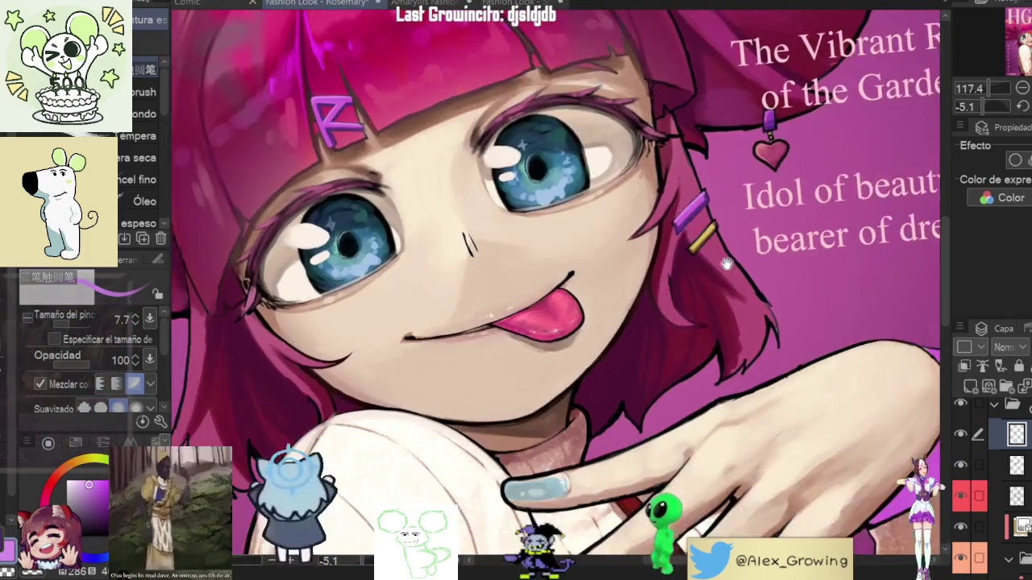
pyautogui.scroll(-3, 715, 264)
pyautogui.scroll(1, 709, 266)
pyautogui.scroll(2, 708, 266)
pyautogui.scroll(6, 704, 266)
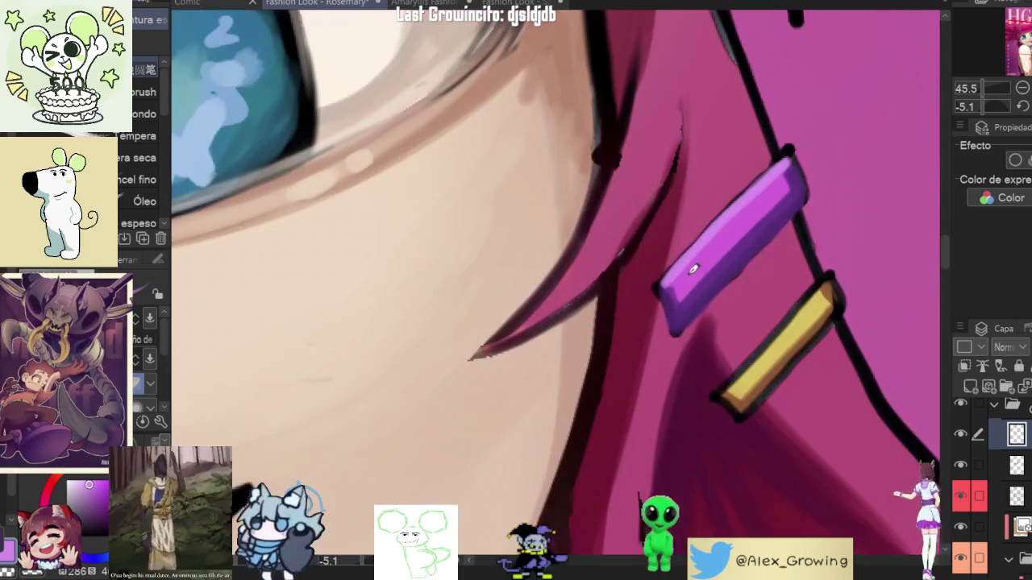
pyautogui.scroll(-3, 790, 151)
pyautogui.scroll(-2, 672, 305)
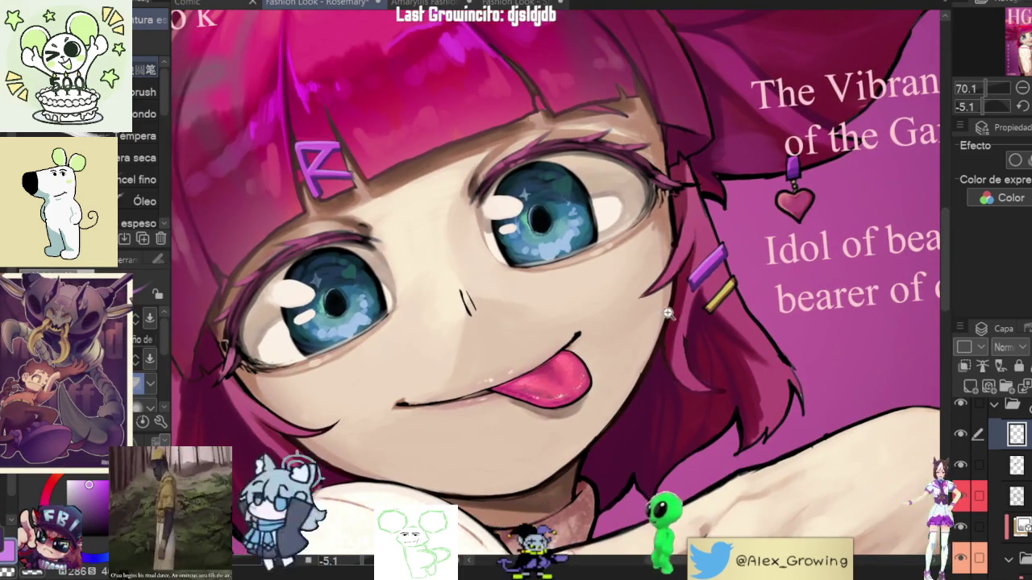
pyautogui.scroll(-4, 672, 305)
pyautogui.scroll(1, 735, 326)
pyautogui.scroll(1, 740, 331)
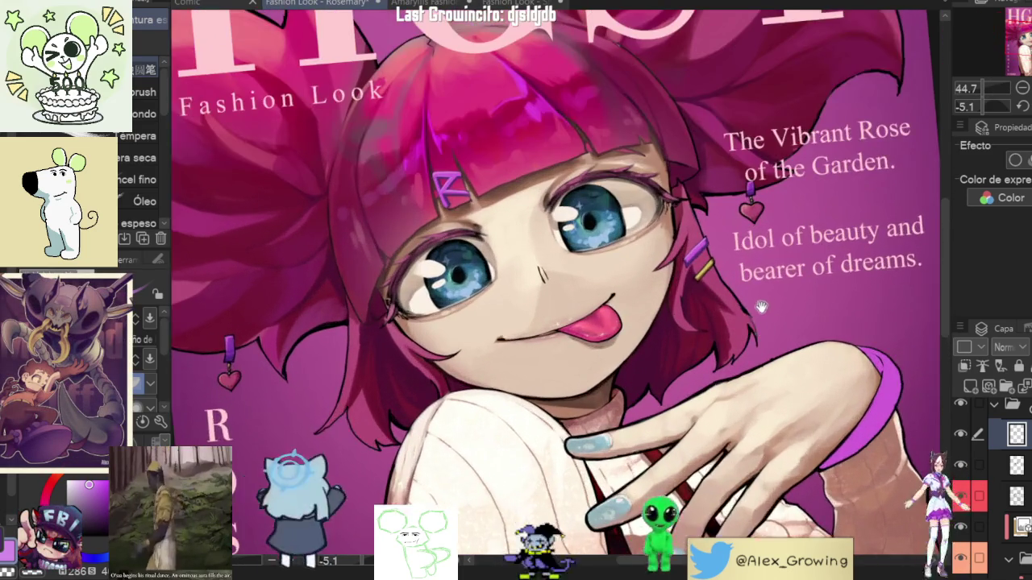
pyautogui.scroll(1, 730, 367)
pyautogui.scroll(1, 718, 403)
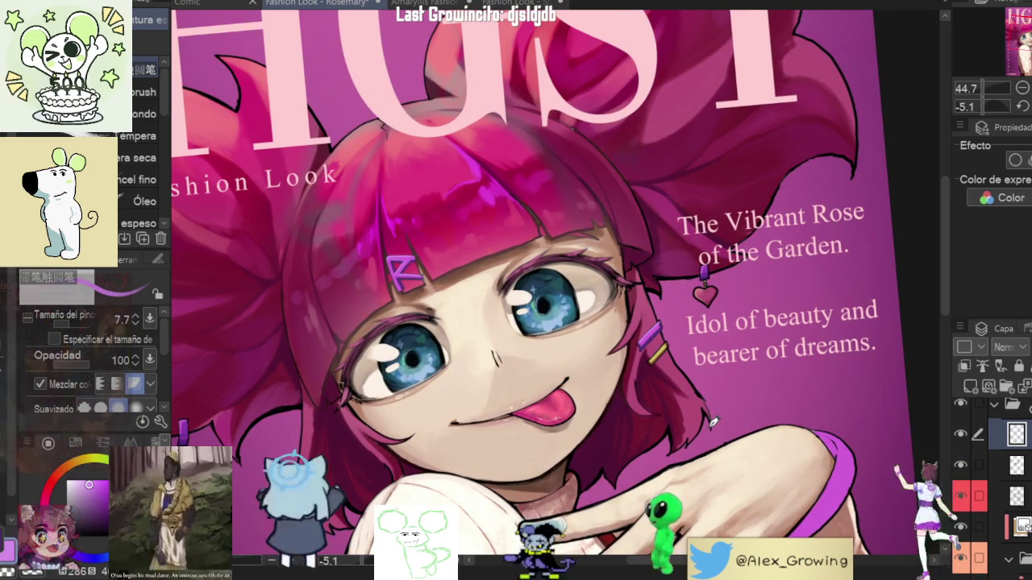
pyautogui.scroll(2, 705, 367)
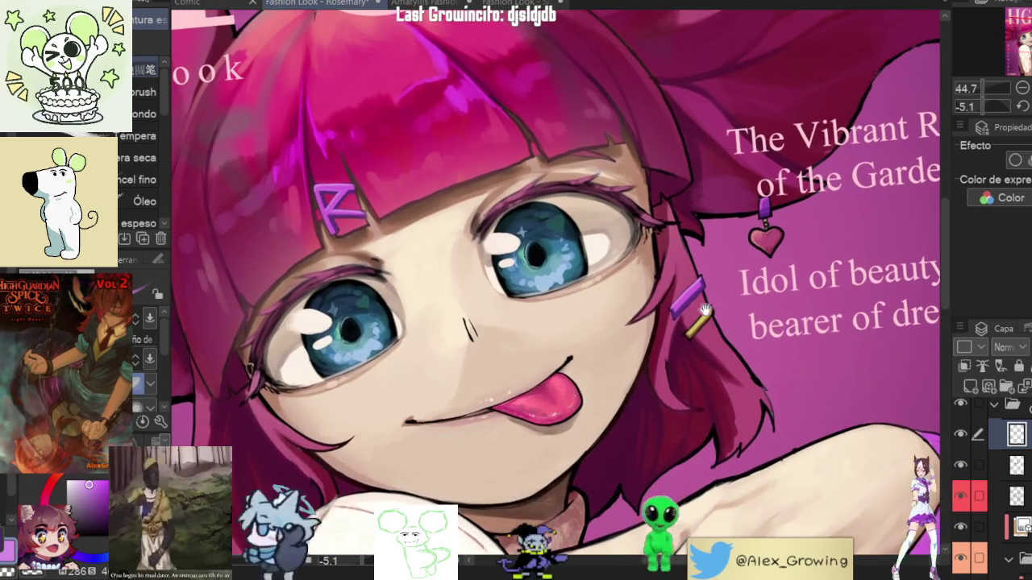
pyautogui.scroll(-3, 718, 326)
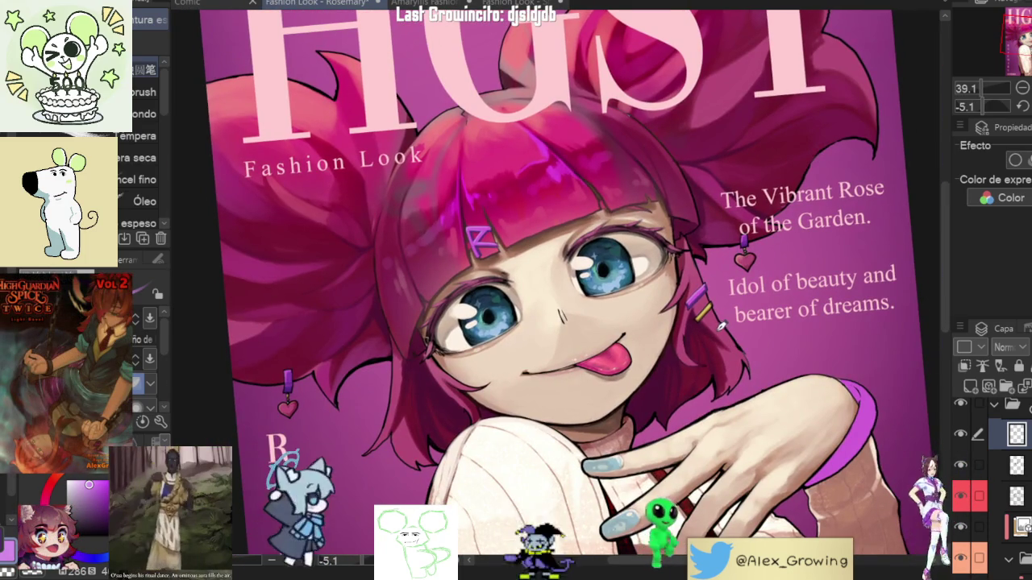
pyautogui.scroll(1, 715, 320)
pyautogui.scroll(1, 715, 315)
pyautogui.scroll(1, 713, 302)
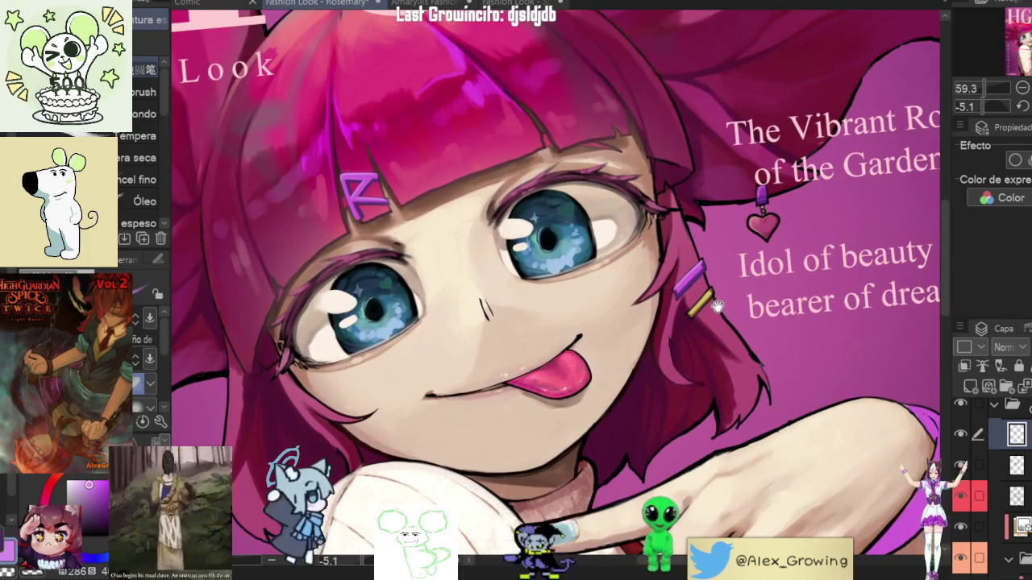
pyautogui.scroll(-1, 622, 307)
pyautogui.scroll(3, 516, 230)
pyautogui.scroll(-4, 516, 229)
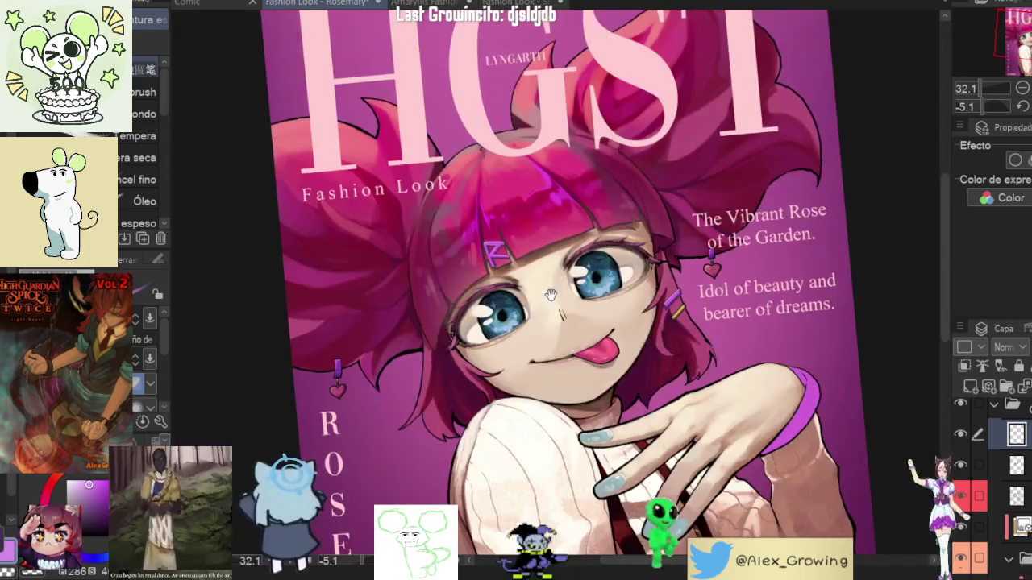
pyautogui.scroll(1, 712, 314)
pyautogui.scroll(-2, 713, 314)
pyautogui.moveTo(712, 314)
pyautogui.keyDown('shift'); pyautogui.mouseDown()
pyautogui.moveTo(653, 447)
pyautogui.moveTo(1006, 135)
pyautogui.mouseUp(); pyautogui.keyUp('shift')
# Step: Flip the canvas to check the drawing, then zoom and rotate onto Rosemary's blue eye
pyautogui.press('h')
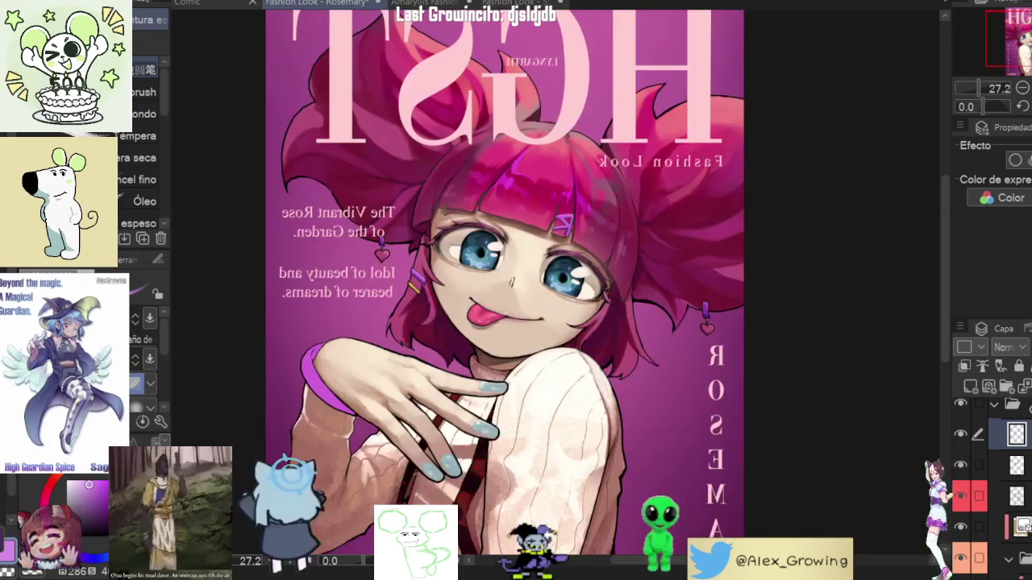
pyautogui.press('h')
pyautogui.scroll(2, 760, 253)
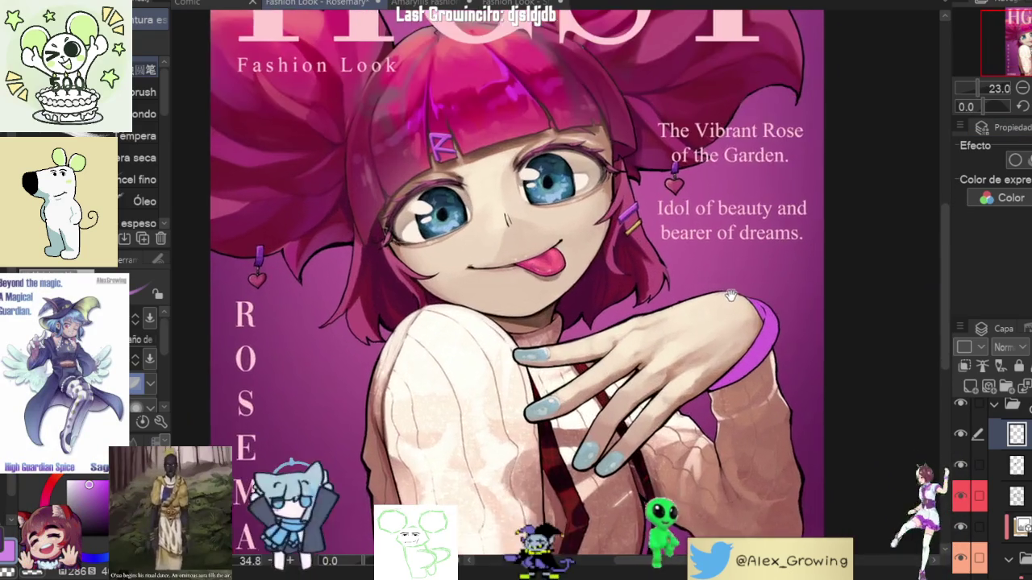
pyautogui.scroll(3, 711, 290)
pyautogui.scroll(3, 645, 301)
pyautogui.scroll(1, 685, 315)
pyautogui.scroll(-3, 619, 376)
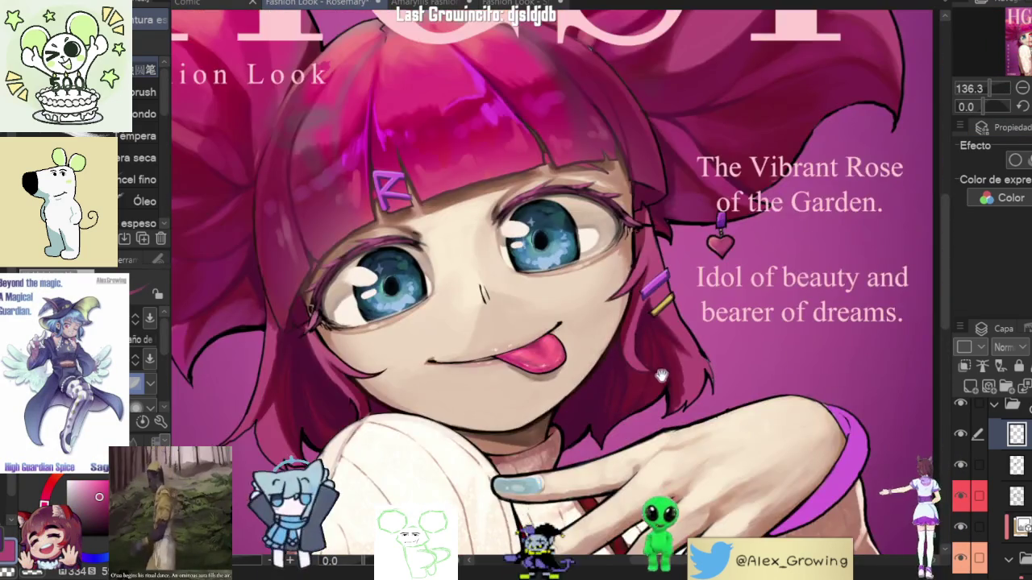
pyautogui.scroll(3, 640, 288)
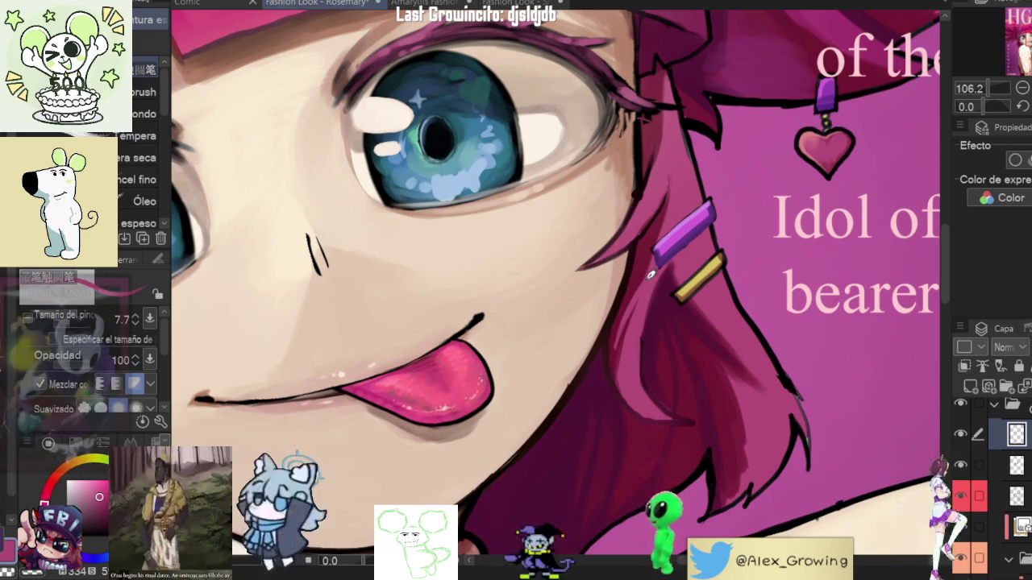
pyautogui.scroll(-1, 634, 314)
pyautogui.scroll(-2, 635, 315)
pyautogui.moveTo(635, 314); pyautogui.dragTo(566, 191)
pyautogui.scroll(3, 566, 191)
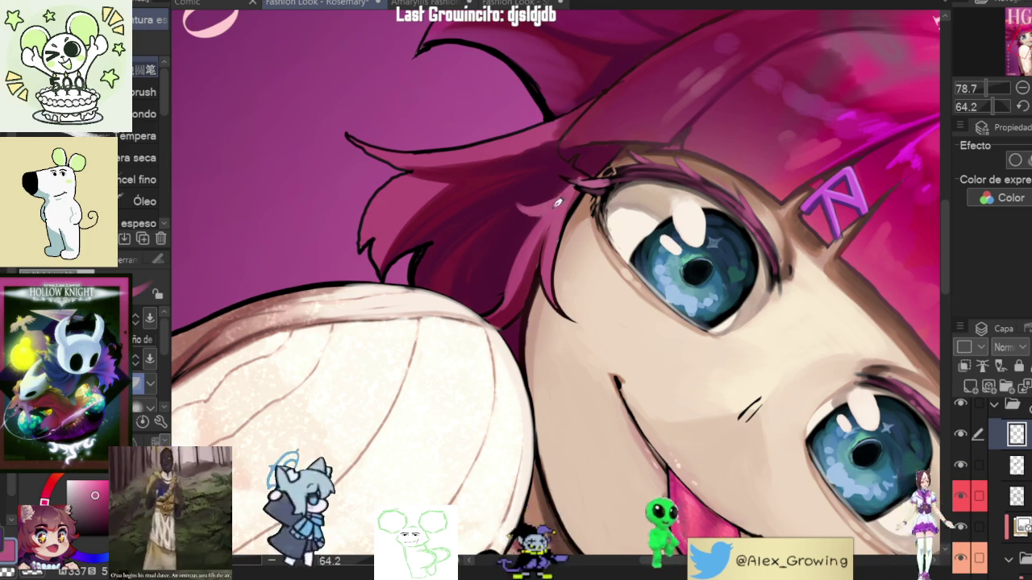
# Step: Adjust zoom and tilt across the eye, small hair clips and hair behind the title
pyautogui.scroll(-2, 549, 207)
pyautogui.scroll(-2, 549, 207)
pyautogui.scroll(-2, 549, 207)
pyautogui.scroll(-1, 549, 207)
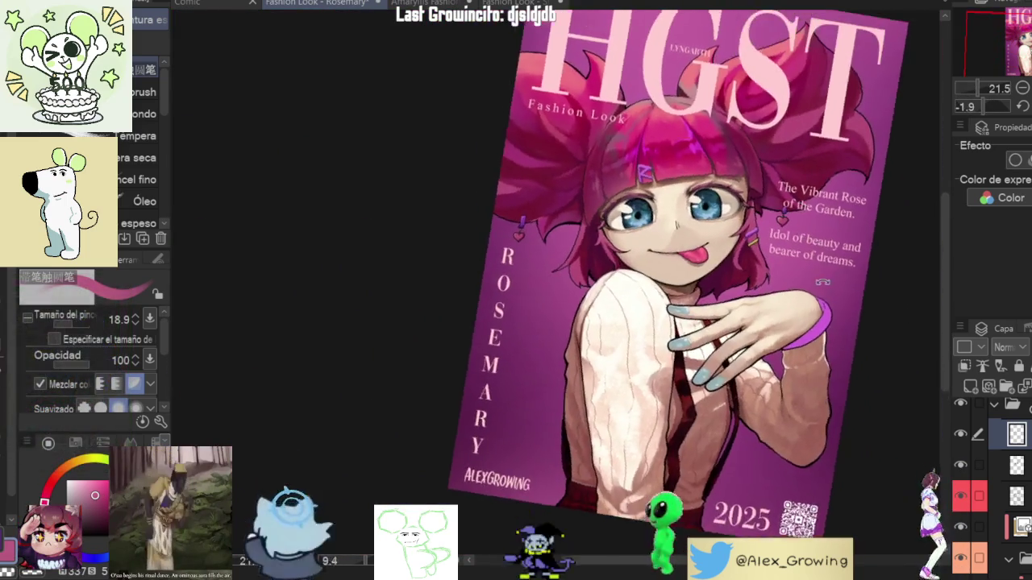
pyautogui.scroll(3, 826, 270)
pyautogui.scroll(2, 774, 273)
pyautogui.scroll(2, 729, 274)
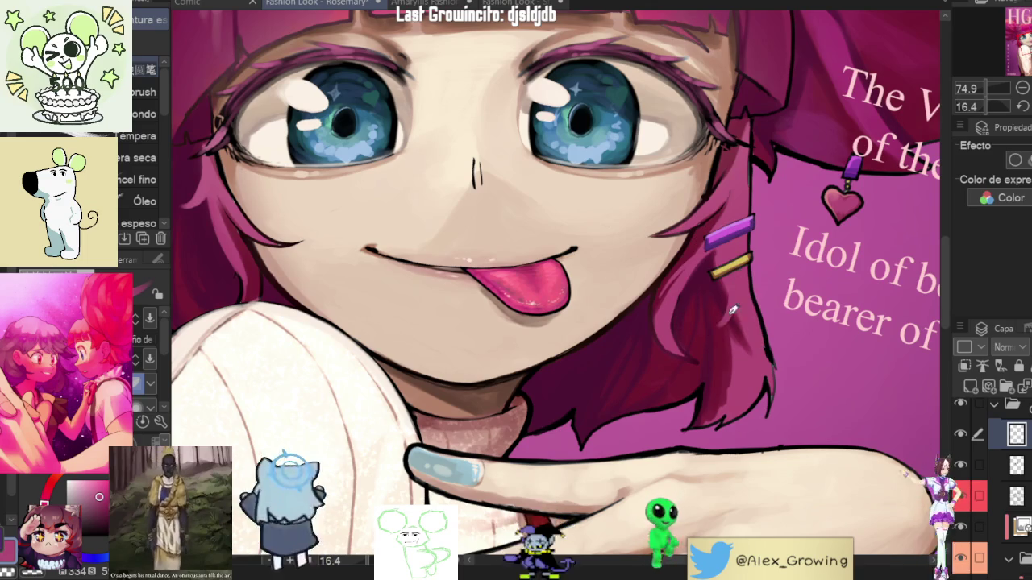
pyautogui.scroll(-3, 749, 296)
pyautogui.scroll(4, 506, 238)
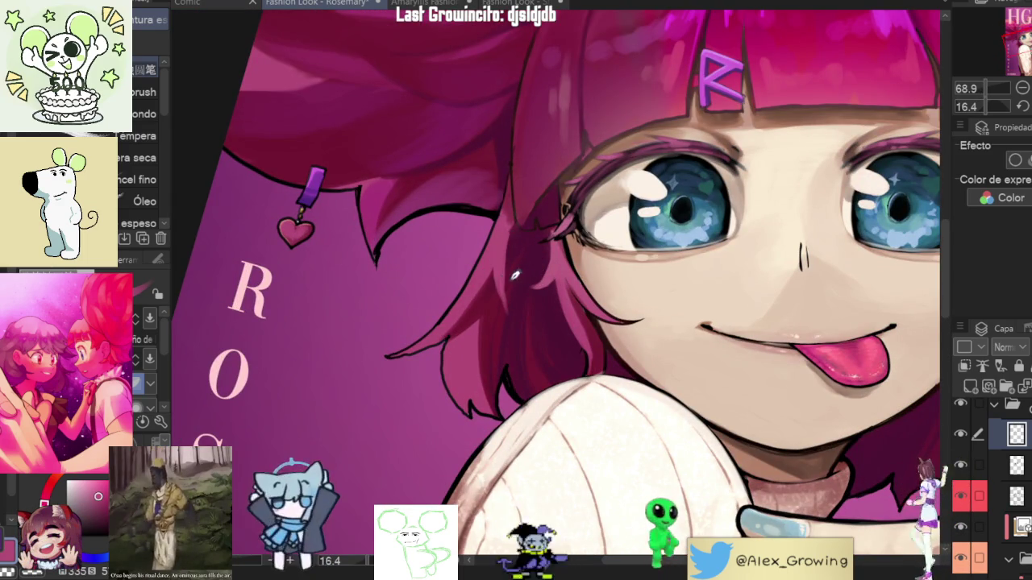
pyautogui.scroll(-4, 530, 322)
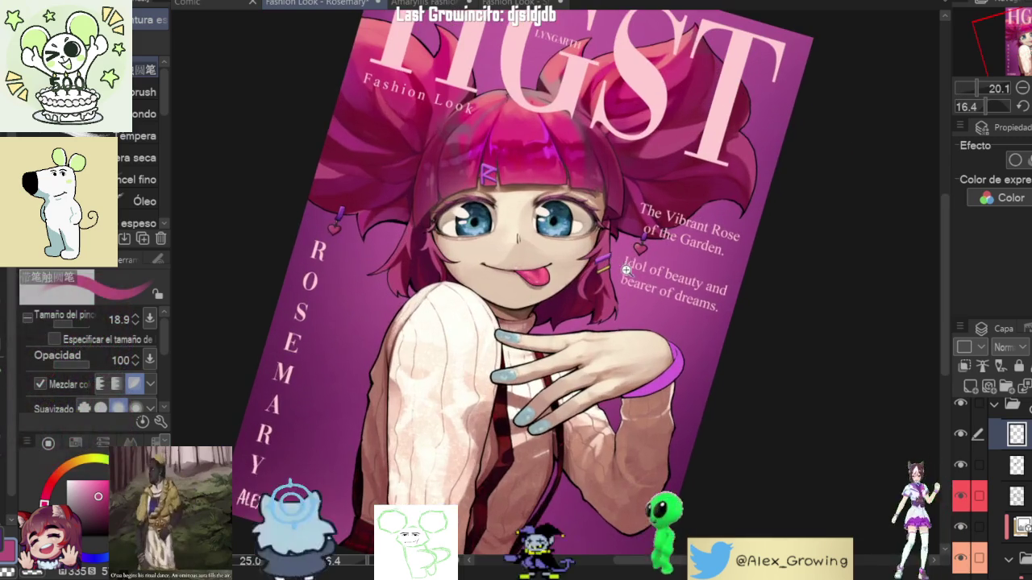
pyautogui.moveTo(702, 282); pyautogui.dragTo(690, 270)
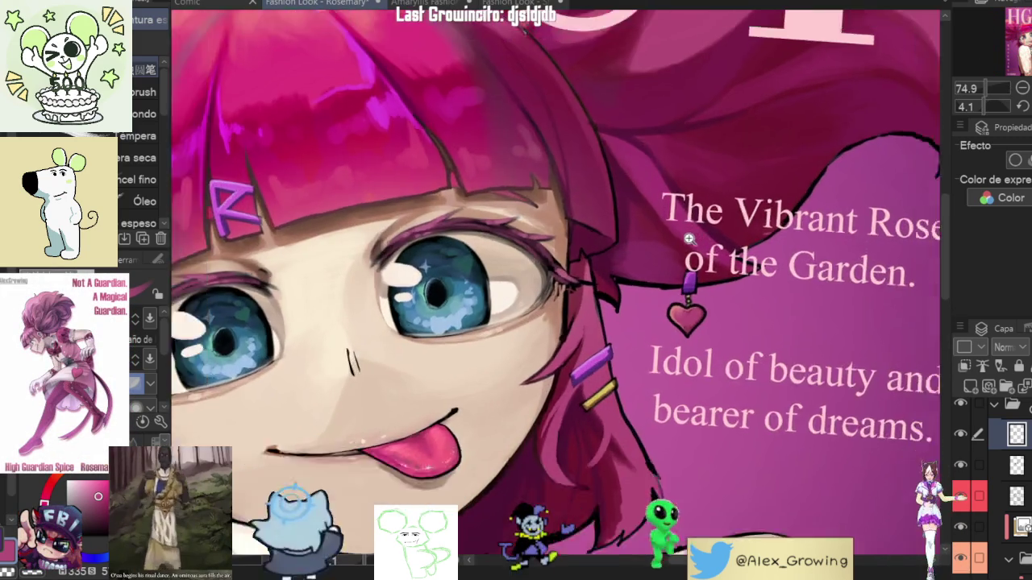
pyautogui.moveTo(690, 270)
pyautogui.mouseDown()
pyautogui.moveTo(645, 427)
pyautogui.moveTo(684, 260)
pyautogui.mouseUp()
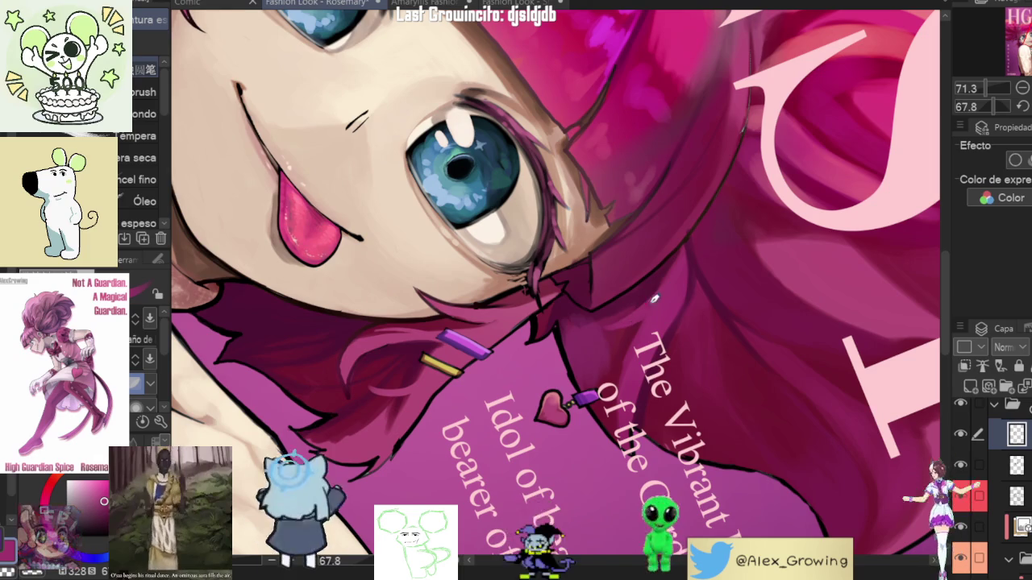
pyautogui.moveTo(653, 297)
pyautogui.mouseDown()
pyautogui.moveTo(557, 293)
pyautogui.moveTo(545, 318)
pyautogui.mouseUp()
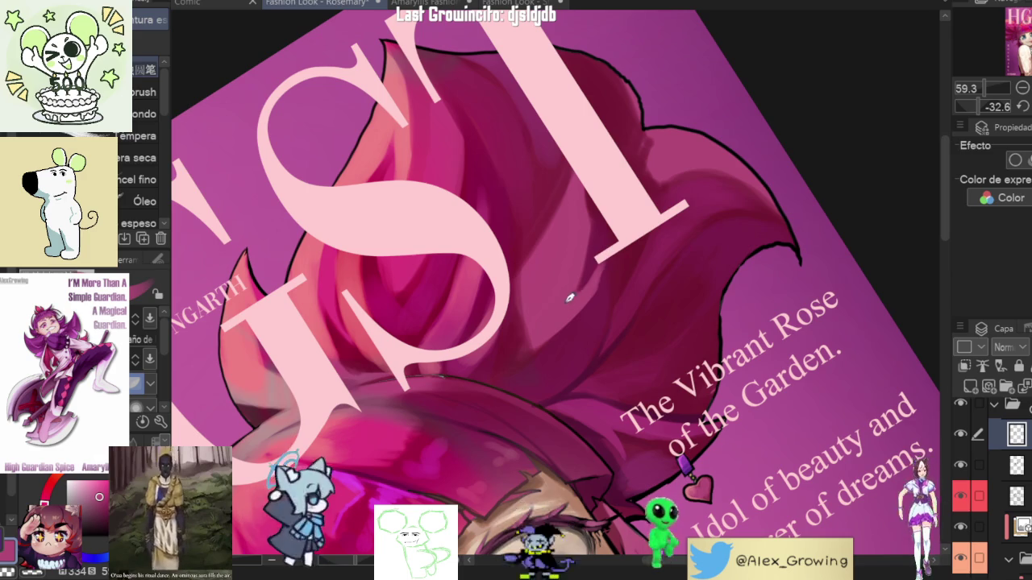
pyautogui.scroll(-5, 626, 218)
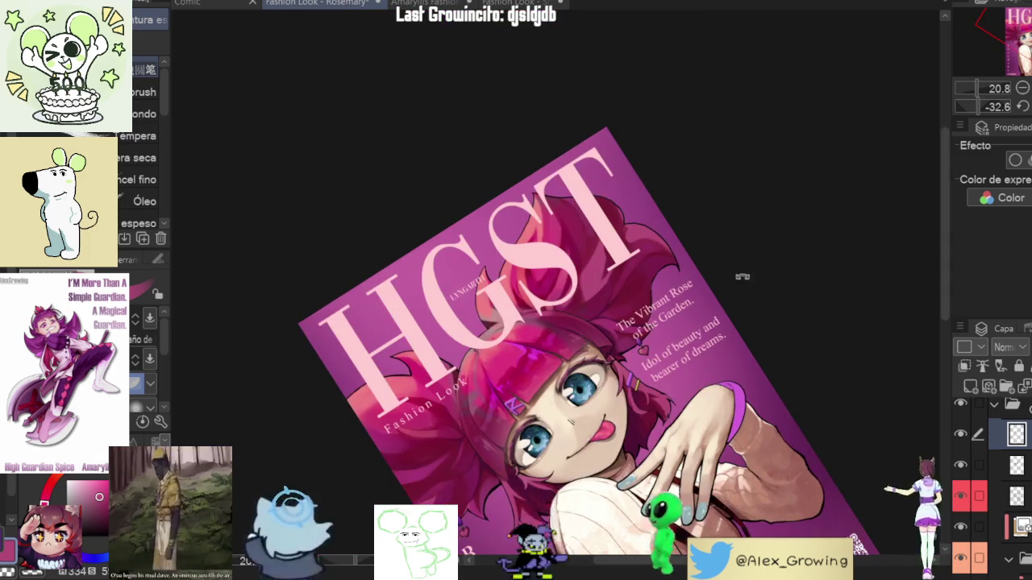
# Step: Turn the cover nearly upright and zoom onto the pink hair behind the HGST letters
pyautogui.moveTo(473, 223); pyautogui.dragTo(678, 317)
pyautogui.scroll(5, 679, 317)
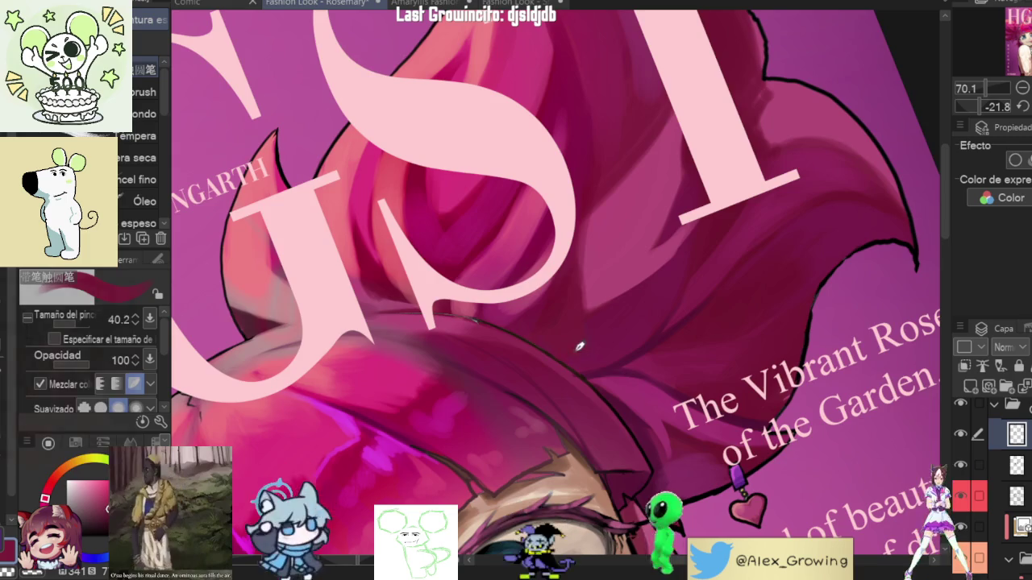
pyautogui.scroll(-4, 565, 321)
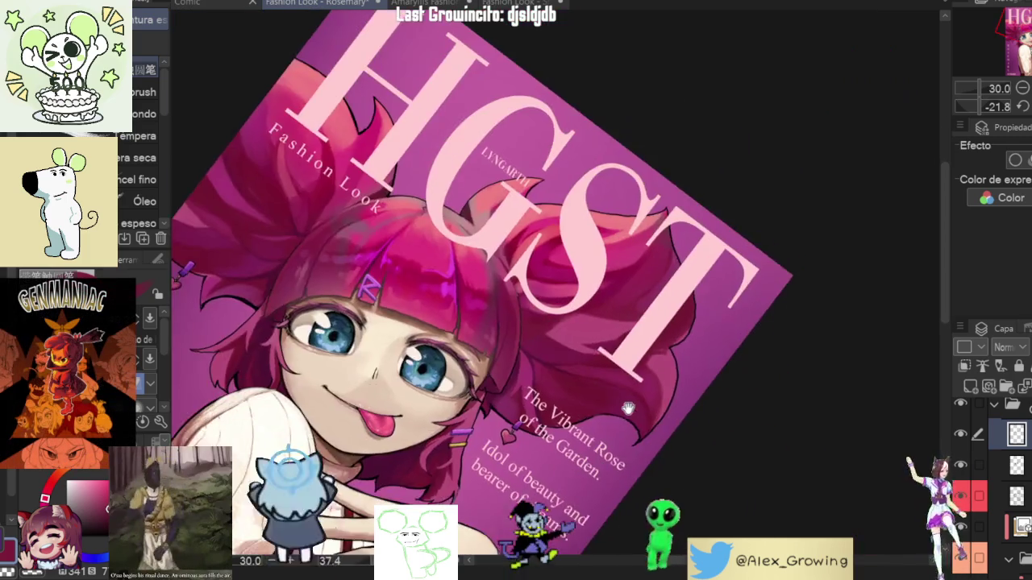
pyautogui.moveTo(628, 409); pyautogui.dragTo(685, 350)
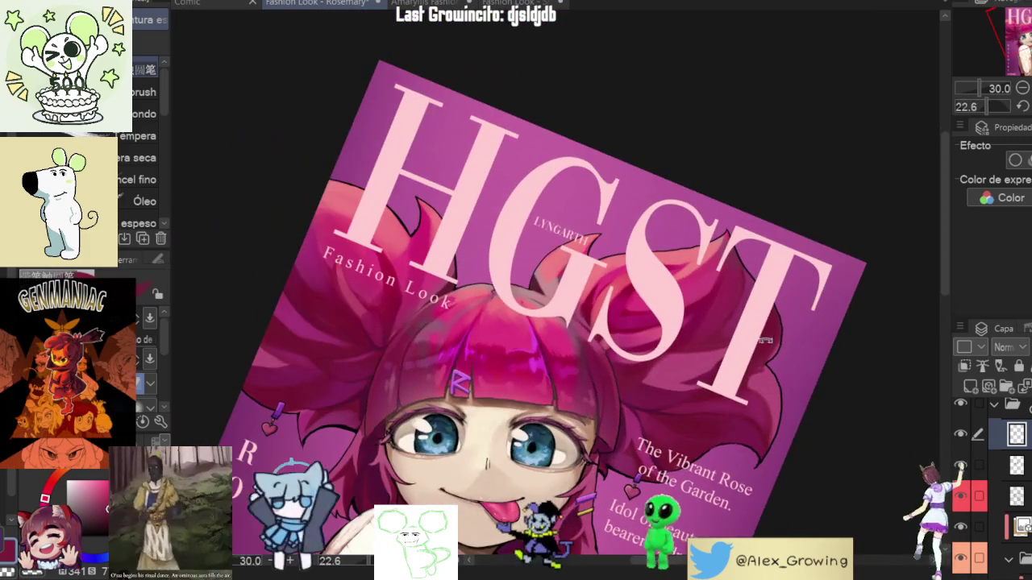
pyautogui.moveTo(766, 340); pyautogui.dragTo(617, 271)
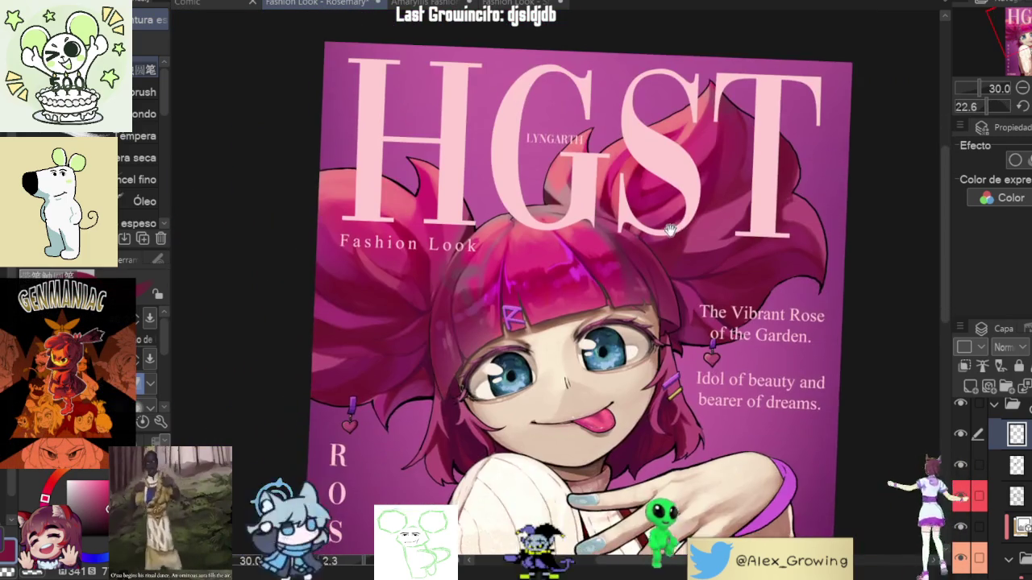
pyautogui.scroll(2, 616, 271)
pyautogui.scroll(5, 617, 271)
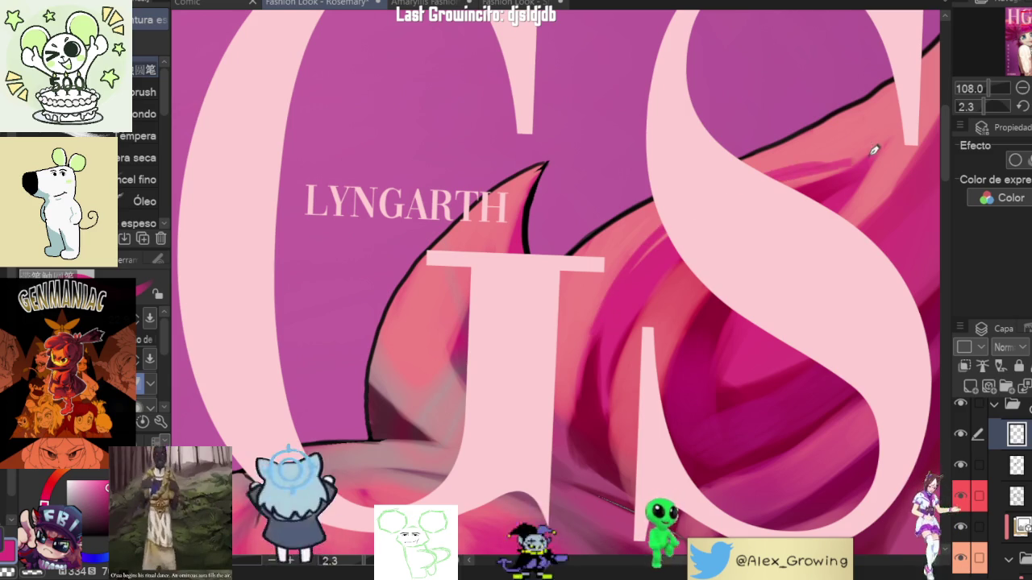
# Step: Zoom out, shift the view, and reset the cover's rotation to upright to see it whole
pyautogui.scroll(-3, 851, 150)
pyautogui.scroll(-2, 812, 196)
pyautogui.moveTo(719, 261)
pyautogui.mouseDown()
pyautogui.moveTo(717, 230)
pyautogui.moveTo(632, 283)
pyautogui.mouseUp()
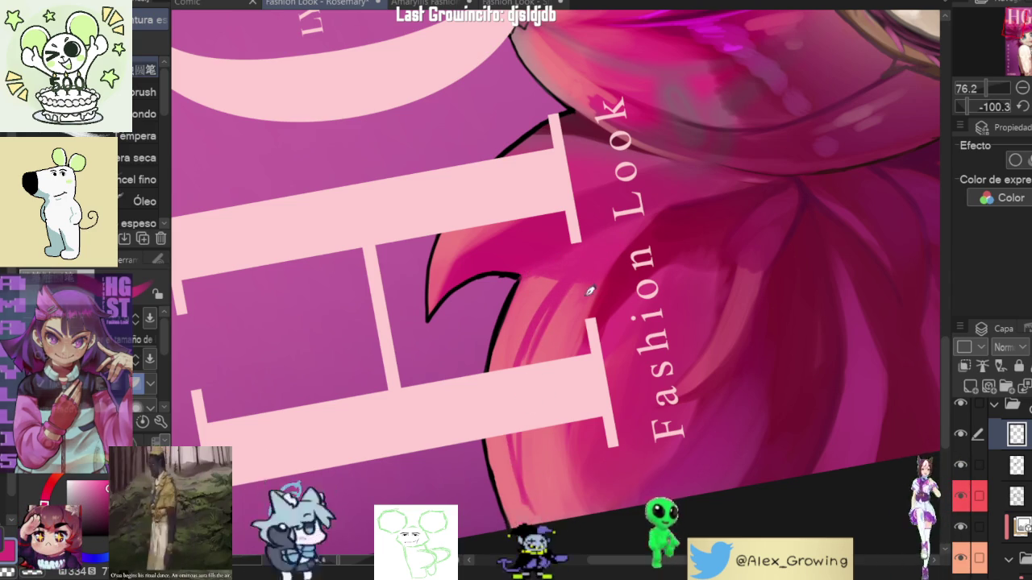
pyautogui.moveTo(581, 387)
pyautogui.mouseDown()
pyautogui.moveTo(488, 394)
pyautogui.moveTo(559, 269)
pyautogui.mouseUp()
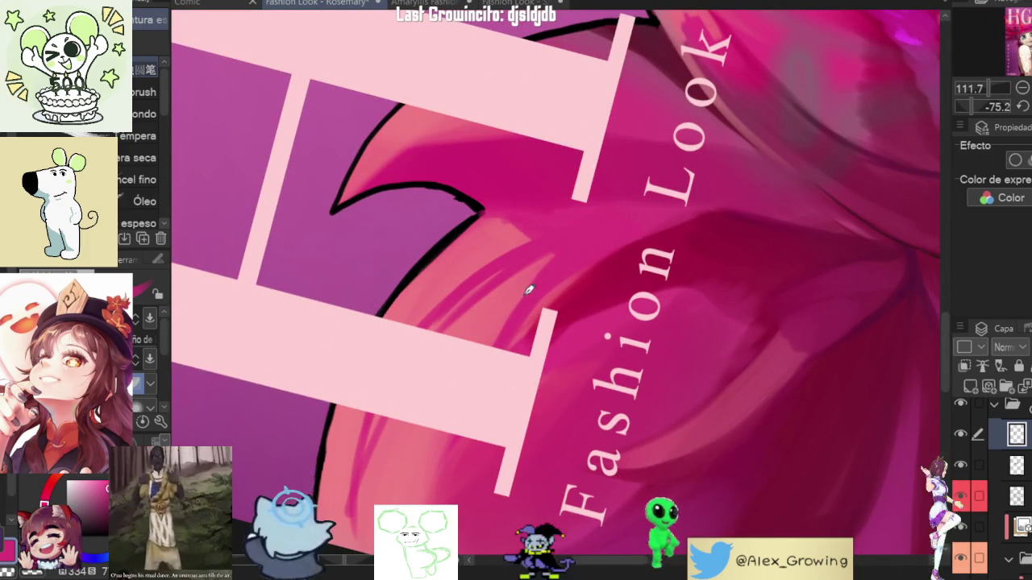
pyautogui.scroll(-5, 640, 288)
pyautogui.moveTo(640, 289); pyautogui.dragTo(992, 97)
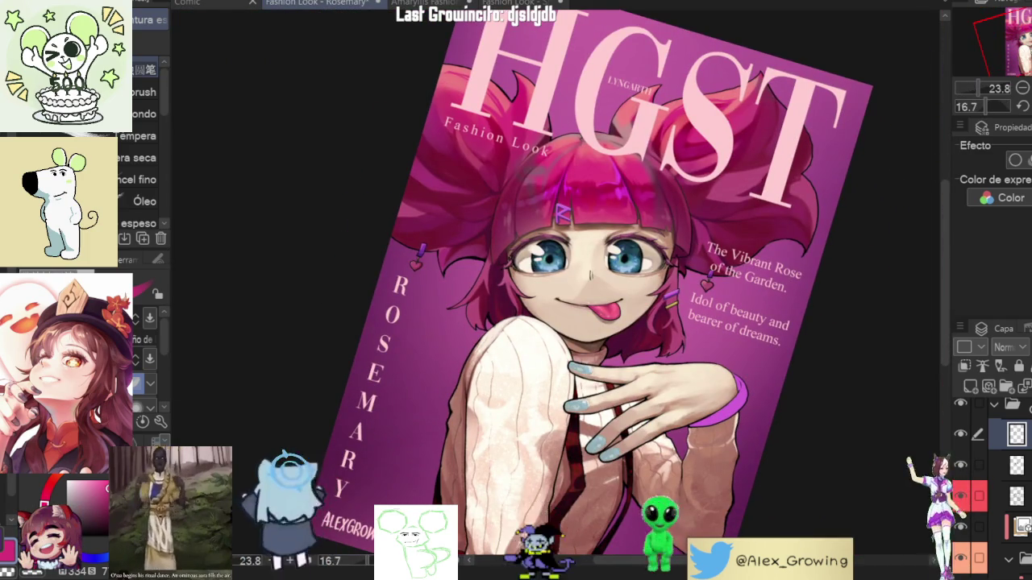
pyautogui.click(1022, 106)
# Step: Flip-check the canvas, then magnify onto the purple R hair clip and the bangs above the eye
pyautogui.press('h')
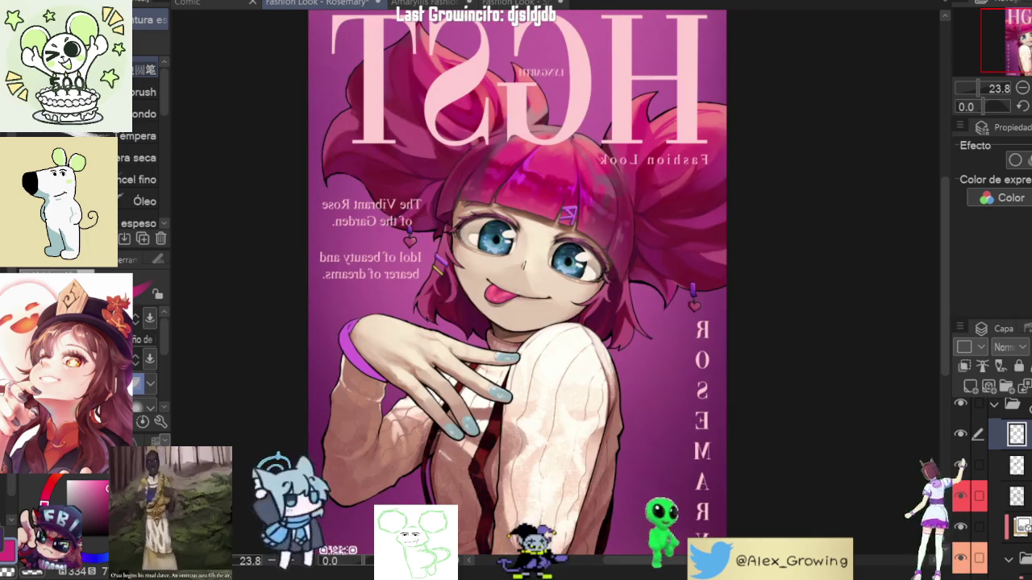
pyautogui.press('h')
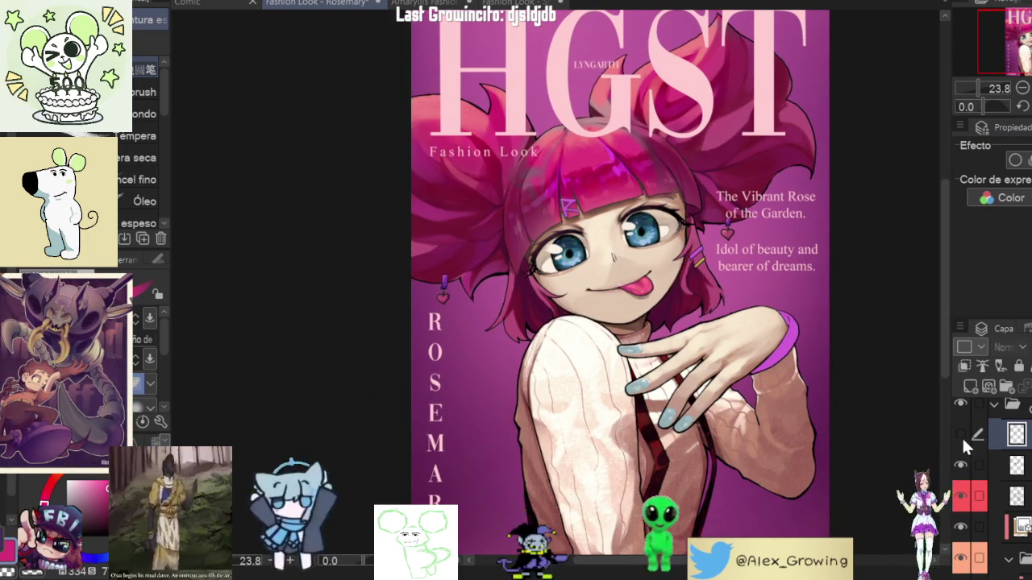
pyautogui.moveTo(569, 225)
pyautogui.mouseDown()
pyautogui.moveTo(630, 229)
pyautogui.moveTo(567, 253)
pyautogui.moveTo(613, 252)
pyautogui.mouseUp()
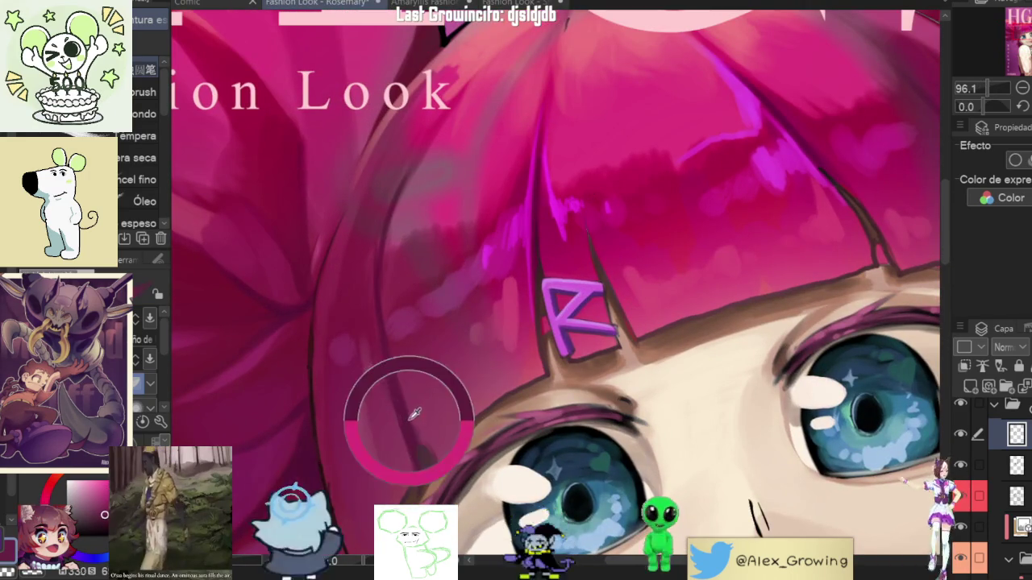
pyautogui.moveTo(540, 315); pyautogui.dragTo(554, 355)
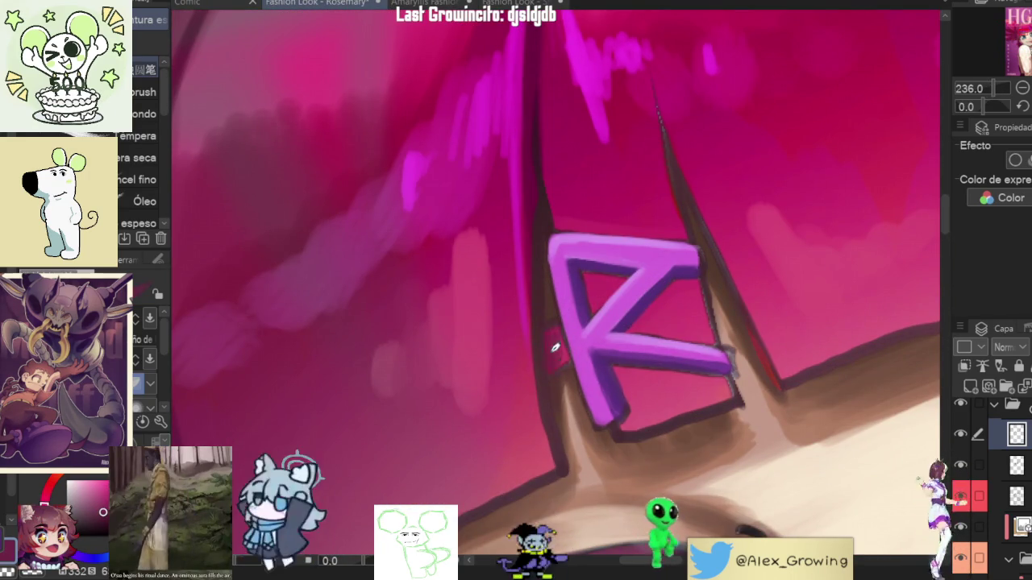
pyautogui.moveTo(555, 355)
pyautogui.mouseDown()
pyautogui.moveTo(693, 275)
pyautogui.moveTo(648, 295)
pyautogui.mouseUp()
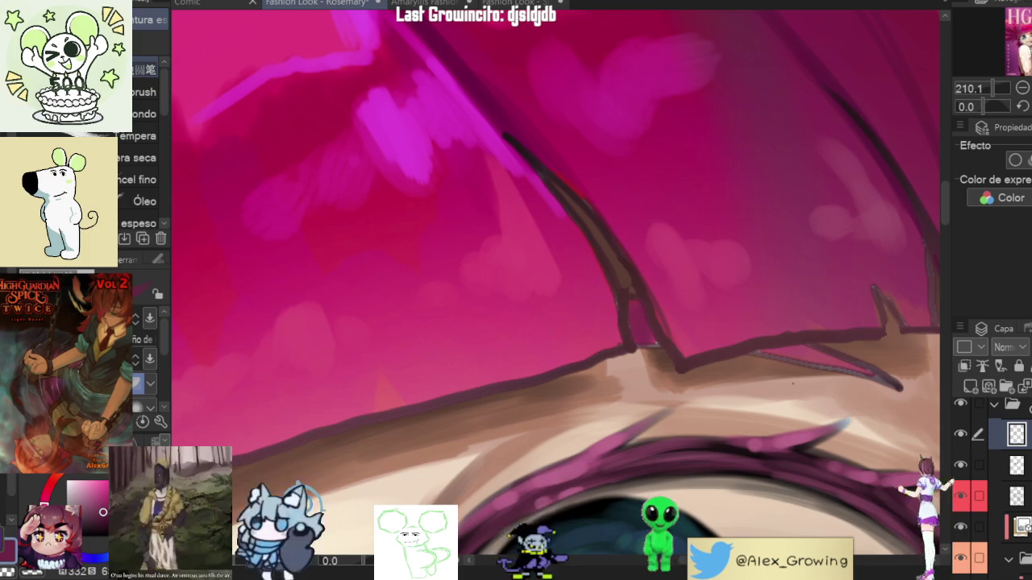
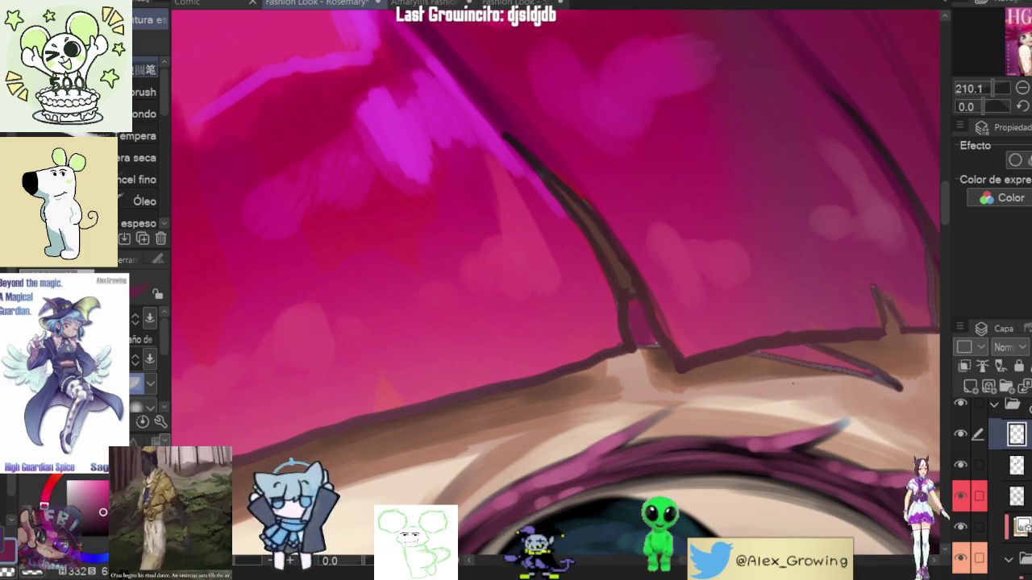
# Step: Zoom in and out and rotate the view to inspect Rosemary's face up close
pyautogui.scroll(-2, 713, 256)
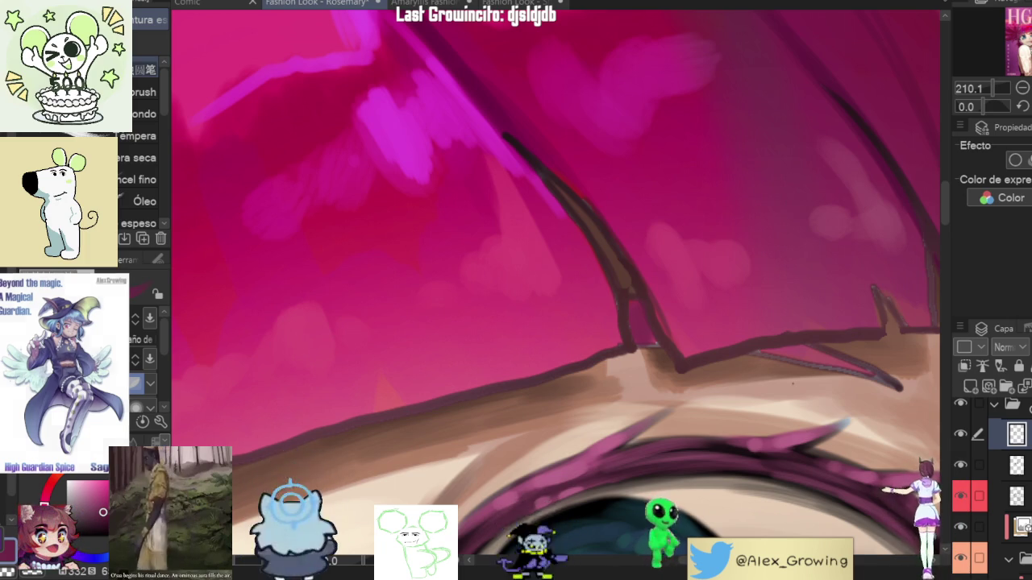
pyautogui.scroll(-3, 713, 256)
pyautogui.scroll(-3, 713, 257)
pyautogui.scroll(4, 713, 256)
pyautogui.scroll(-2, 713, 256)
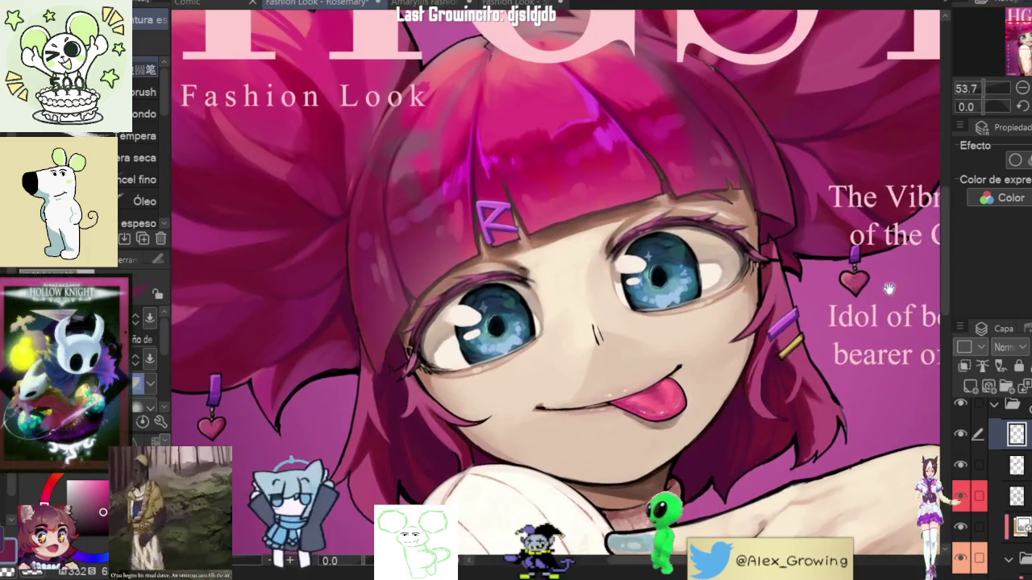
pyautogui.scroll(1, 708, 357)
pyautogui.scroll(-3, 708, 357)
pyautogui.moveTo(708, 357)
pyautogui.mouseDown()
pyautogui.moveTo(657, 389)
pyautogui.moveTo(710, 339)
pyautogui.mouseUp()
pyautogui.scroll(-2, 657, 389)
pyautogui.scroll(2, 709, 339)
pyautogui.scroll(3, 757, 309)
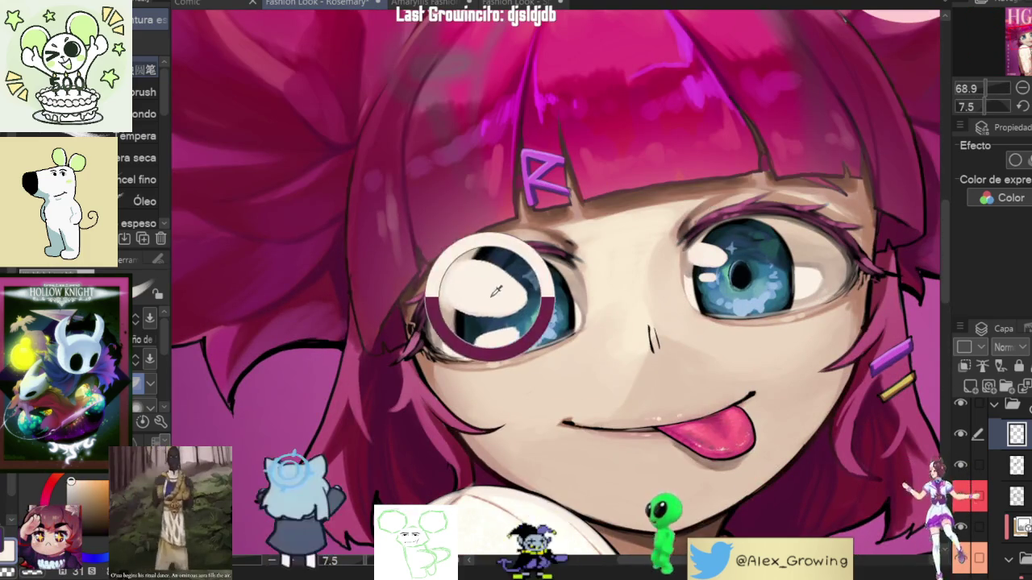
pyautogui.scroll(2, 712, 205)
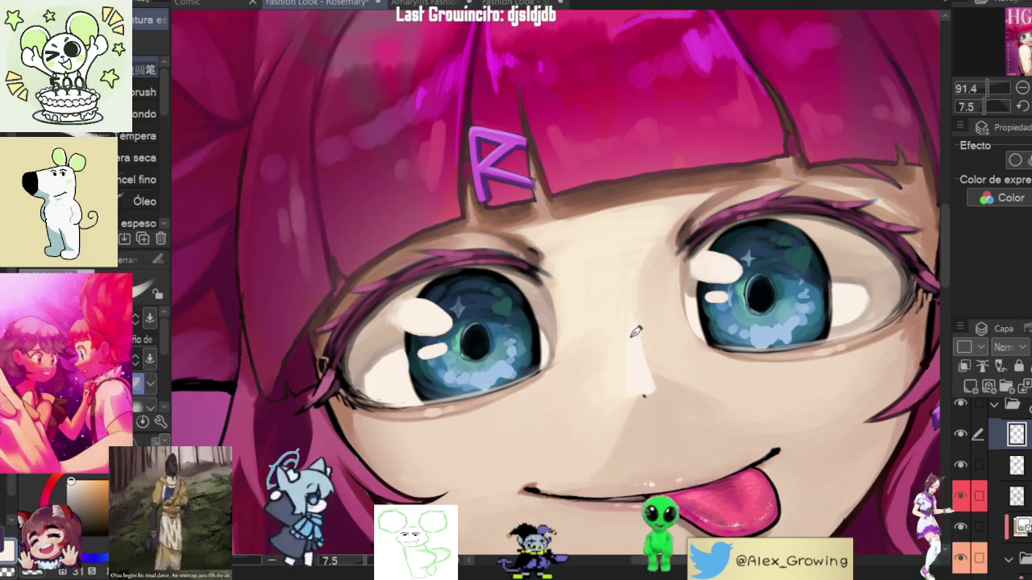
pyautogui.scroll(-3, 661, 360)
pyautogui.scroll(3, 661, 360)
pyautogui.scroll(2, 669, 347)
pyautogui.scroll(2, 681, 335)
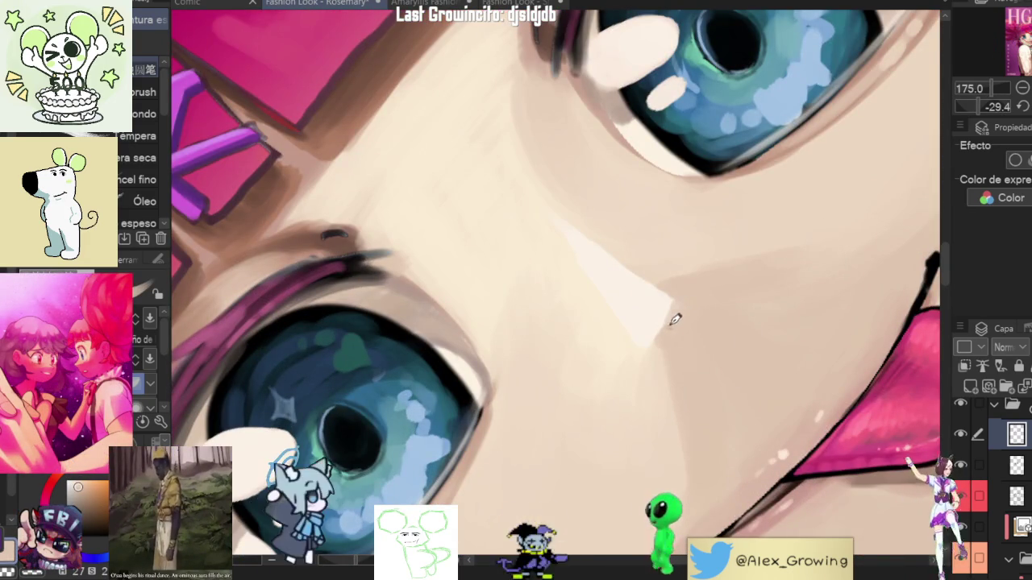
pyautogui.scroll(-2, 665, 328)
pyautogui.scroll(-2, 673, 346)
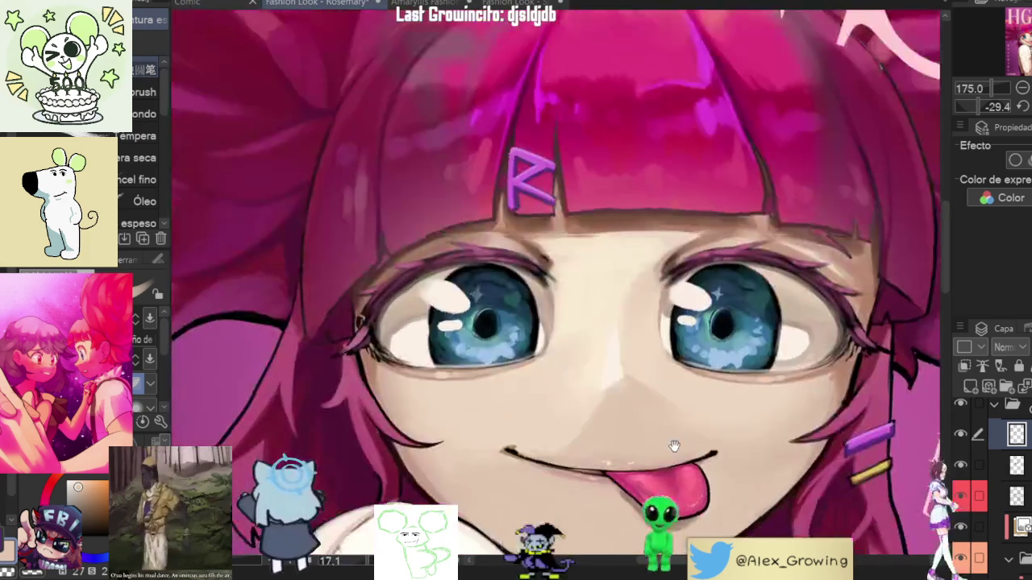
pyautogui.scroll(-2, 681, 379)
pyautogui.scroll(2, 687, 395)
pyautogui.scroll(3, 725, 307)
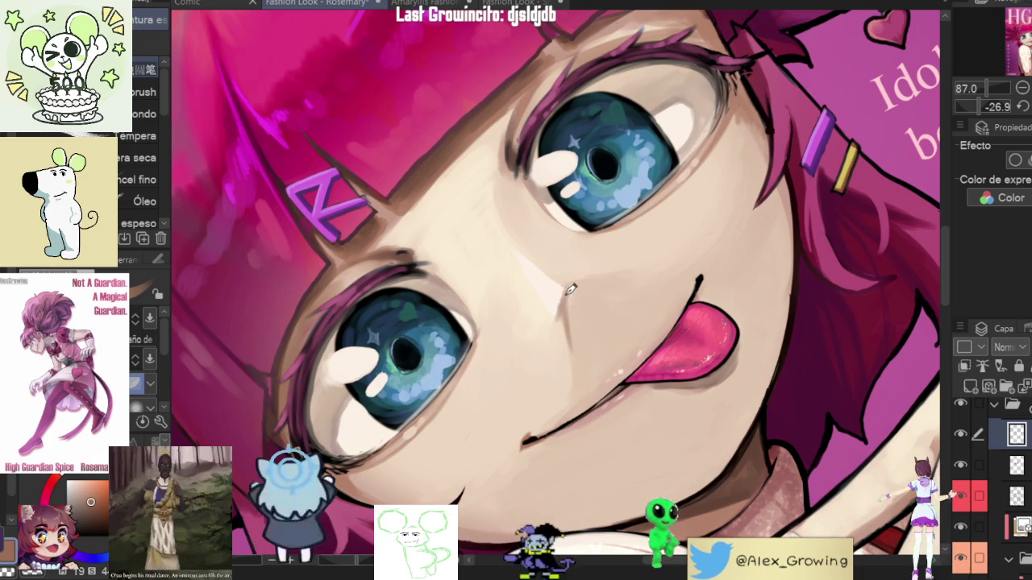
# Step: Turn the view back nearly upright, sample the light cheek skin tone, and zoom out
pyautogui.moveTo(573, 284); pyautogui.dragTo(574, 276)
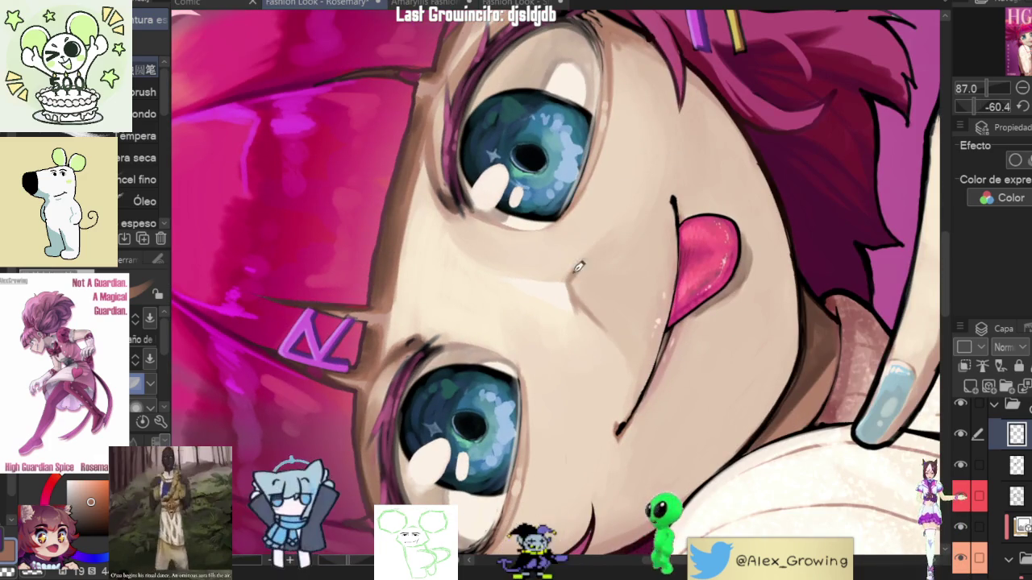
pyautogui.moveTo(608, 237); pyautogui.dragTo(574, 322)
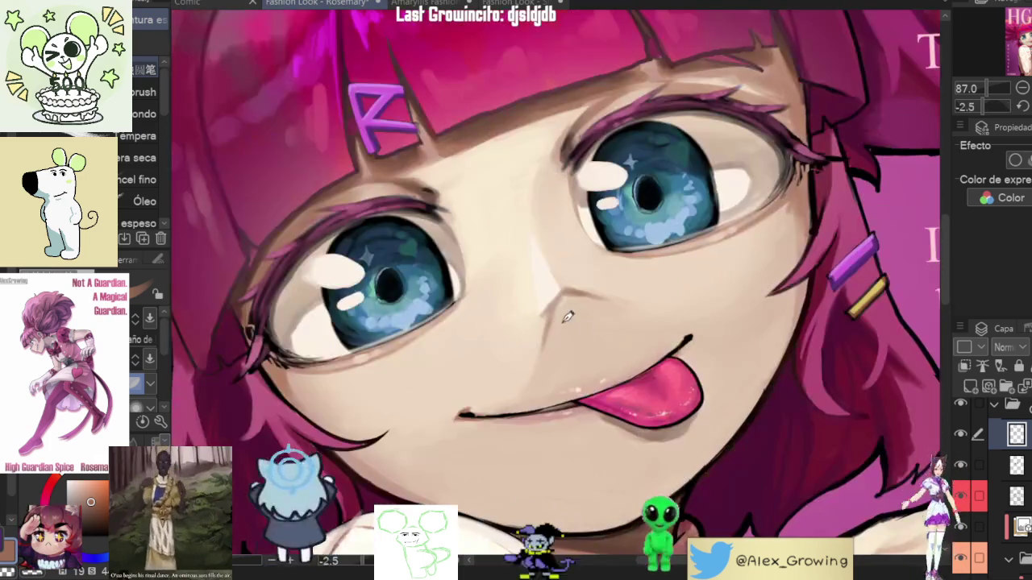
pyautogui.keyDown('alt'); pyautogui.click(548, 340); pyautogui.keyUp('alt')
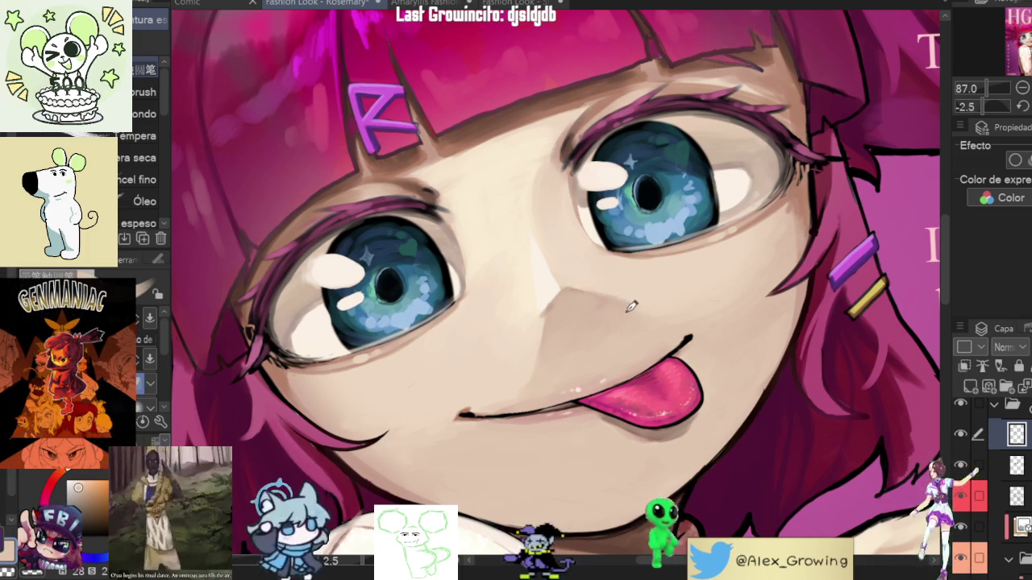
pyautogui.moveTo(623, 305)
pyautogui.mouseDown()
pyautogui.moveTo(659, 411)
pyautogui.moveTo(567, 195)
pyautogui.moveTo(545, 272)
pyautogui.mouseUp()
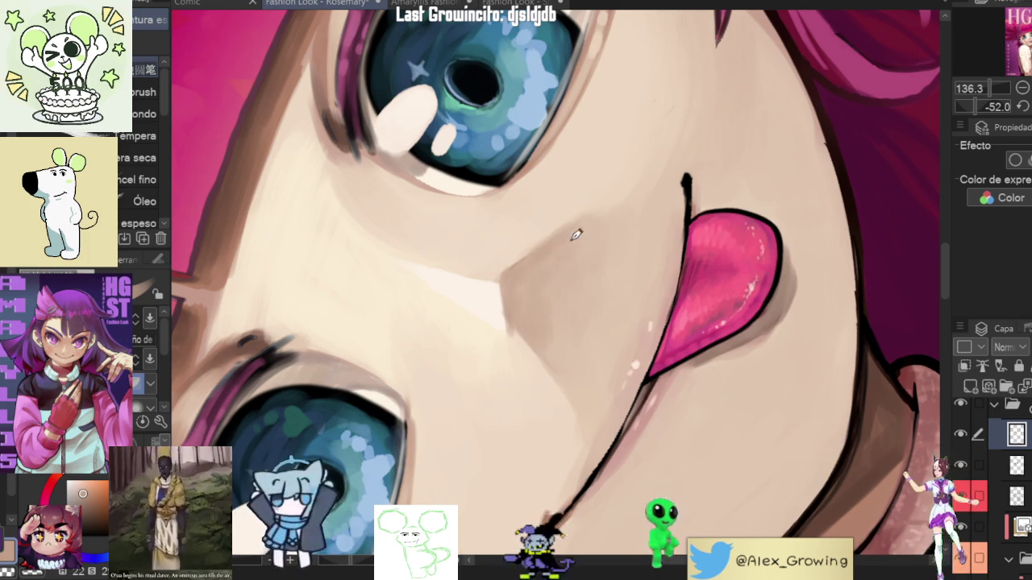
# Step: Zoom in close on the mouth corner above the tongue
pyautogui.scroll(-3, 549, 264)
pyautogui.scroll(-3, 548, 264)
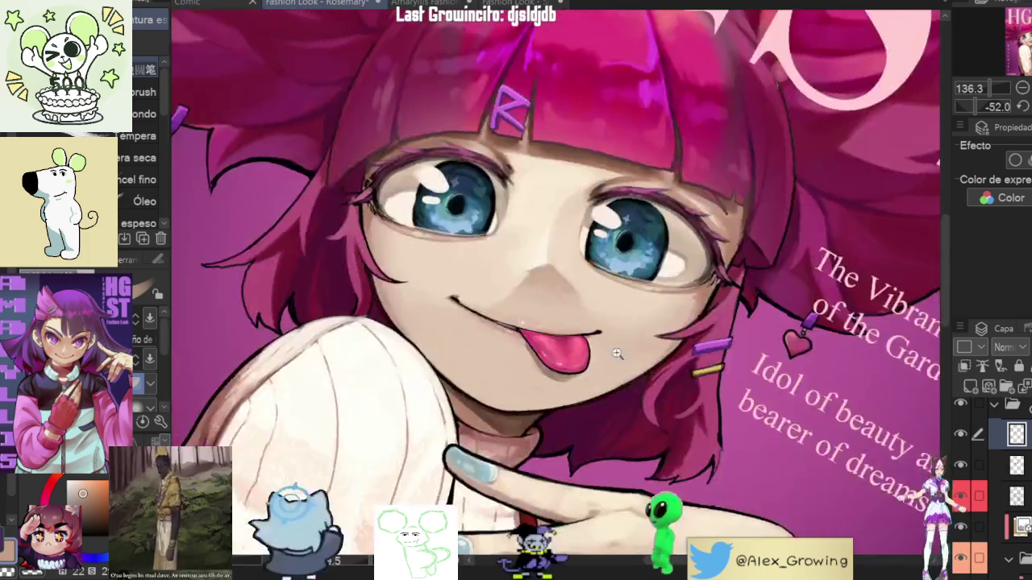
pyautogui.scroll(-3, 548, 265)
pyautogui.scroll(-2, 548, 265)
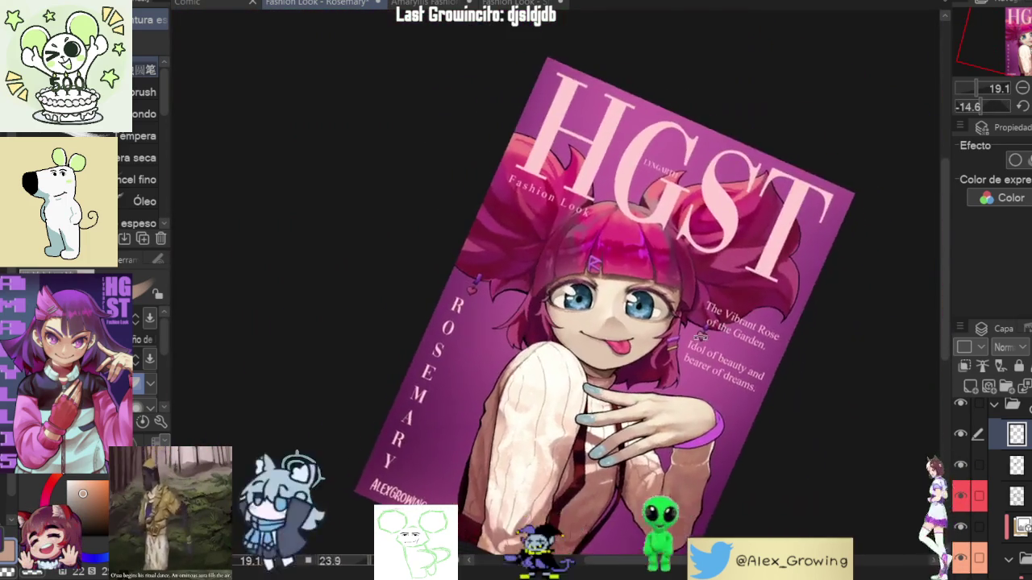
pyautogui.scroll(2, 565, 291)
pyautogui.scroll(2, 564, 290)
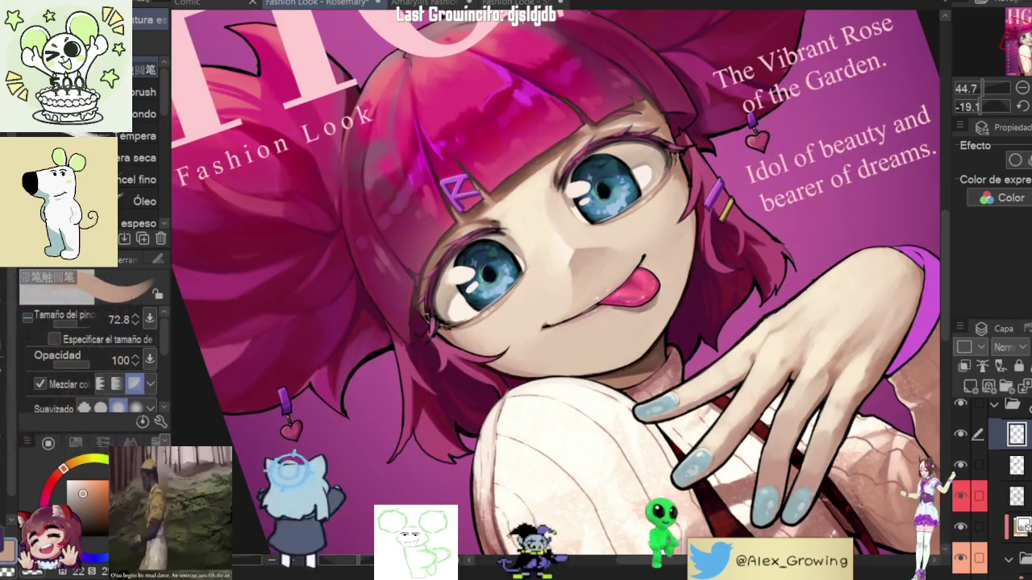
pyautogui.click(636, 243)
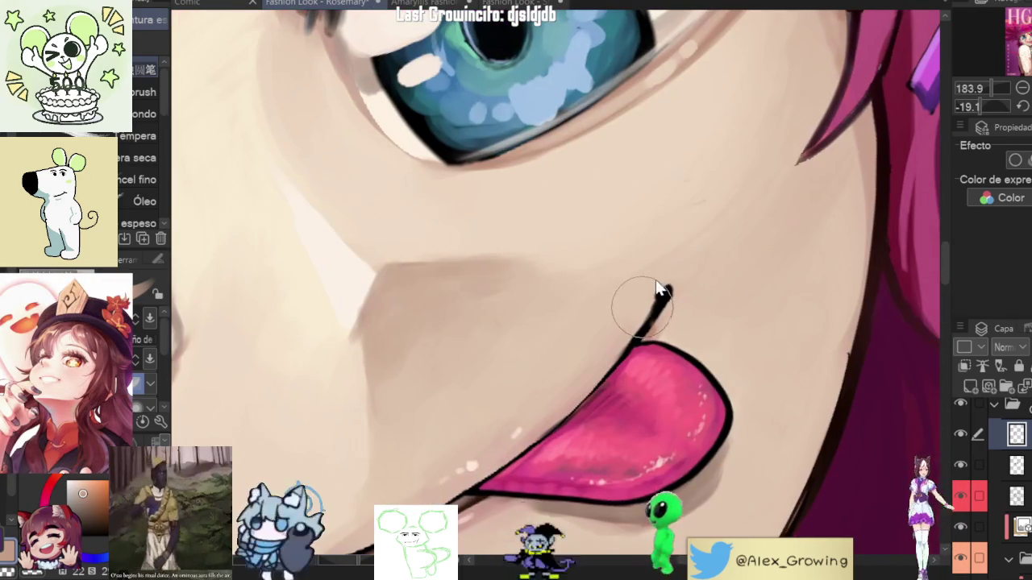
pyautogui.scroll(-2, 671, 325)
pyautogui.scroll(-2, 713, 259)
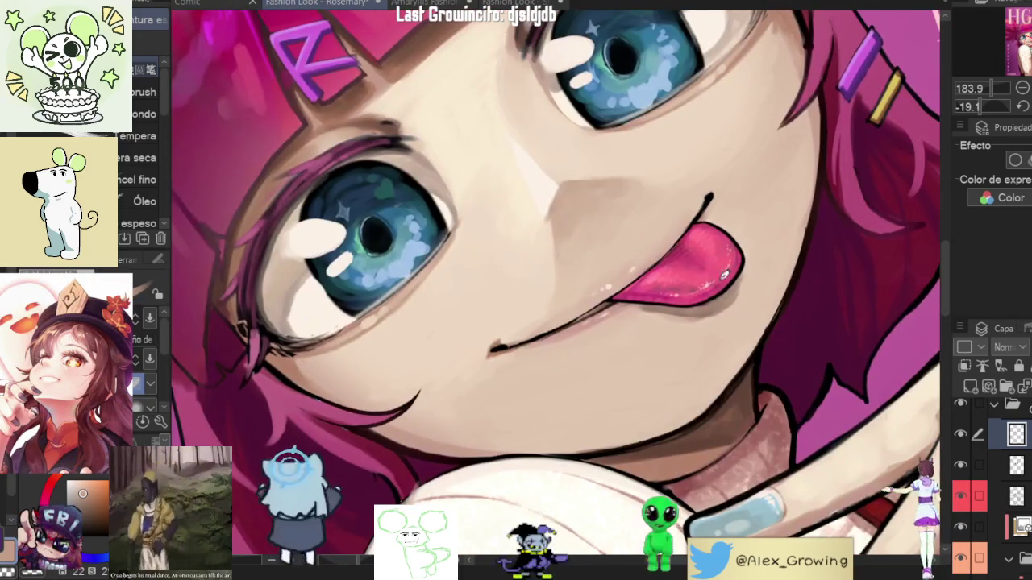
pyautogui.scroll(2, 681, 267)
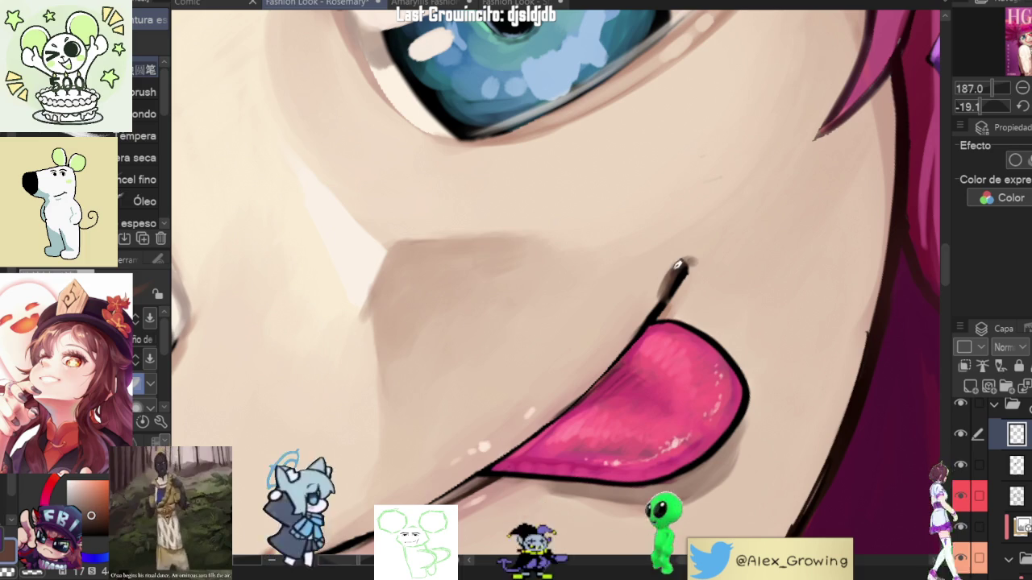
# Step: Pick the cheek skin and dark line colours for the mouth-corner line, then zoom out
pyautogui.keyDown('alt'); pyautogui.click(507, 234); pyautogui.keyUp('alt')
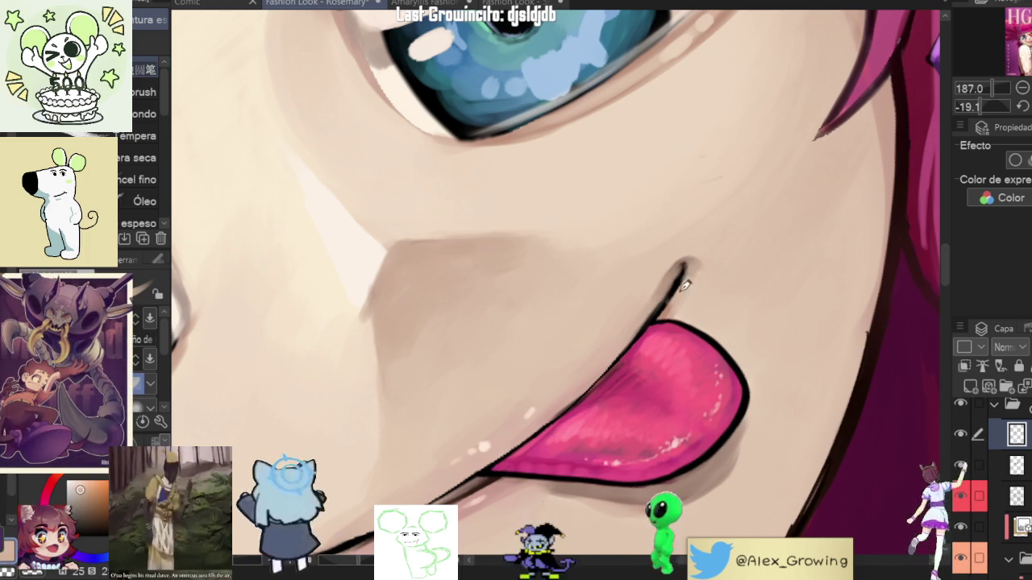
pyautogui.keyDown('alt'); pyautogui.click(690, 256); pyautogui.keyUp('alt')
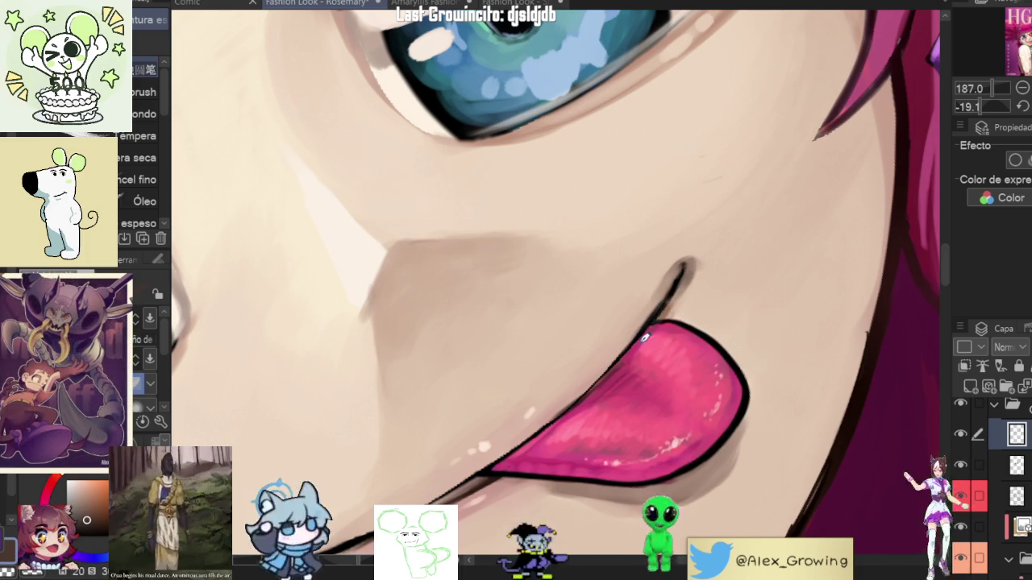
pyautogui.scroll(-3, 656, 322)
pyautogui.scroll(3, 691, 285)
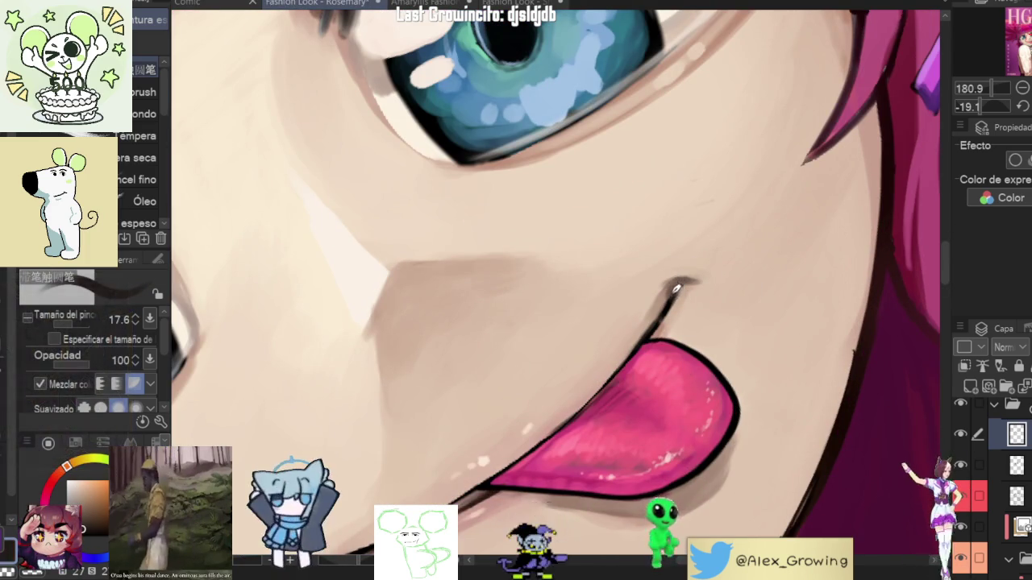
pyautogui.scroll(-3, 691, 284)
pyautogui.scroll(1, 645, 322)
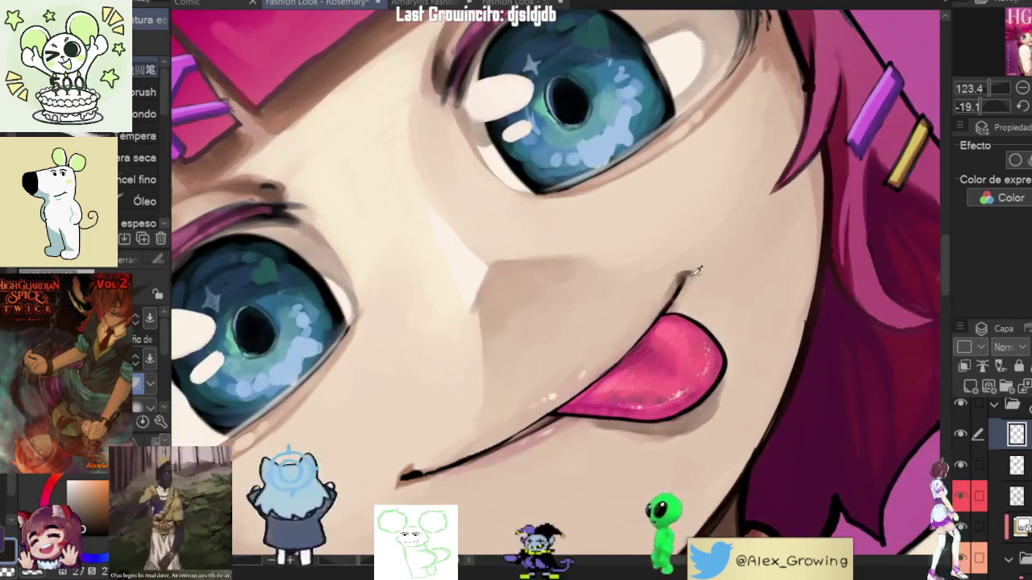
pyautogui.scroll(-1, 590, 377)
pyautogui.scroll(5, 590, 377)
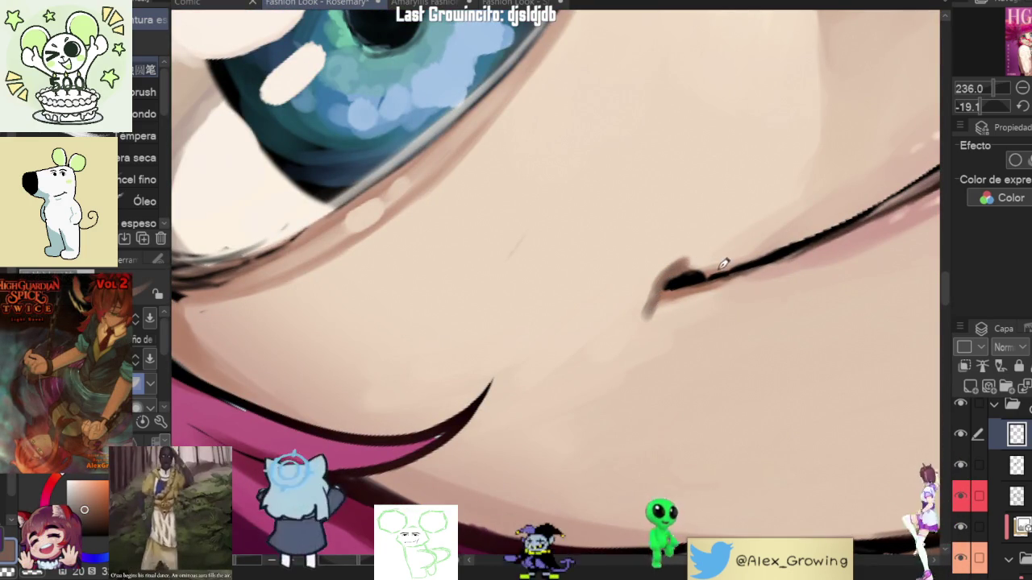
pyautogui.scroll(-5, 680, 267)
pyautogui.moveTo(680, 268); pyautogui.dragTo(712, 301)
pyautogui.scroll(-2, 712, 300)
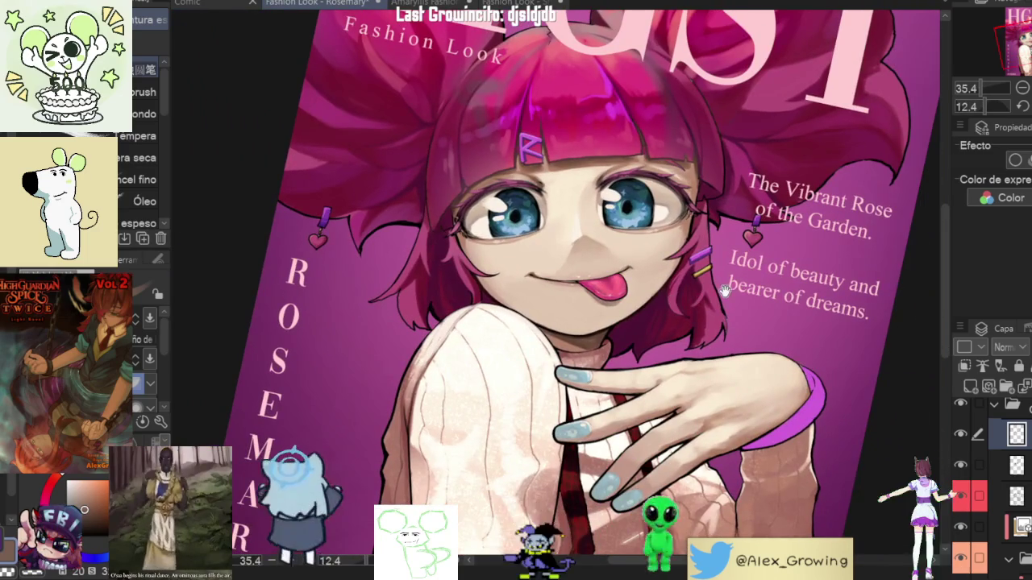
# Step: Reset the view upright and mirror the cover horizontally to check it
pyautogui.hotkey('ctrl', '0')
pyautogui.press('h')
pyautogui.press('h')
pyautogui.scroll(5, 647, 233)
pyautogui.scroll(-2, 677, 246)
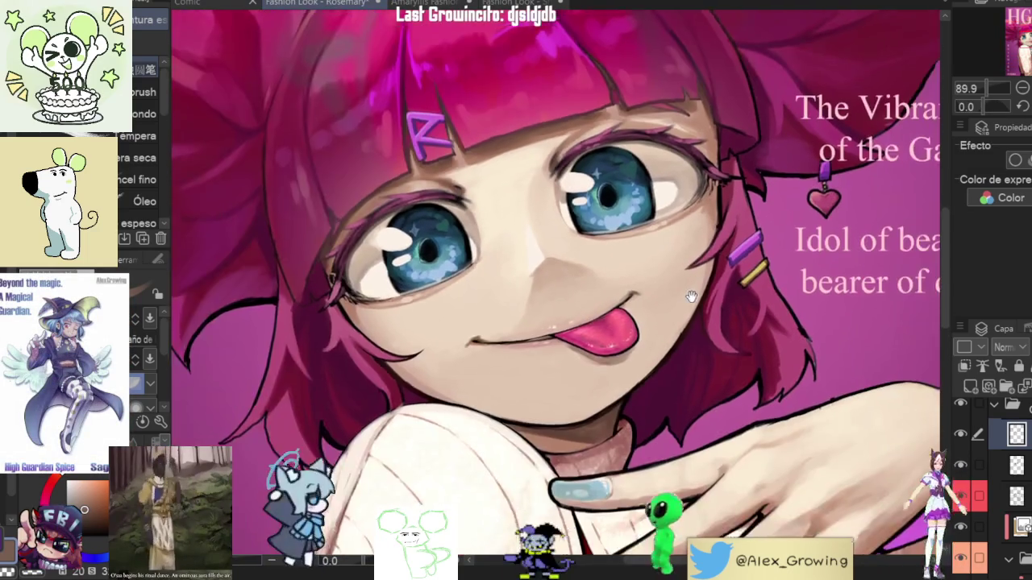
pyautogui.scroll(5, 705, 258)
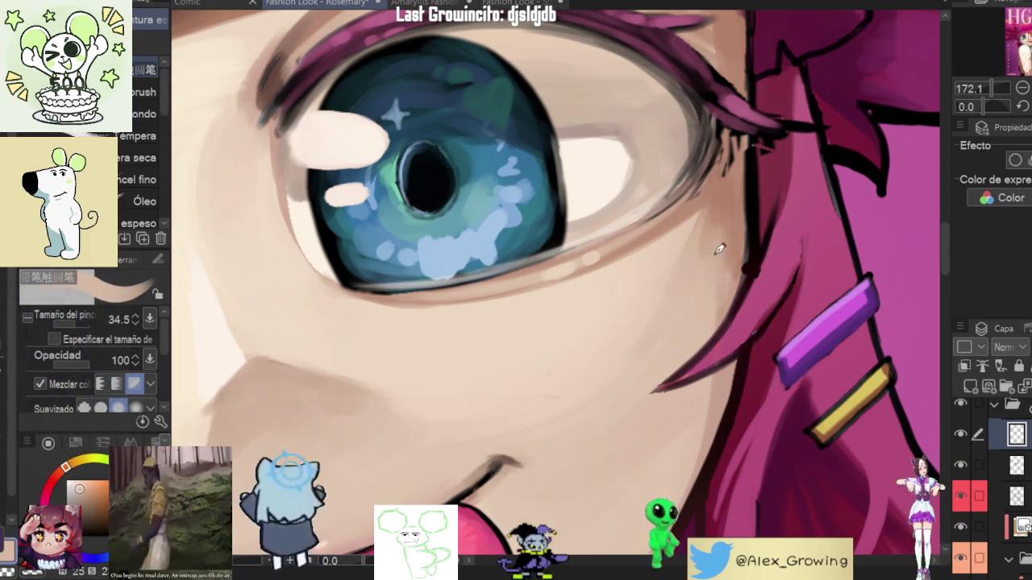
pyautogui.scroll(-10, 669, 332)
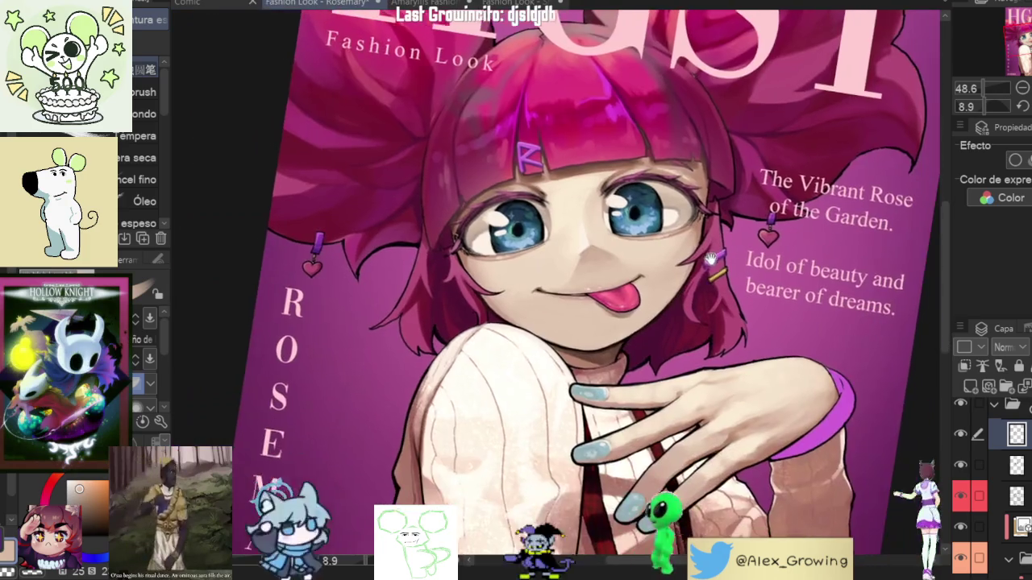
pyautogui.scroll(5, 720, 256)
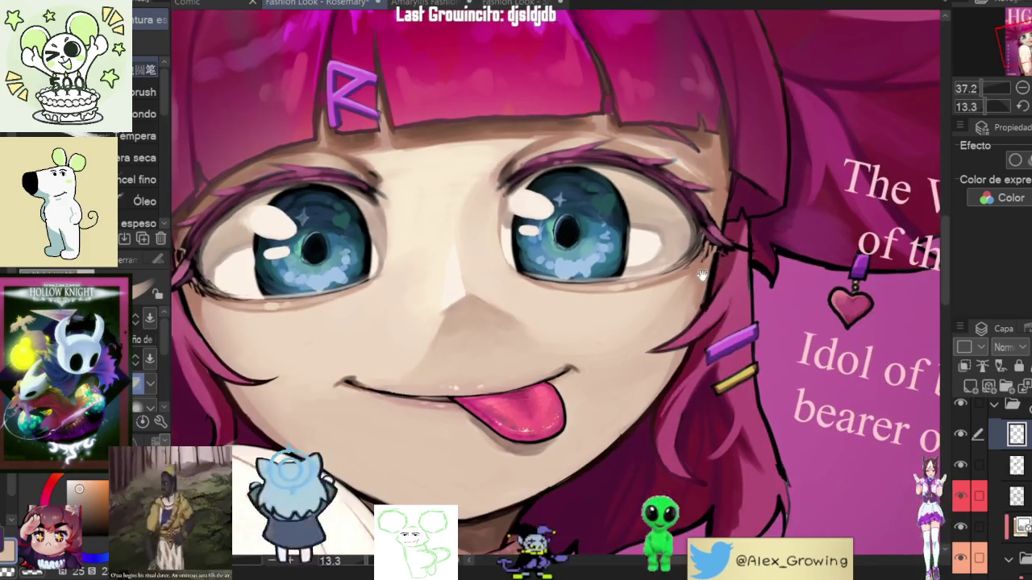
pyautogui.scroll(2, 716, 260)
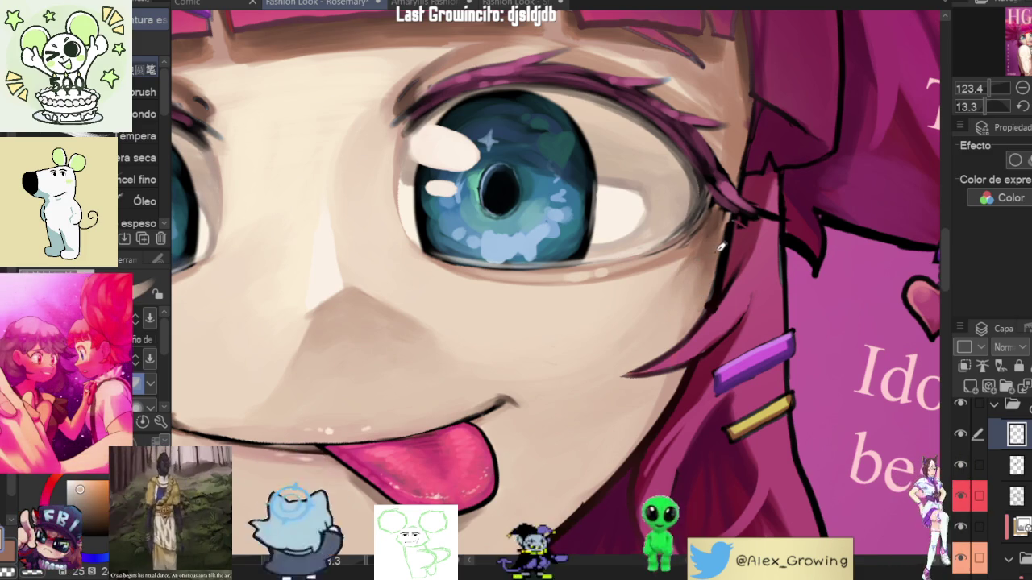
# Step: Zoom in on the eye and sample the pale skin tone beside it
pyautogui.scroll(-5, 736, 240)
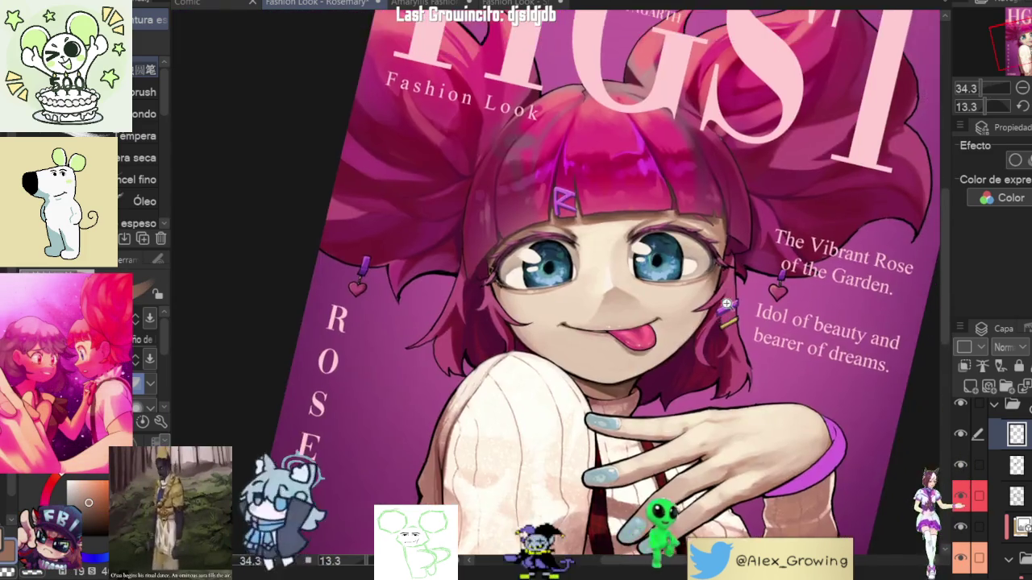
pyautogui.scroll(1, 703, 218)
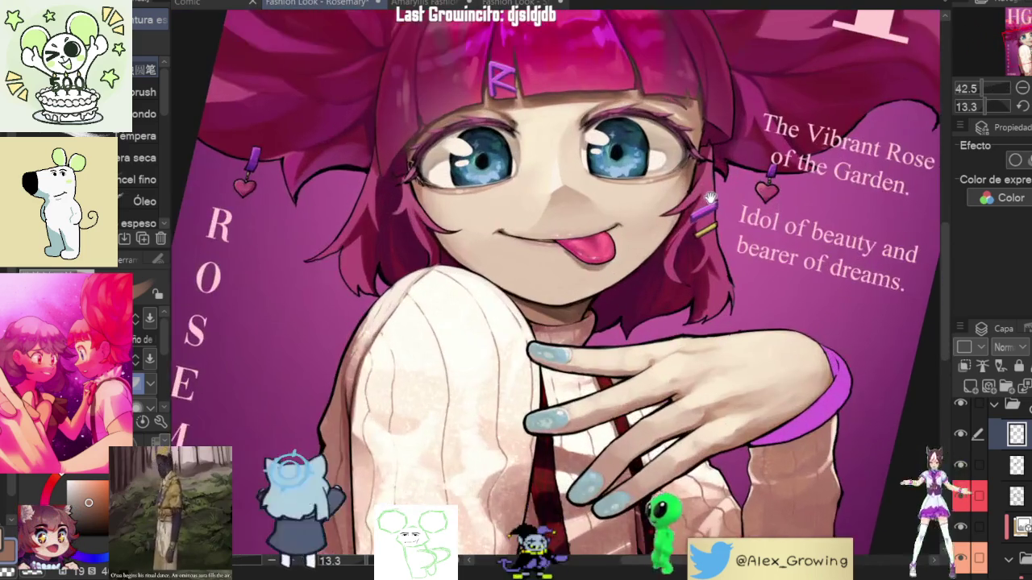
pyautogui.scroll(1, 694, 250)
pyautogui.scroll(1, 681, 290)
pyautogui.scroll(1, 665, 343)
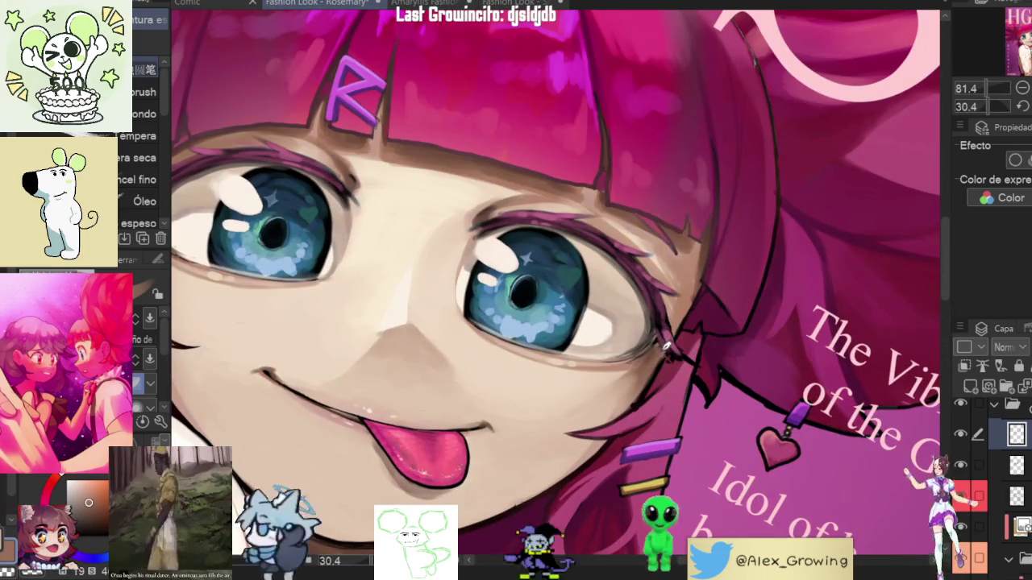
pyautogui.scroll(-4, 701, 326)
pyautogui.scroll(5, 589, 320)
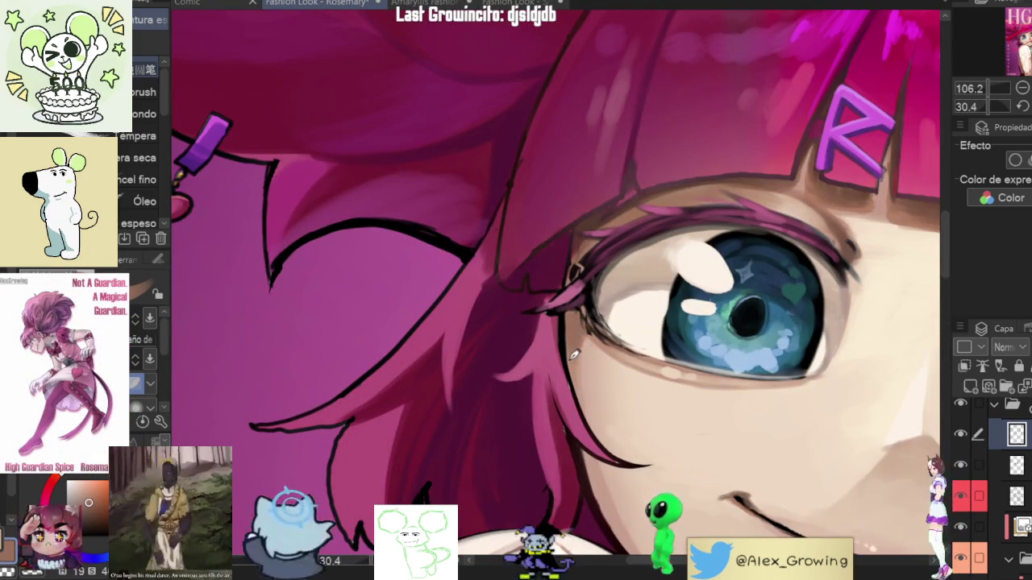
pyautogui.scroll(-4, 581, 313)
pyautogui.scroll(2, 606, 290)
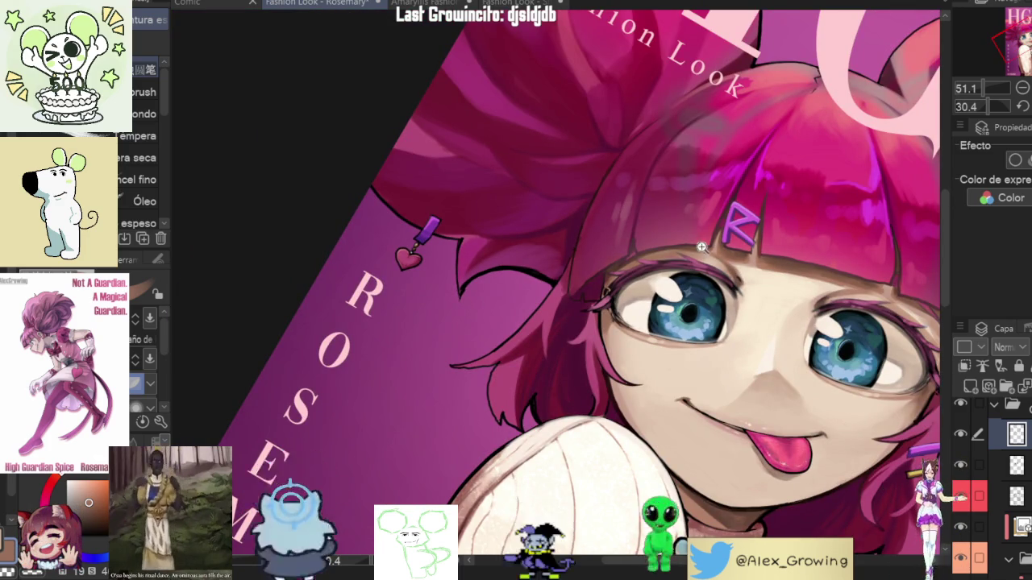
pyautogui.scroll(-3, 714, 253)
pyautogui.scroll(3, 613, 274)
pyautogui.scroll(2, 589, 282)
pyautogui.scroll(2, 582, 289)
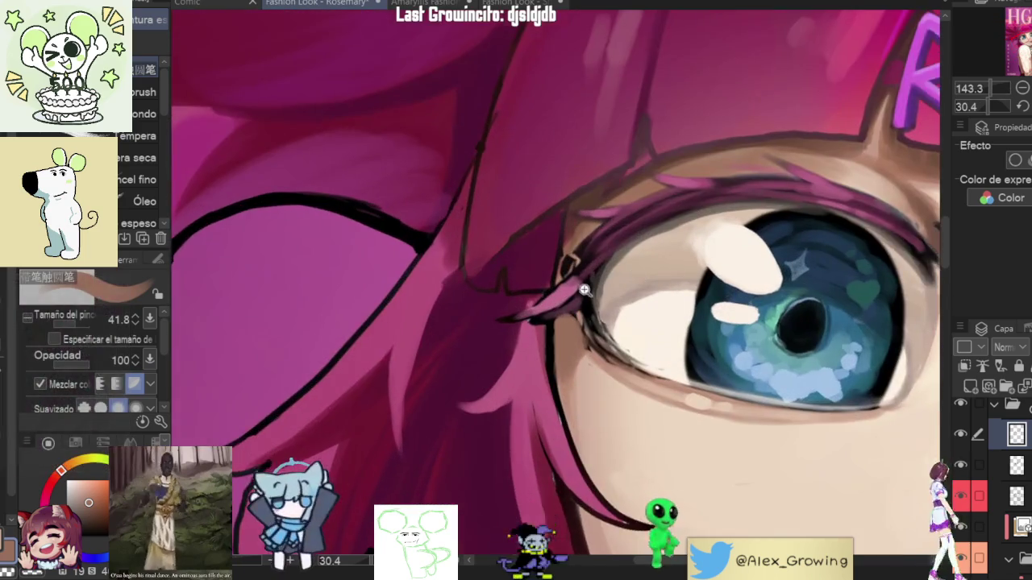
pyautogui.scroll(2, 582, 289)
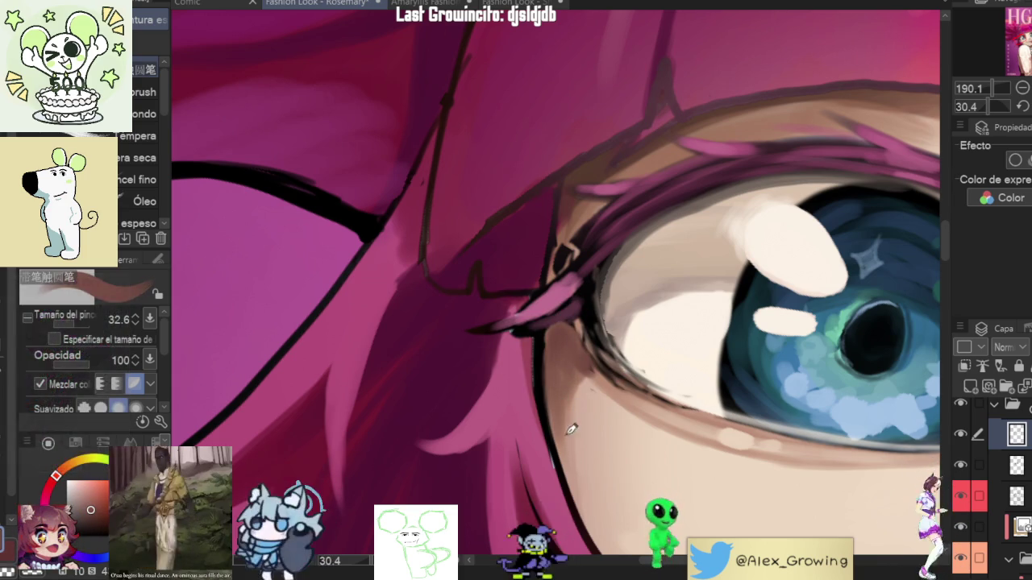
pyautogui.keyDown('alt'); pyautogui.click(564, 380); pyautogui.keyUp('alt')
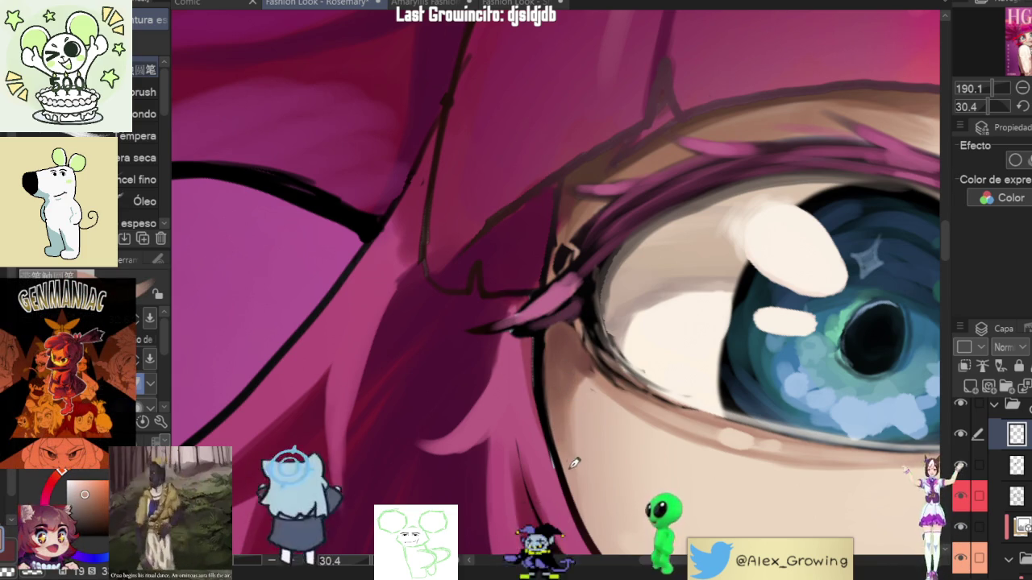
# Step: Tilt the view onto the H lettering's hair lock, then turn back to the whole cover
pyautogui.scroll(-6, 580, 481)
pyautogui.scroll(-1, 677, 379)
pyautogui.scroll(-2, 774, 284)
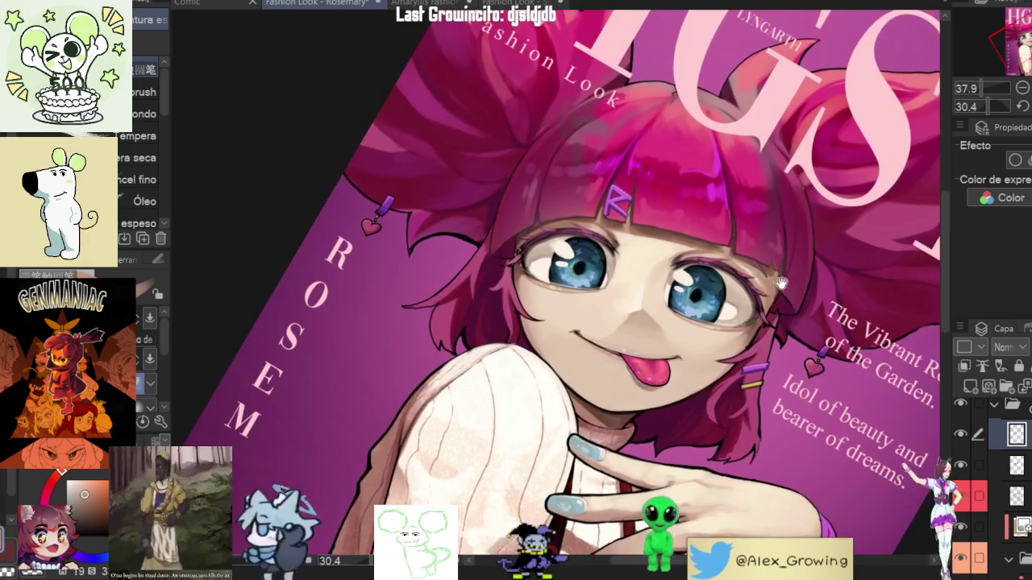
pyautogui.scroll(7, 692, 287)
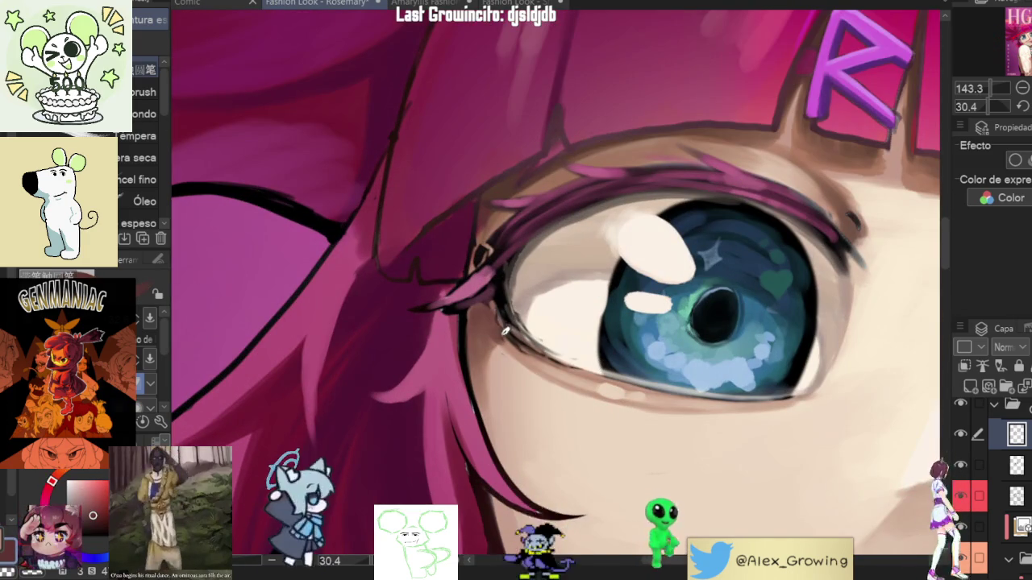
pyautogui.scroll(-7, 480, 325)
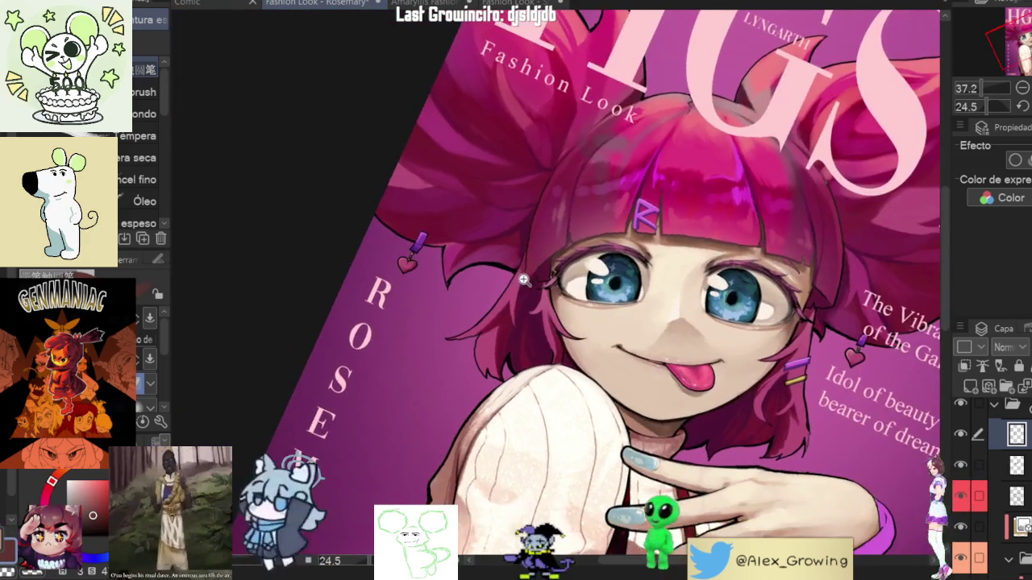
pyautogui.scroll(6, 524, 280)
pyautogui.scroll(-6, 524, 280)
pyautogui.moveTo(500, 242)
pyautogui.mouseDown()
pyautogui.moveTo(439, 128)
pyautogui.moveTo(606, 311)
pyautogui.mouseUp()
pyautogui.scroll(5, 606, 310)
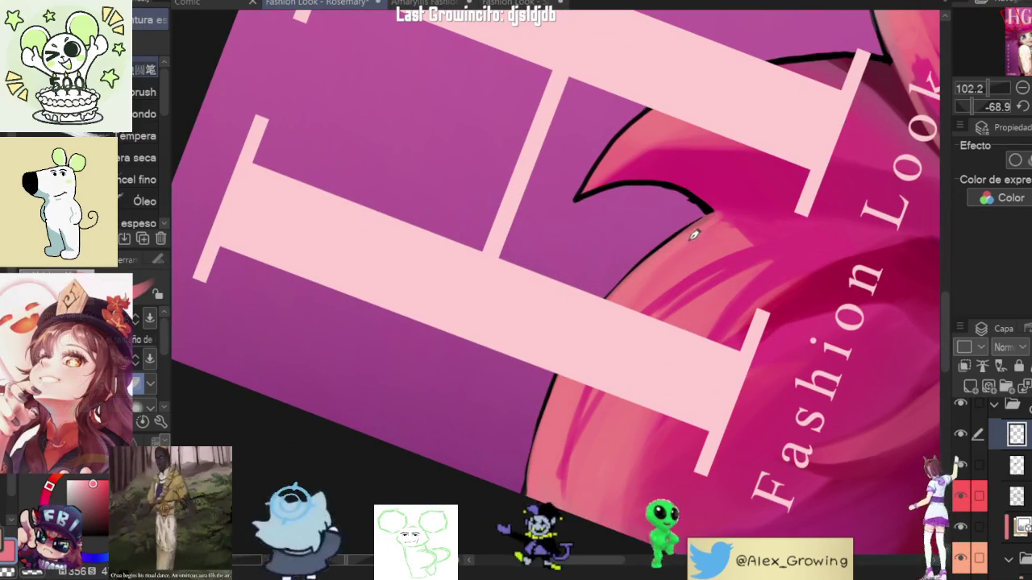
pyautogui.scroll(-3, 681, 264)
pyautogui.moveTo(681, 264); pyautogui.dragTo(681, 258)
pyautogui.scroll(4, 681, 258)
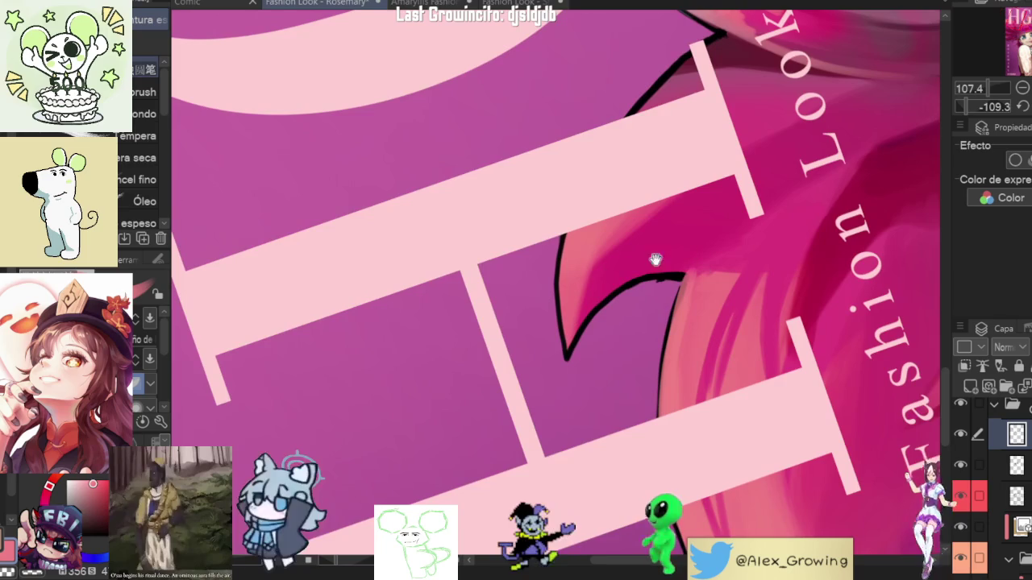
pyautogui.scroll(1, 571, 329)
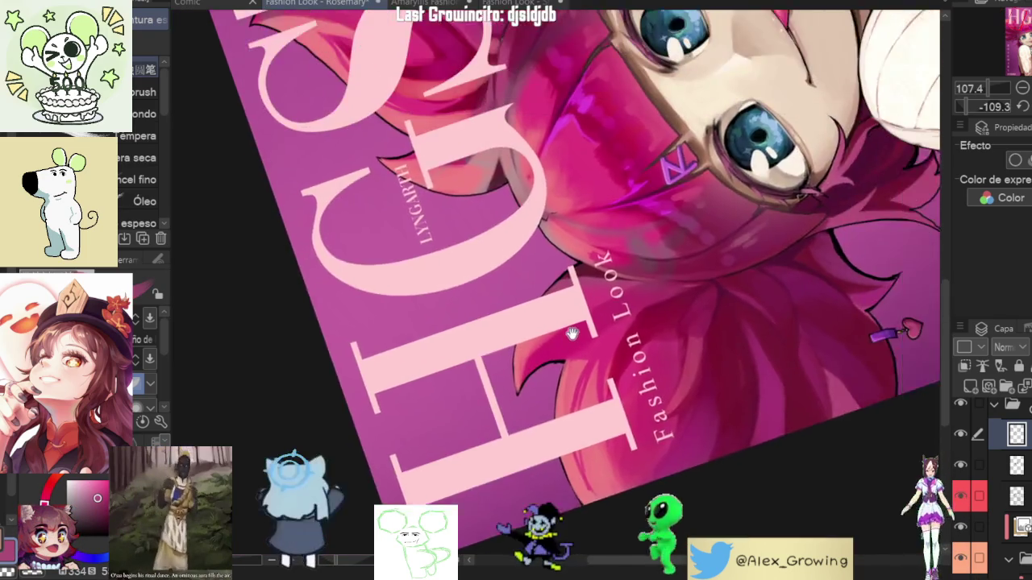
pyautogui.moveTo(628, 216); pyautogui.dragTo(645, 242)
pyautogui.scroll(1, 645, 242)
pyautogui.scroll(3, 797, 270)
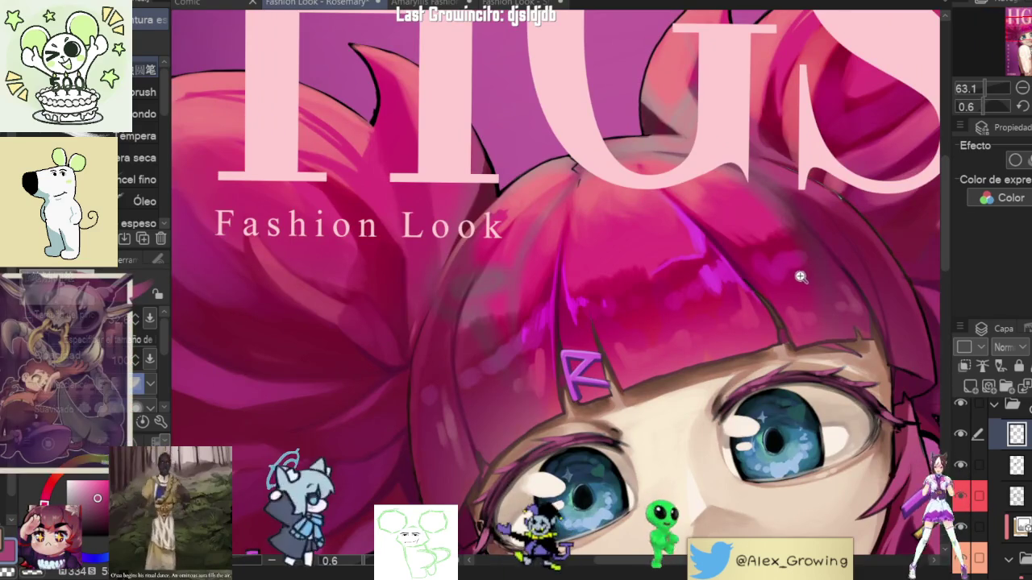
pyautogui.scroll(-5, 797, 270)
pyautogui.scroll(2, 766, 279)
pyautogui.scroll(2, 733, 286)
pyautogui.scroll(2, 733, 287)
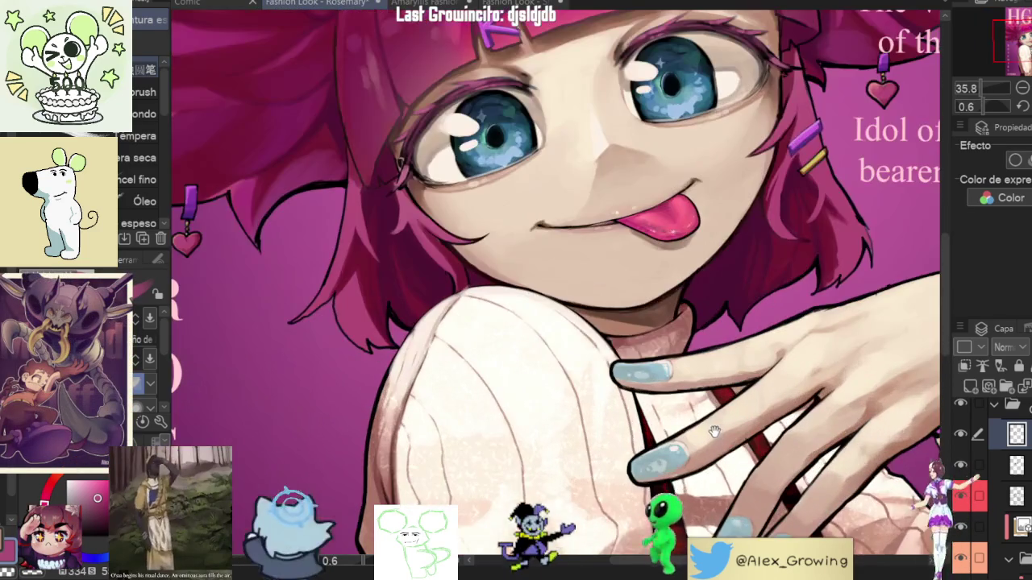
pyautogui.scroll(-3, 735, 373)
pyautogui.scroll(2, 729, 323)
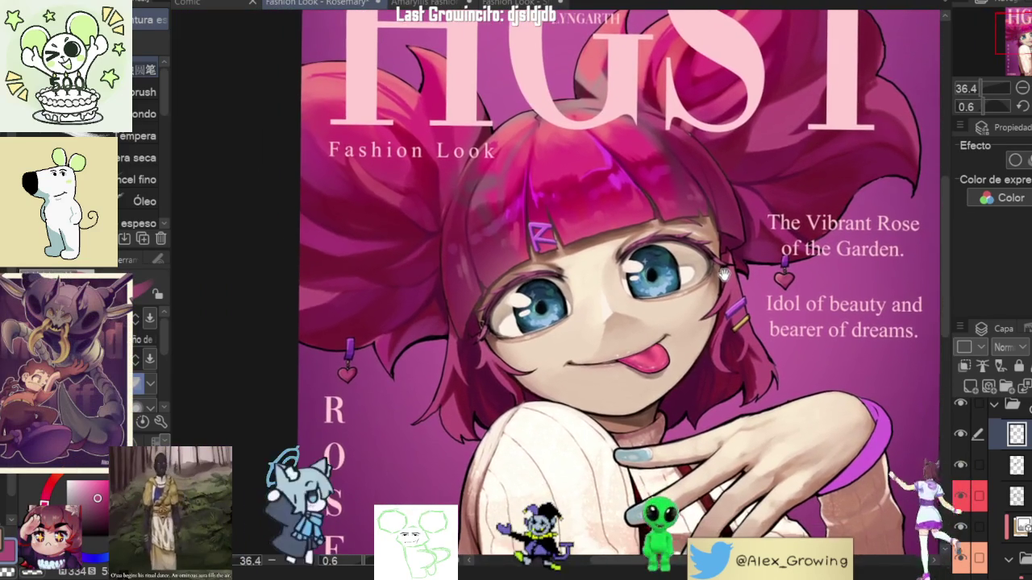
pyautogui.scroll(-1, 737, 226)
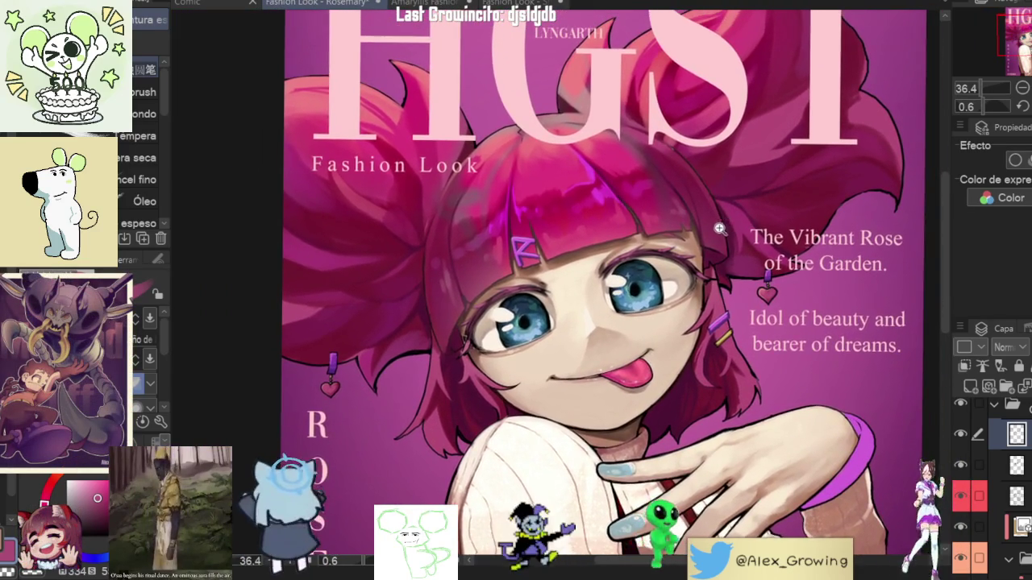
pyautogui.scroll(-1, 718, 266)
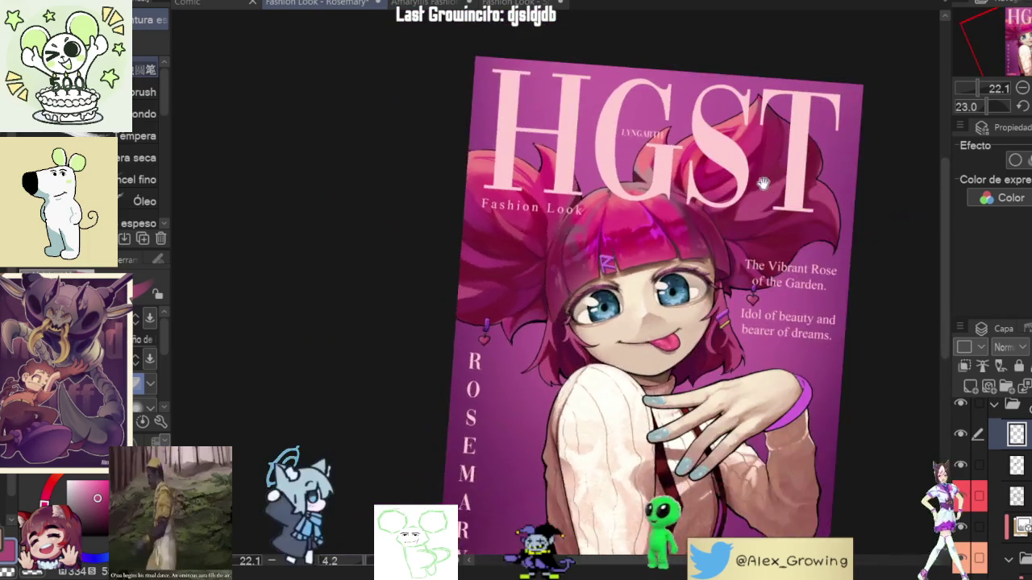
pyautogui.scroll(2, 762, 184)
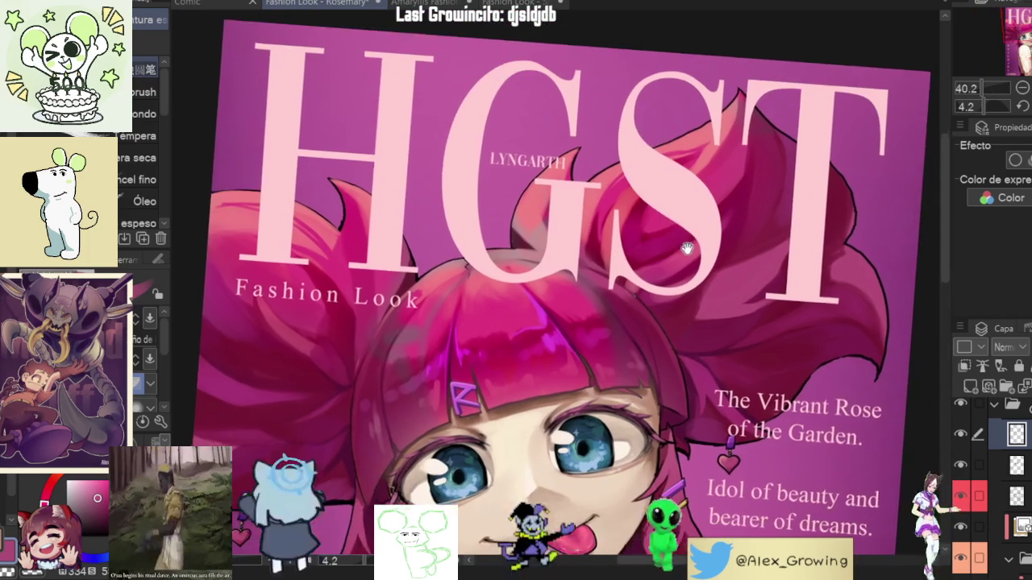
pyautogui.scroll(1, 726, 220)
pyautogui.moveTo(726, 220); pyautogui.dragTo(632, 237)
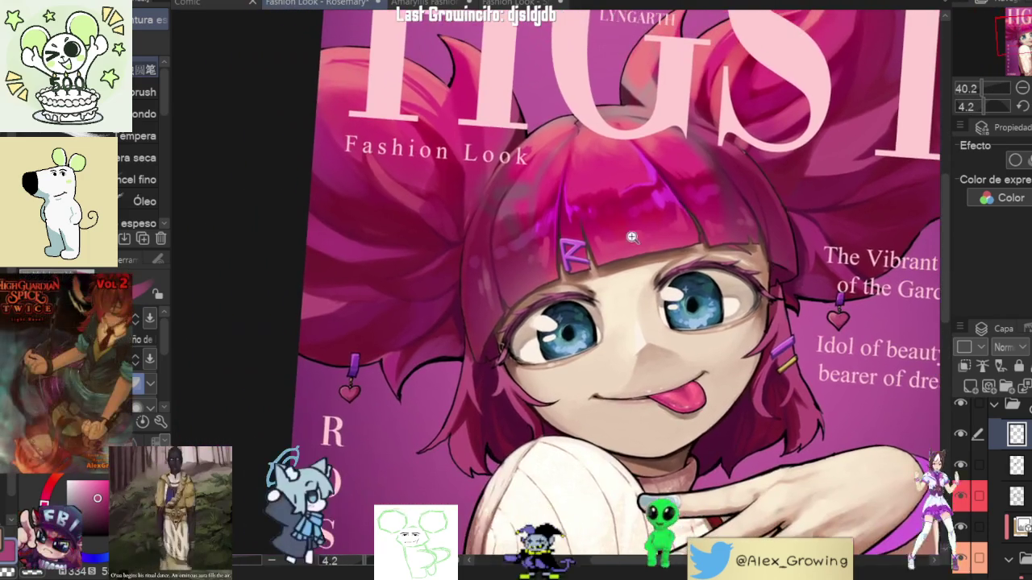
pyautogui.scroll(1, 632, 237)
pyautogui.scroll(1, 632, 237)
pyautogui.moveTo(544, 132)
pyautogui.mouseDown()
pyautogui.moveTo(659, 391)
pyautogui.moveTo(737, 349)
pyautogui.mouseUp()
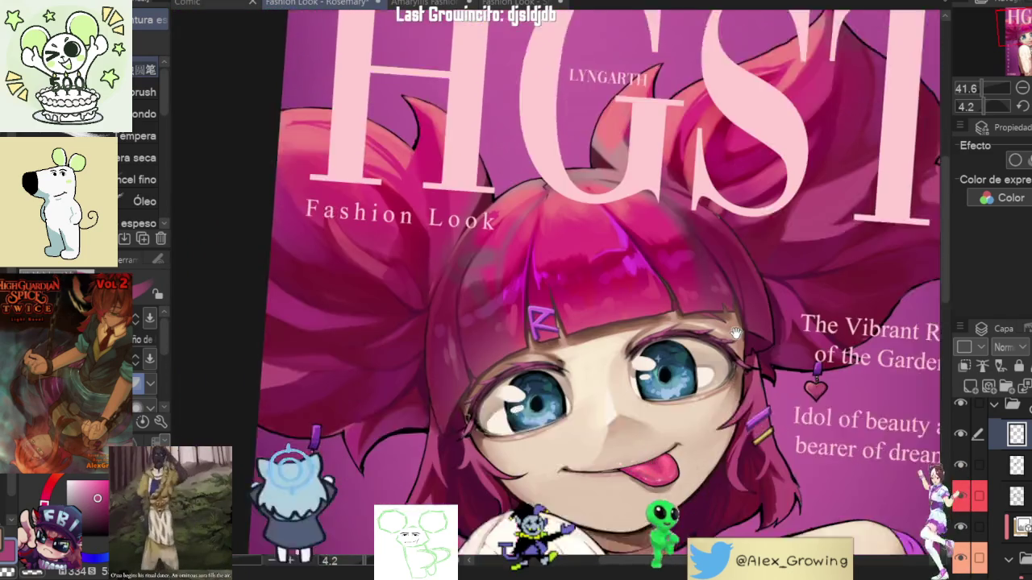
pyautogui.scroll(1, 735, 345)
pyautogui.scroll(1, 729, 339)
pyautogui.scroll(5, 718, 329)
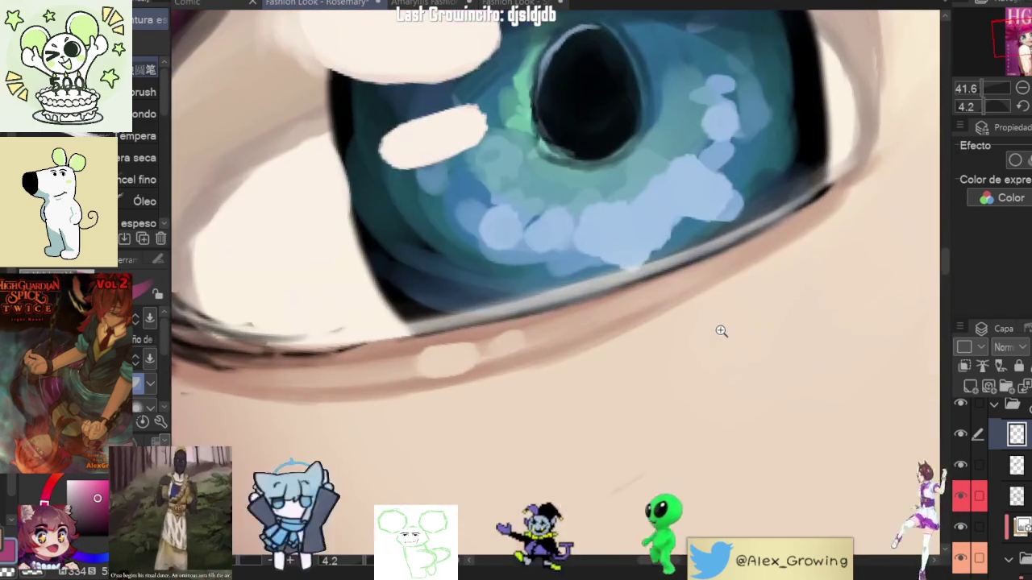
pyautogui.scroll(-1, 709, 316)
pyautogui.scroll(4, 647, 343)
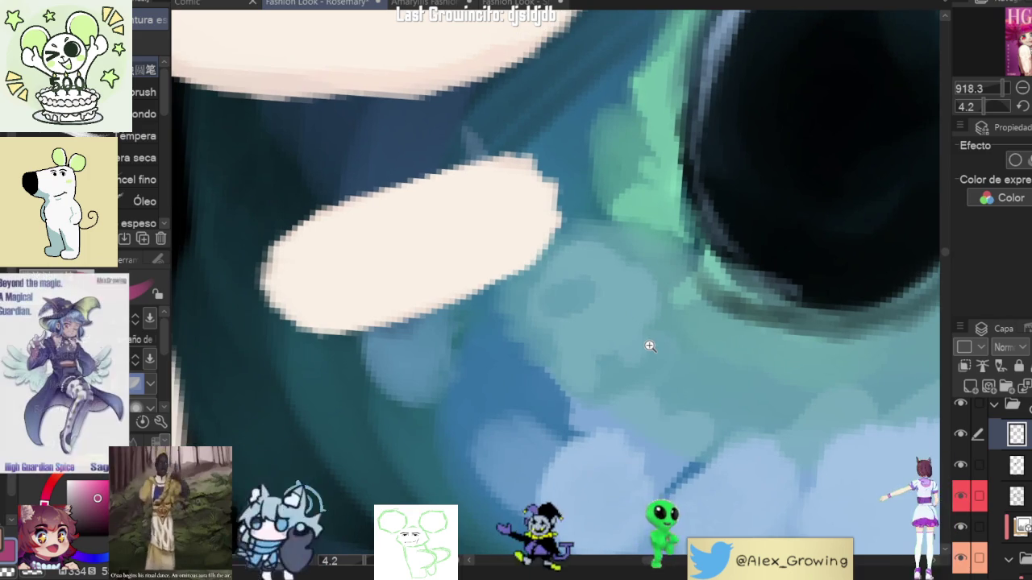
pyautogui.scroll(-1, 613, 388)
pyautogui.scroll(-3, 613, 388)
pyautogui.scroll(-2, 726, 371)
pyautogui.scroll(-2, 729, 369)
pyautogui.scroll(-1, 733, 366)
pyautogui.scroll(-2, 733, 366)
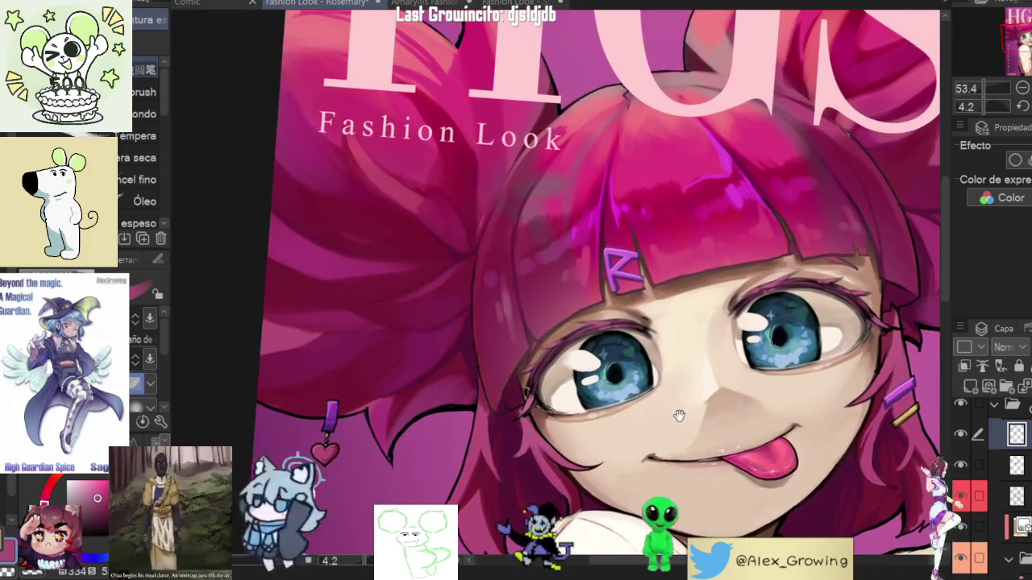
pyautogui.scroll(5, 608, 397)
pyautogui.scroll(-1, 693, 389)
pyautogui.scroll(-2, 686, 396)
pyautogui.scroll(-1, 677, 339)
pyautogui.scroll(-1, 655, 323)
pyautogui.scroll(2, 655, 324)
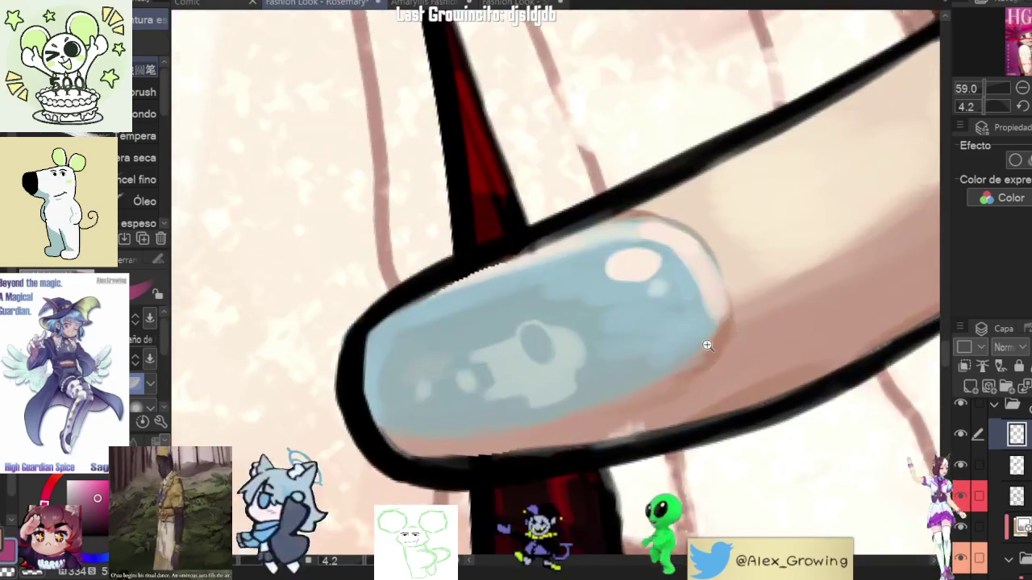
pyautogui.scroll(-3, 705, 345)
pyautogui.scroll(1, 701, 445)
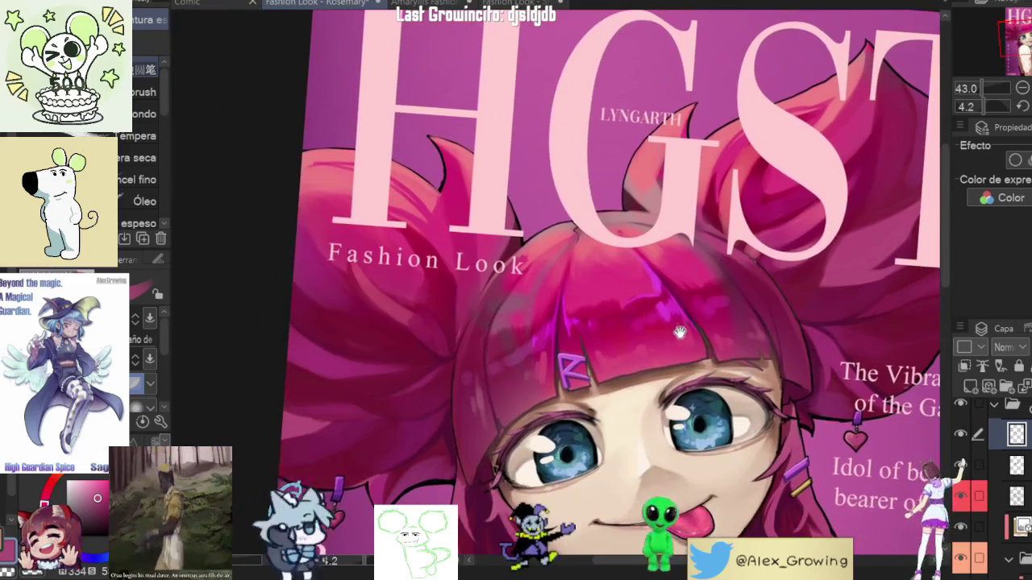
pyautogui.scroll(2, 629, 284)
pyautogui.scroll(-3, 649, 304)
pyautogui.scroll(-1, 657, 331)
pyautogui.scroll(3, 668, 359)
pyautogui.moveTo(675, 350)
pyautogui.mouseDown()
pyautogui.moveTo(761, 354)
pyautogui.moveTo(576, 386)
pyautogui.mouseUp()
pyautogui.scroll(-5, 760, 355)
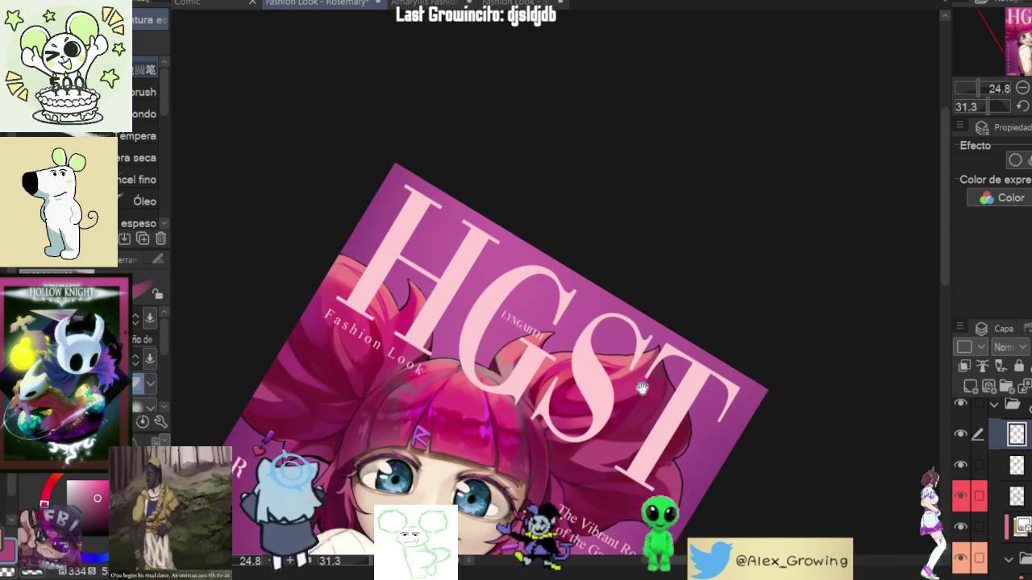
pyautogui.scroll(5, 576, 385)
pyautogui.moveTo(674, 376)
pyautogui.mouseDown()
pyautogui.moveTo(714, 474)
pyautogui.moveTo(645, 323)
pyautogui.mouseUp()
pyautogui.scroll(-2, 713, 474)
pyautogui.scroll(-4, 645, 322)
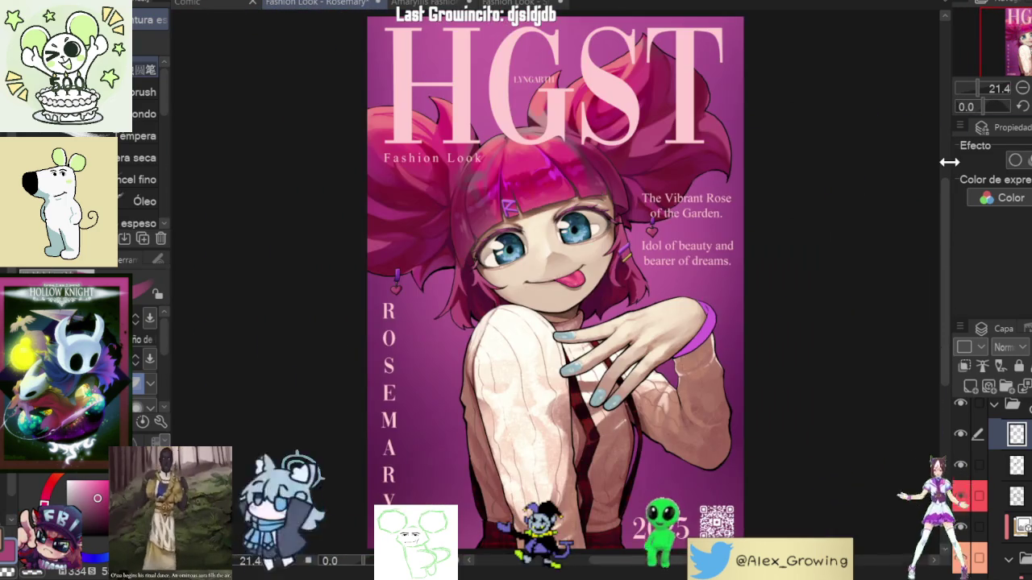
pyautogui.moveTo(949, 161); pyautogui.dragTo(645, 361)
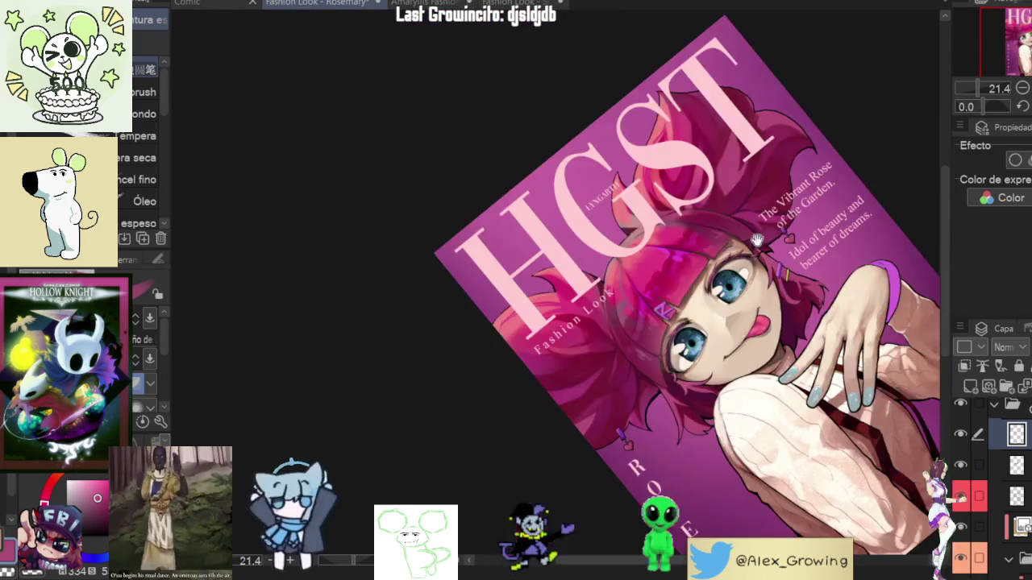
pyautogui.scroll(5, 645, 362)
pyautogui.moveTo(818, 269)
pyautogui.mouseDown()
pyautogui.moveTo(746, 480)
pyautogui.moveTo(772, 391)
pyautogui.mouseUp()
pyautogui.scroll(-4, 747, 480)
pyautogui.scroll(4, 772, 391)
pyautogui.scroll(-4, 772, 391)
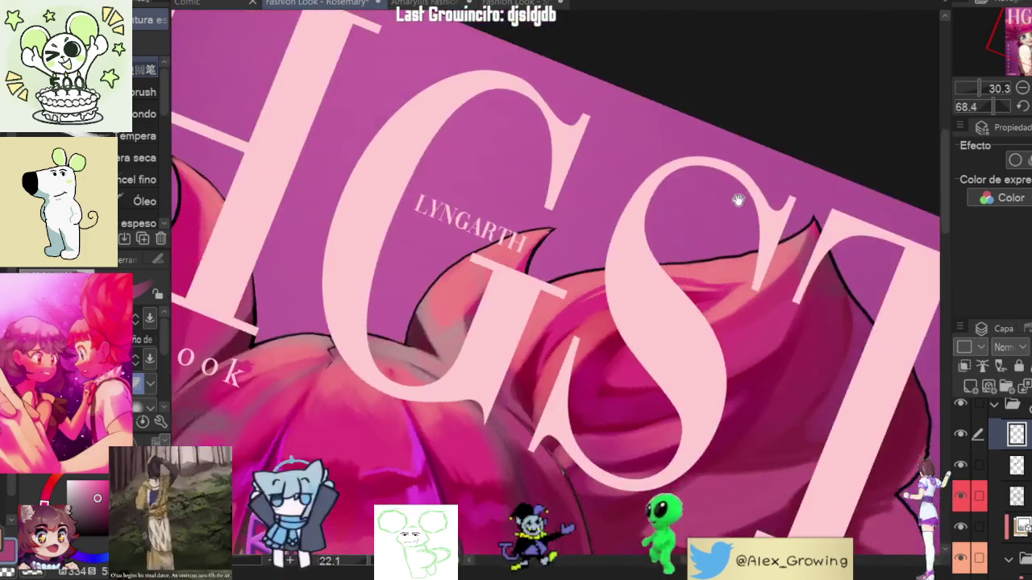
pyautogui.scroll(4, 732, 202)
pyautogui.scroll(-5, 686, 411)
pyautogui.moveTo(726, 363); pyautogui.dragTo(612, 435)
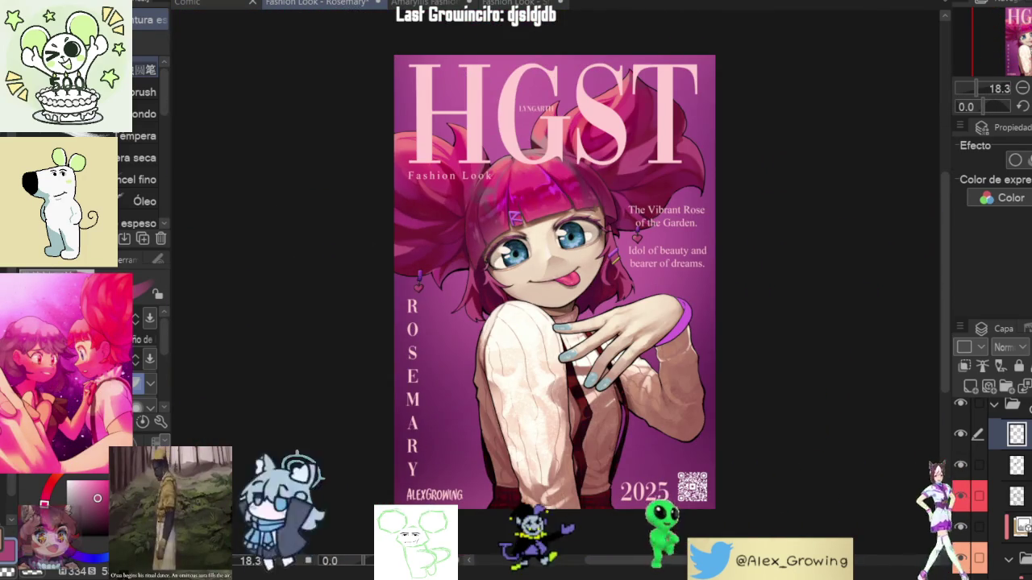
pyautogui.hotkey('ctrl', '+')
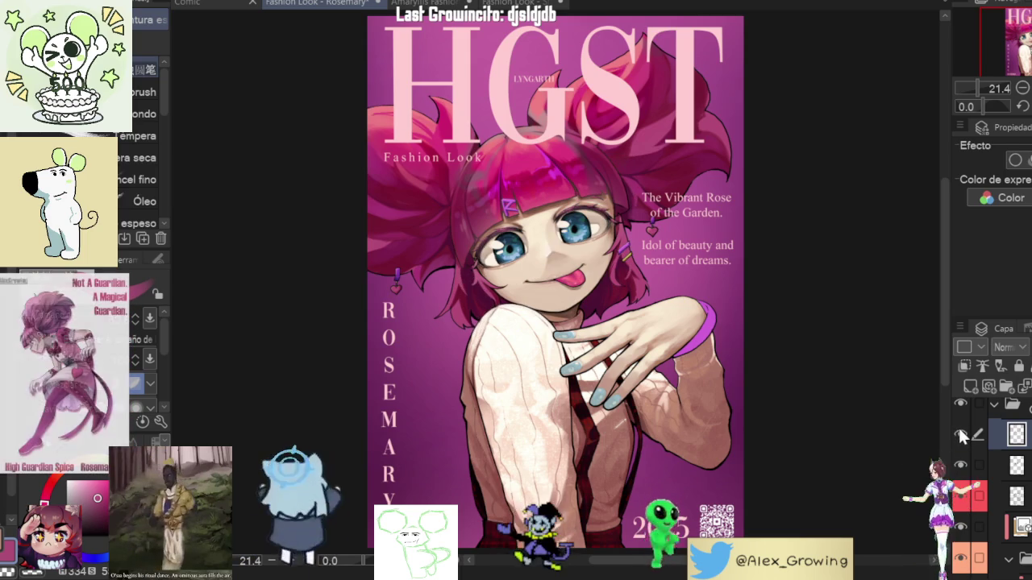
# Step: Zoom and pan from the hair to a close view of Rosemary's hand and purple bracelet
pyautogui.scroll(5, 533, 337)
pyautogui.moveTo(534, 336); pyautogui.dragTo(548, 349)
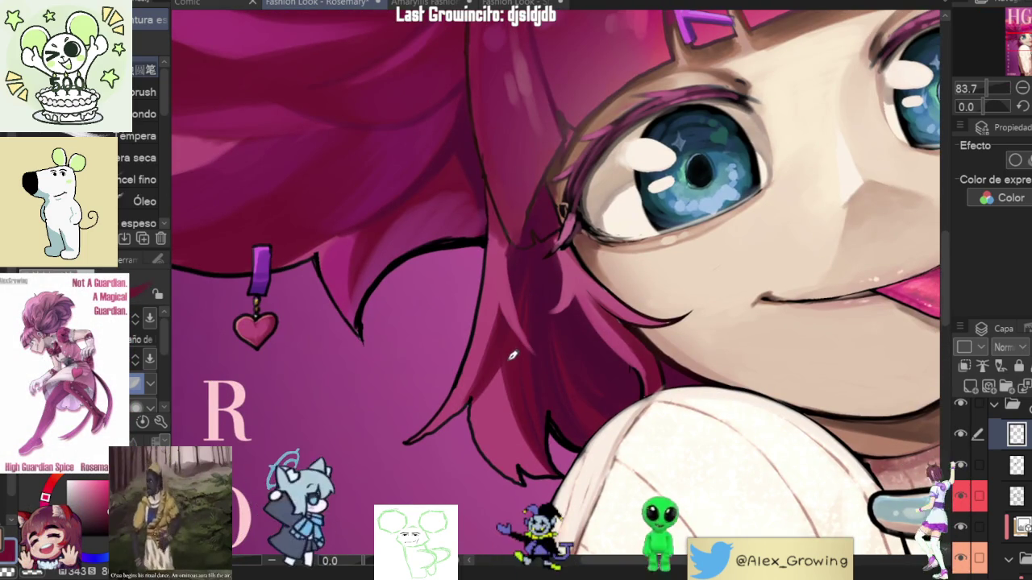
pyautogui.scroll(-5, 520, 364)
pyautogui.scroll(5, 520, 365)
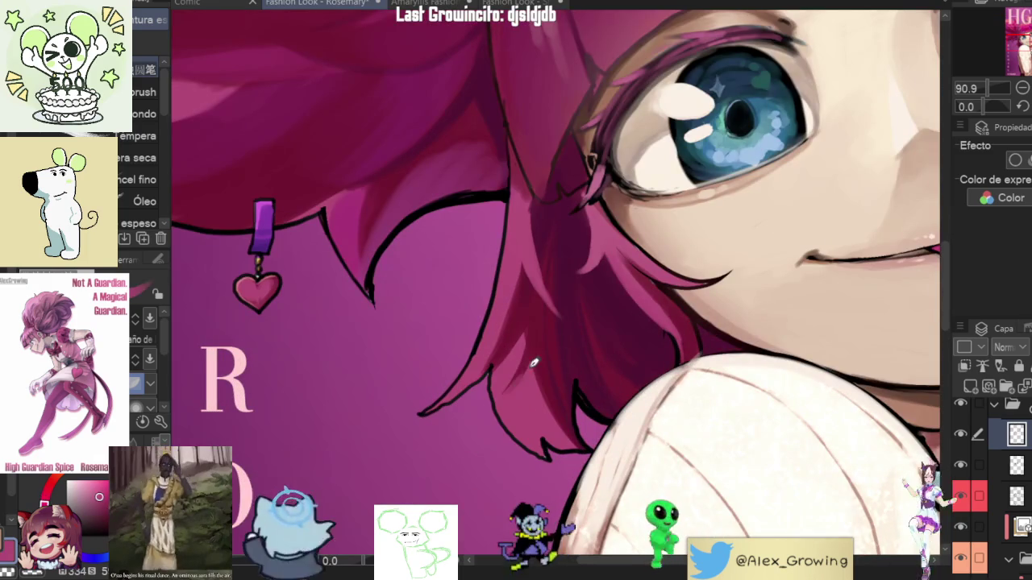
pyautogui.scroll(-5, 493, 403)
pyautogui.scroll(-2, 613, 322)
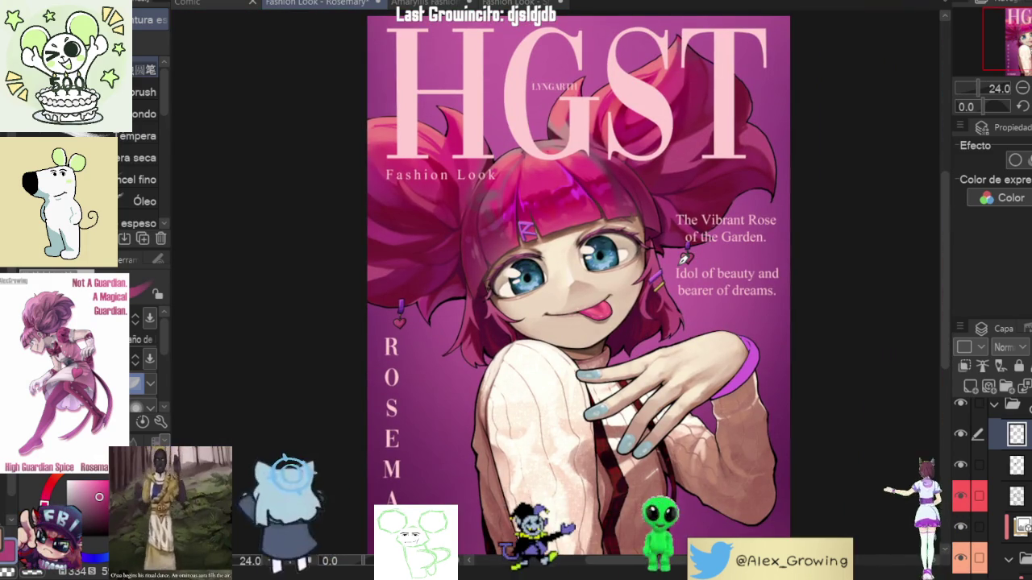
pyautogui.scroll(1, 685, 258)
pyautogui.scroll(3, 794, 213)
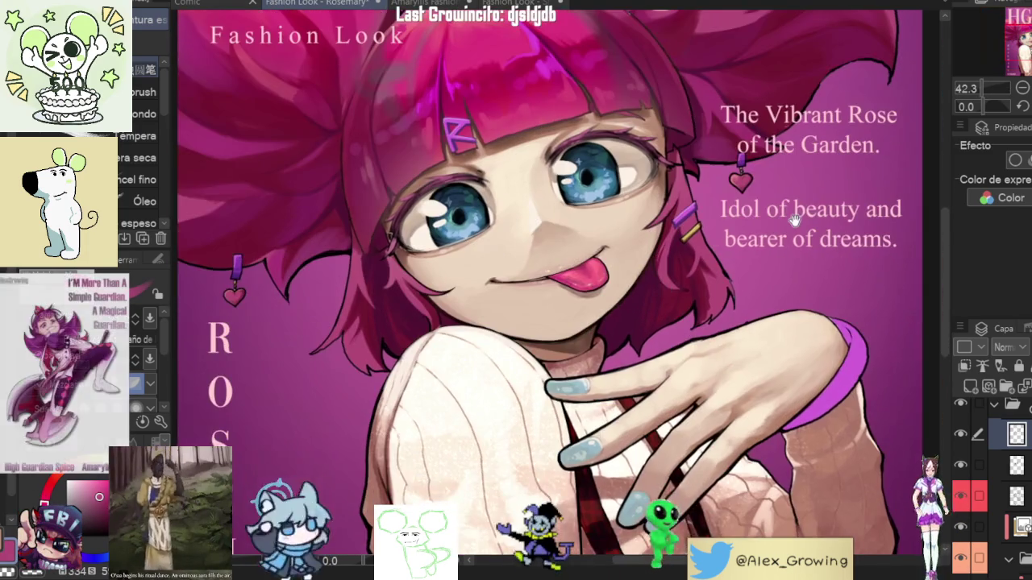
pyautogui.moveTo(794, 213); pyautogui.dragTo(717, 182)
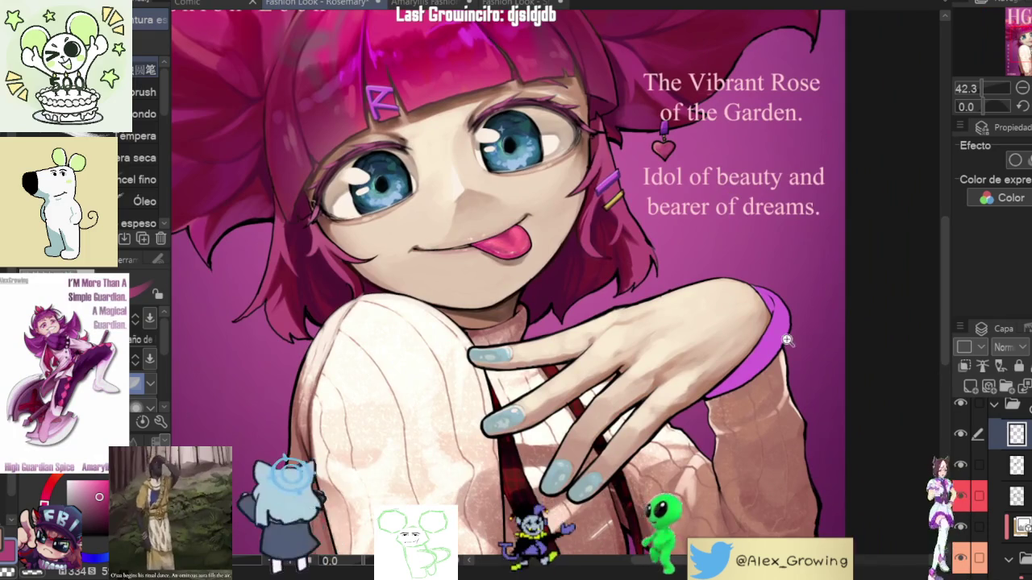
pyautogui.scroll(3, 788, 345)
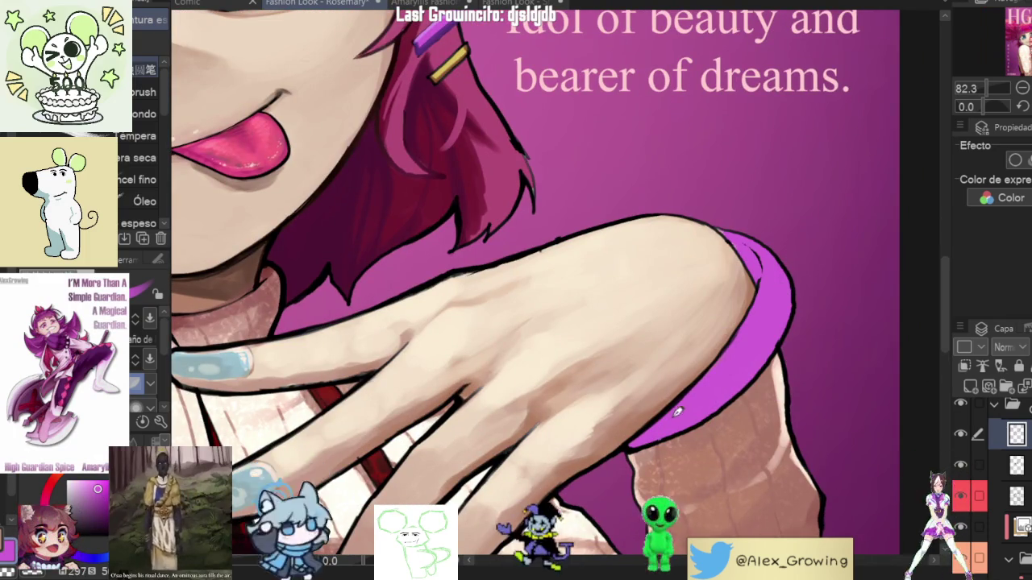
# Step: Darken the bracelet's edge and band with purple shading, then sample the adjacent skin colour
pyautogui.moveTo(737, 355); pyautogui.dragTo(776, 314)
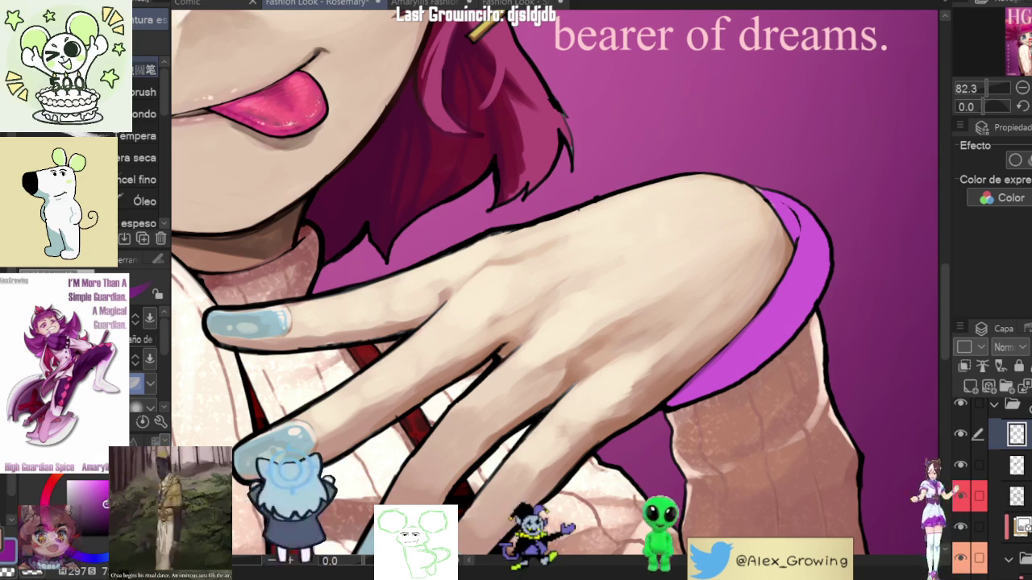
pyautogui.moveTo(705, 392)
pyautogui.mouseDown()
pyautogui.moveTo(729, 342)
pyautogui.moveTo(703, 363)
pyautogui.mouseUp()
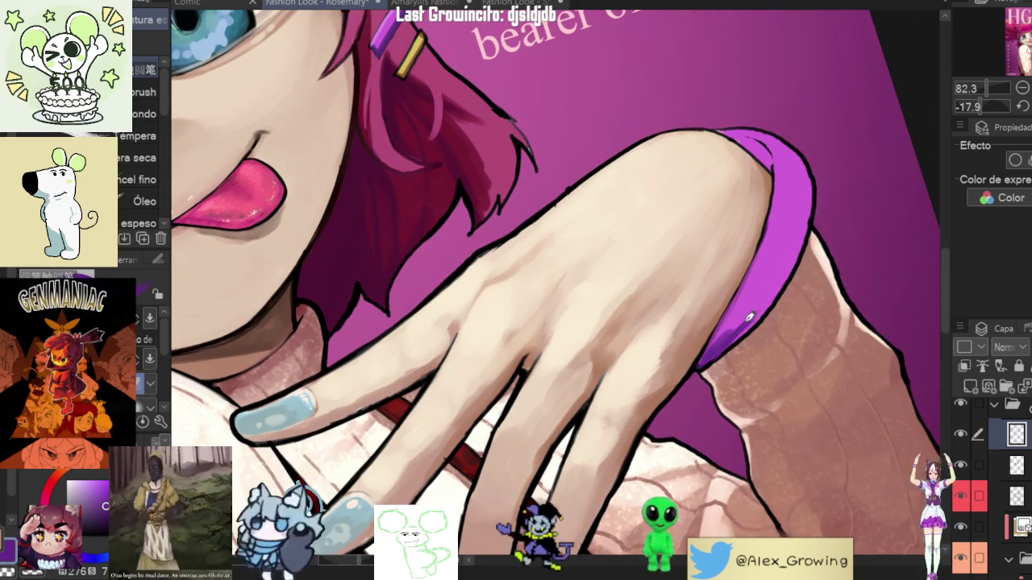
pyautogui.moveTo(716, 346); pyautogui.dragTo(725, 324)
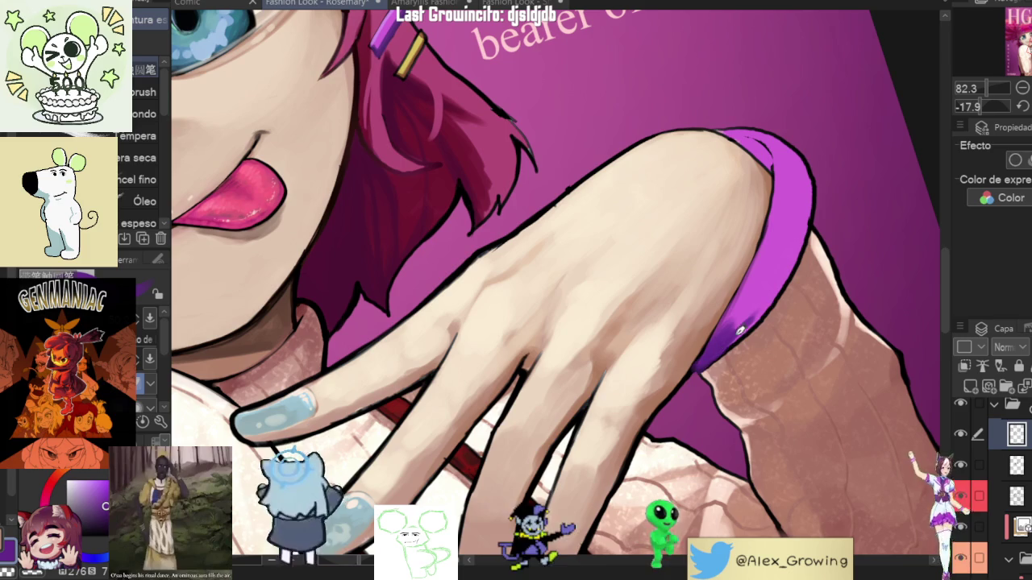
pyautogui.moveTo(783, 250)
pyautogui.mouseDown()
pyautogui.moveTo(649, 247)
pyautogui.moveTo(621, 346)
pyautogui.mouseUp()
pyautogui.moveTo(655, 234); pyautogui.dragTo(633, 379)
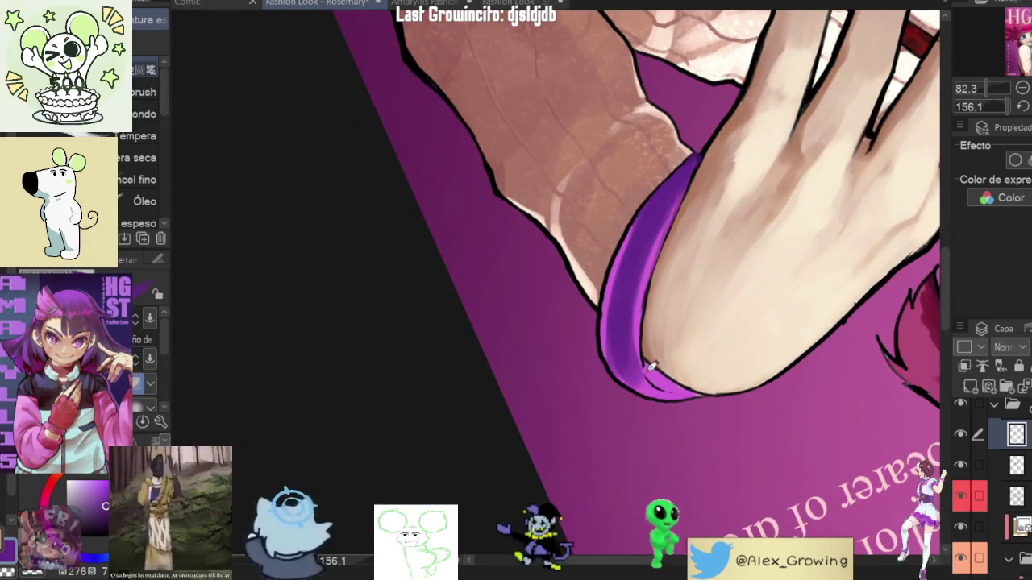
pyautogui.keyDown('alt'); pyautogui.click(637, 352); pyautogui.keyUp('alt')
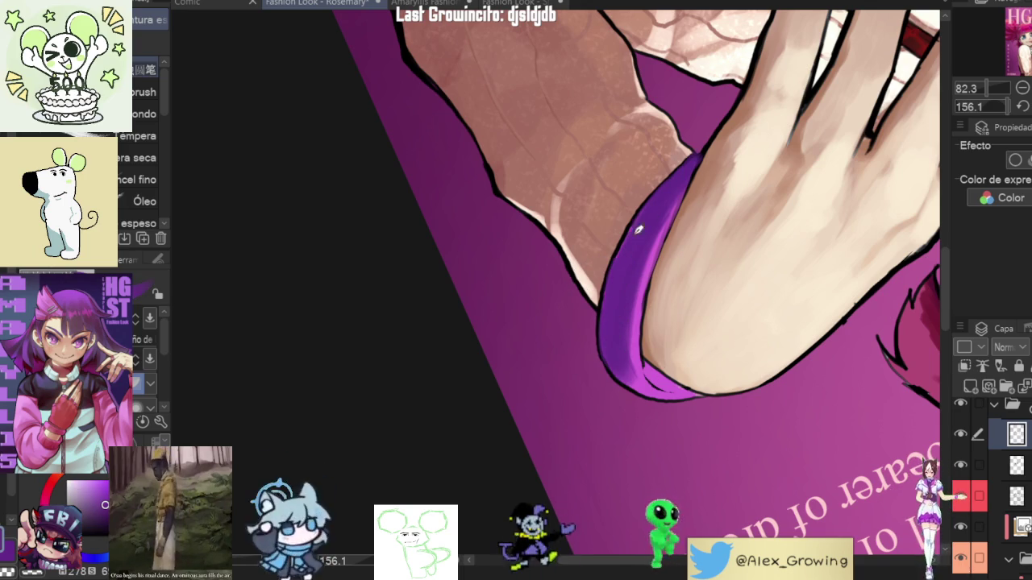
# Step: Darken and smooth the bracelet's lower band and lighten its dark inner edge
pyautogui.moveTo(722, 412)
pyautogui.mouseDown()
pyautogui.moveTo(761, 159)
pyautogui.moveTo(750, 185)
pyautogui.mouseUp()
pyautogui.scroll(3, 680, 253)
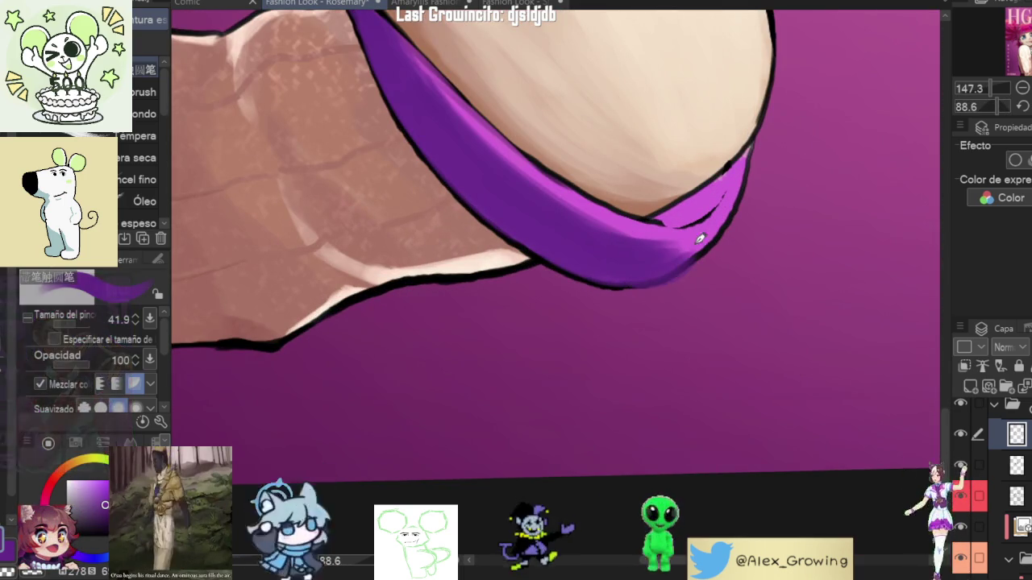
pyautogui.moveTo(673, 270); pyautogui.dragTo(703, 246)
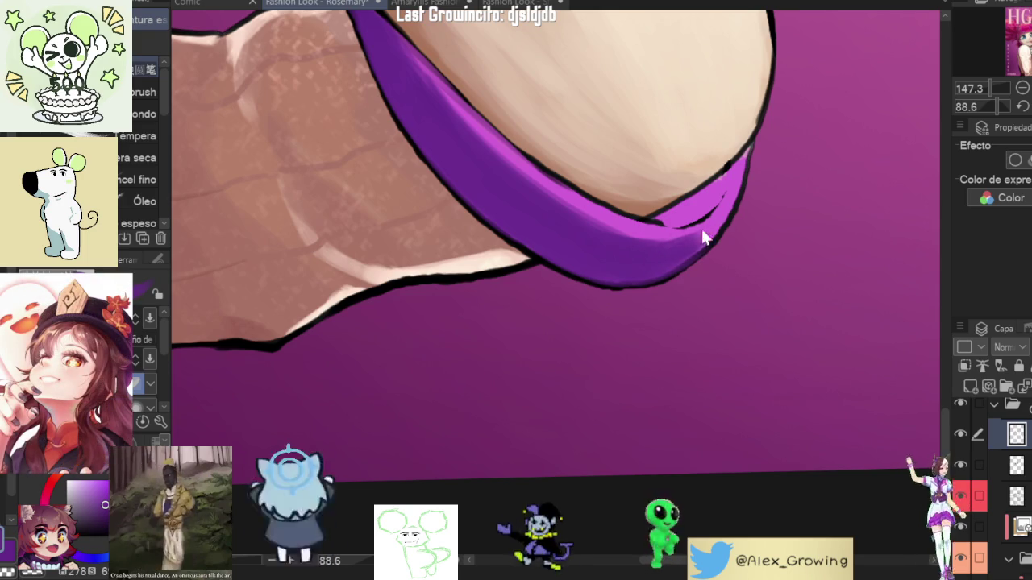
pyautogui.moveTo(750, 174); pyautogui.dragTo(583, 355)
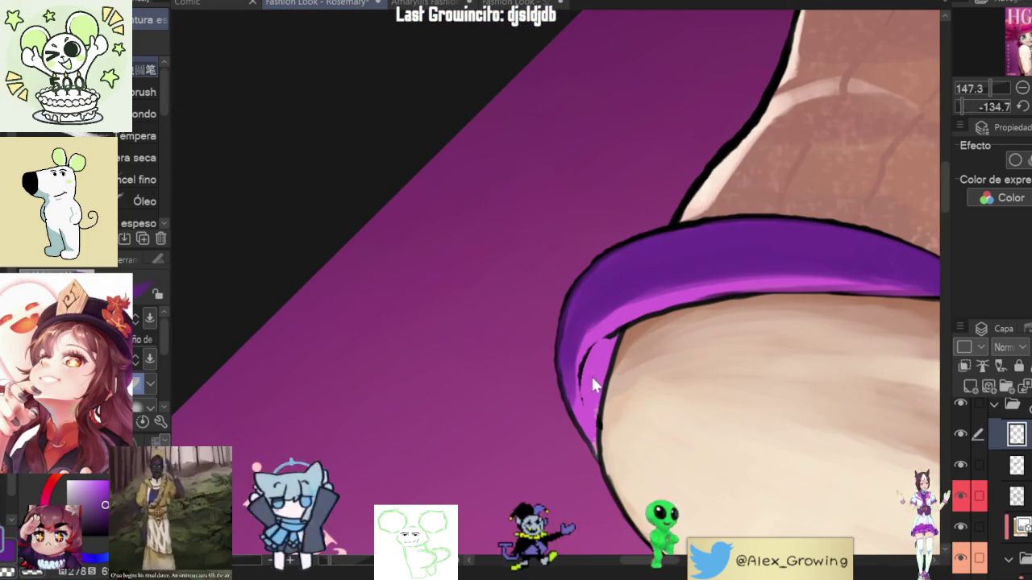
pyautogui.moveTo(572, 415); pyautogui.dragTo(579, 377)
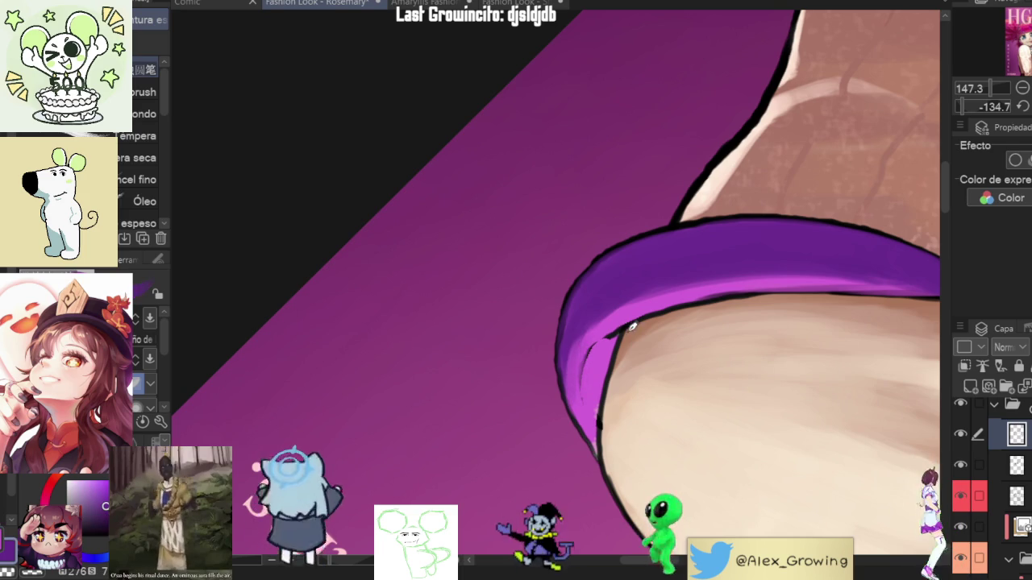
pyautogui.moveTo(700, 330)
pyautogui.mouseDown()
pyautogui.moveTo(685, 281)
pyautogui.moveTo(742, 156)
pyautogui.mouseUp()
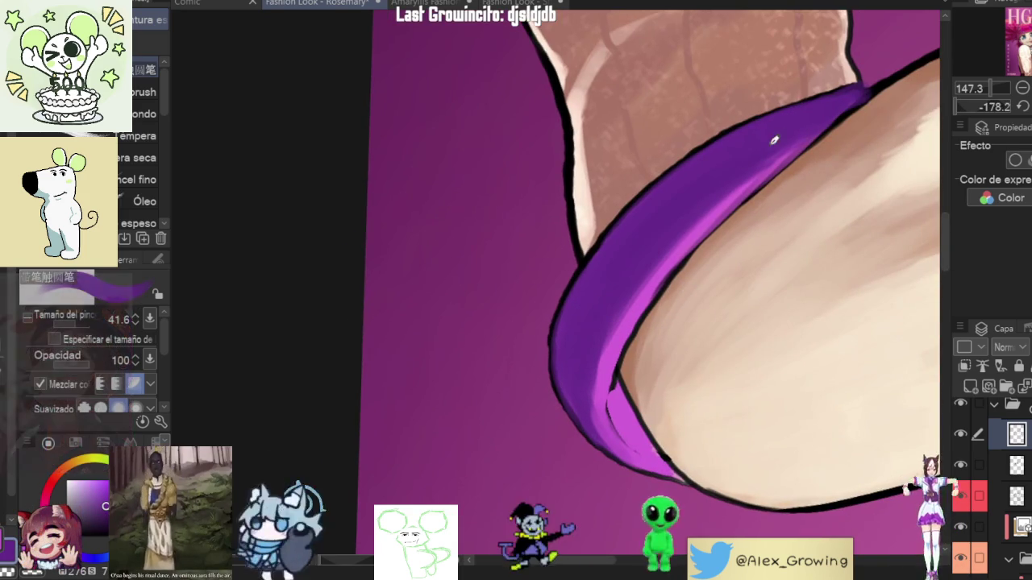
pyautogui.moveTo(794, 129); pyautogui.dragTo(766, 158)
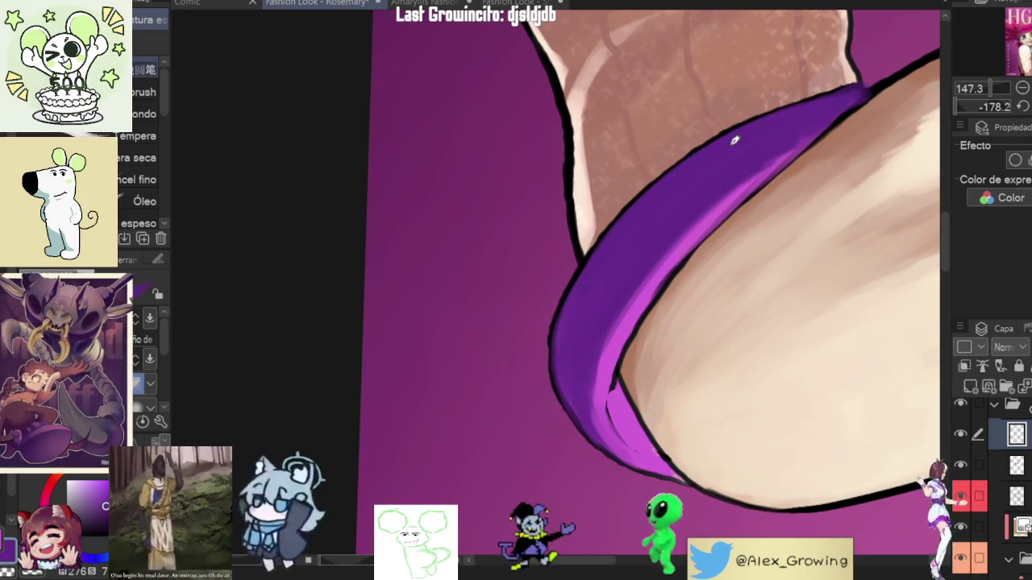
# Step: Shade the bracelet's lower-left edge darker purple, checking it against the whole illustration
pyautogui.moveTo(564, 363)
pyautogui.mouseDown()
pyautogui.moveTo(673, 381)
pyautogui.moveTo(603, 219)
pyautogui.moveTo(629, 422)
pyautogui.moveTo(590, 104)
pyautogui.moveTo(567, 250)
pyautogui.mouseUp()
pyautogui.scroll(5, 567, 251)
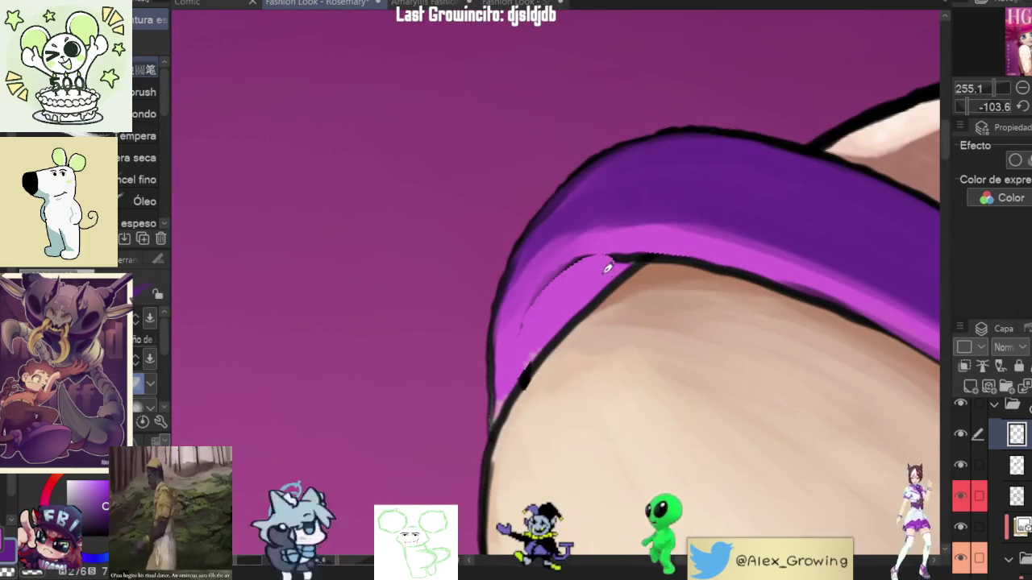
pyautogui.moveTo(589, 275); pyautogui.dragTo(523, 334)
pyautogui.moveTo(593, 286); pyautogui.dragTo(551, 331)
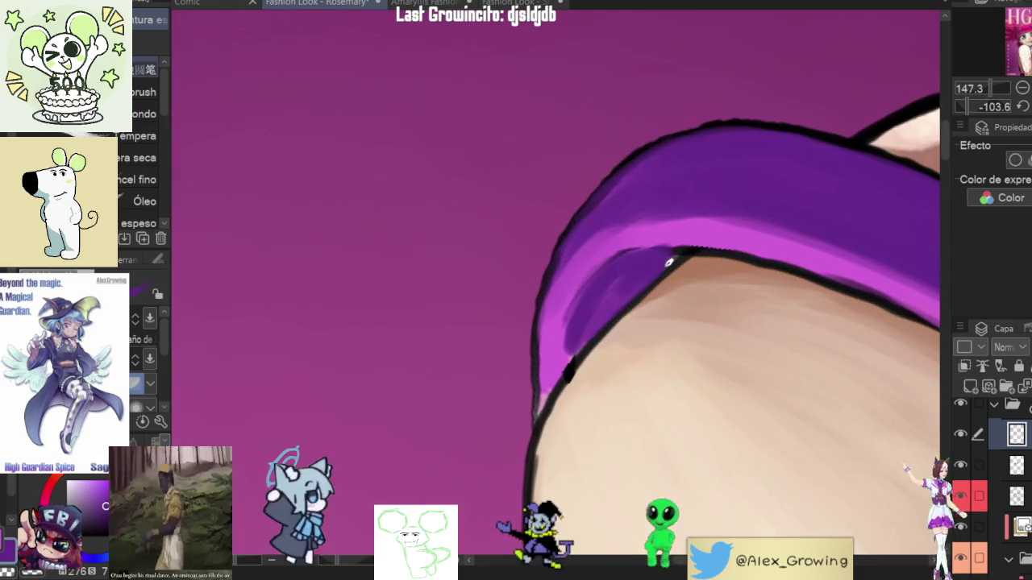
pyautogui.moveTo(543, 346); pyautogui.dragTo(586, 342)
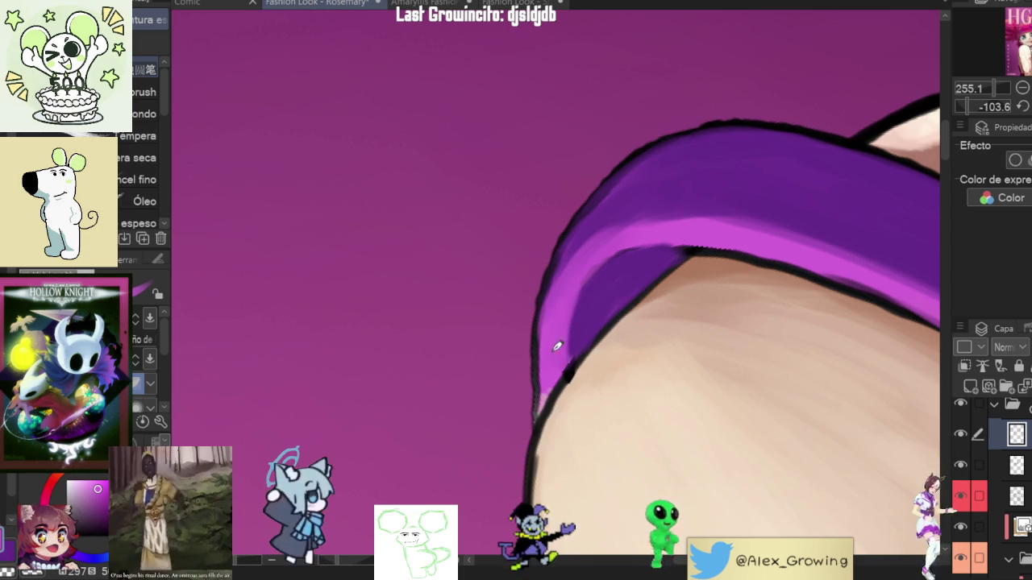
pyautogui.scroll(-3, 605, 304)
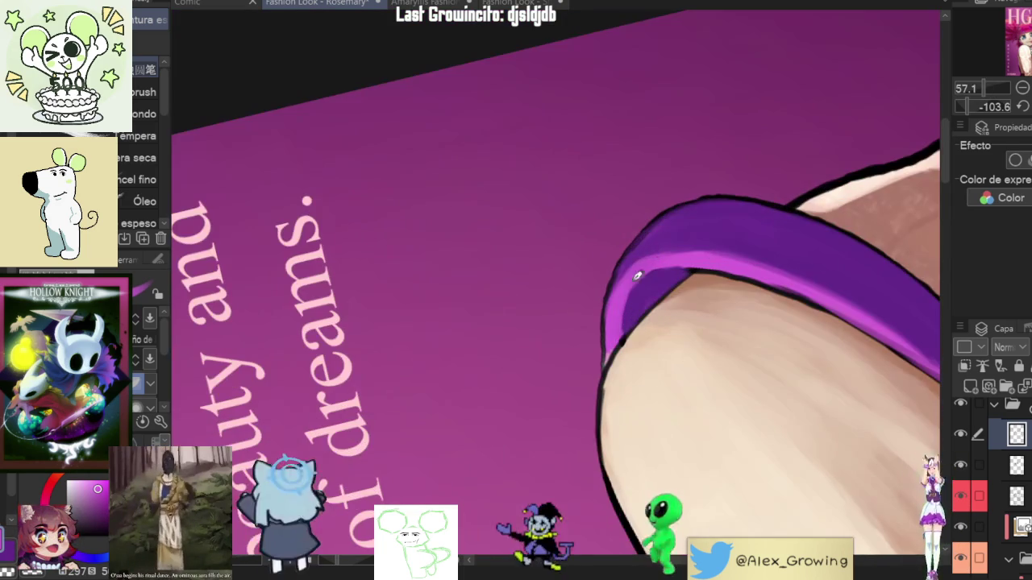
pyautogui.scroll(-3, 597, 331)
pyautogui.hotkey('ctrl', '@')
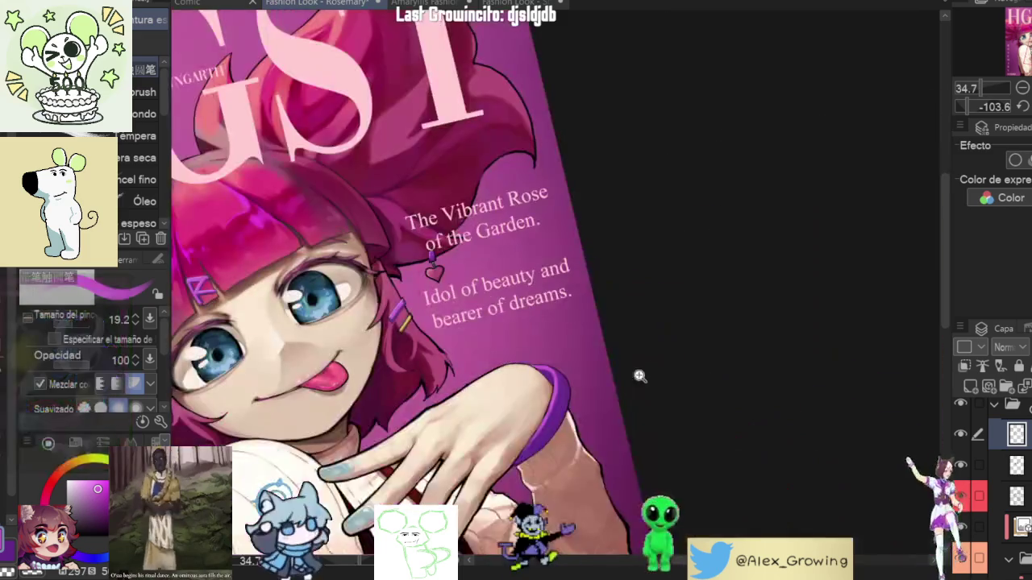
pyautogui.scroll(-5, 666, 350)
pyautogui.moveTo(604, 268); pyautogui.dragTo(564, 387)
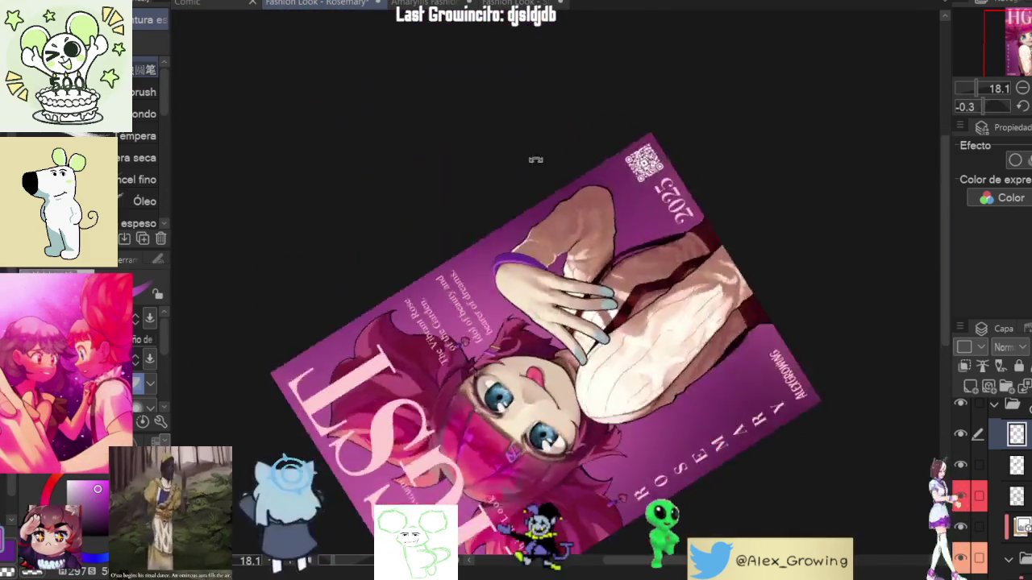
pyautogui.scroll(5, 567, 402)
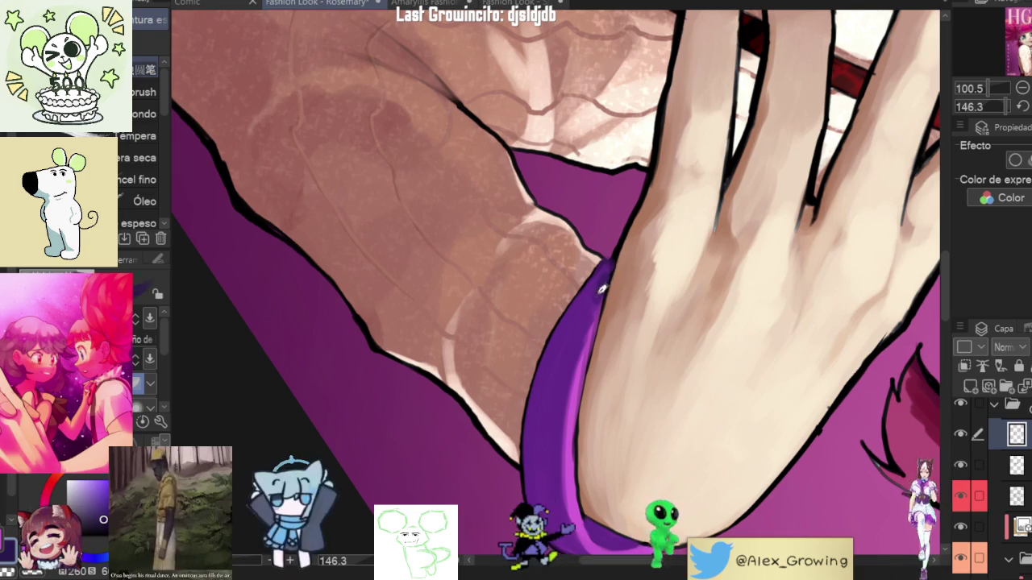
# Step: Touch up shading on the bracelet's right edge, then view it upright and zoomed out
pyautogui.moveTo(591, 312); pyautogui.dragTo(569, 476)
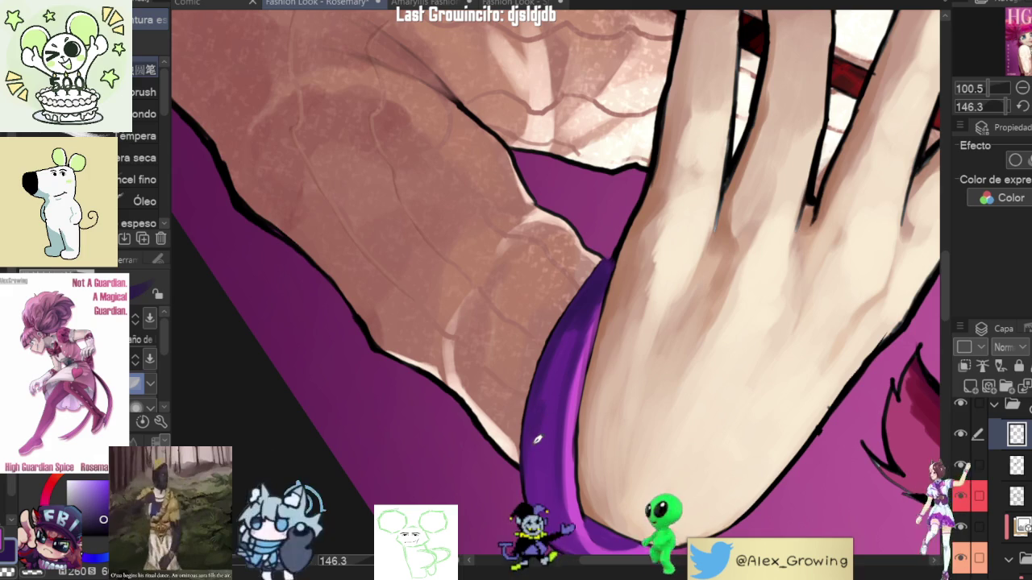
pyautogui.scroll(-5, 612, 474)
pyautogui.moveTo(612, 474); pyautogui.dragTo(644, 342)
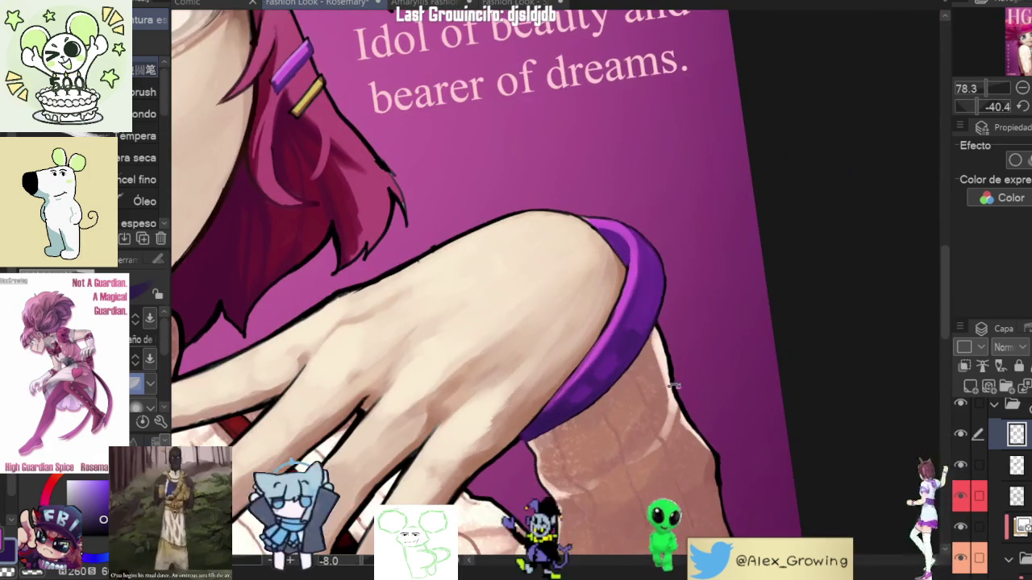
pyautogui.moveTo(644, 342); pyautogui.dragTo(661, 305)
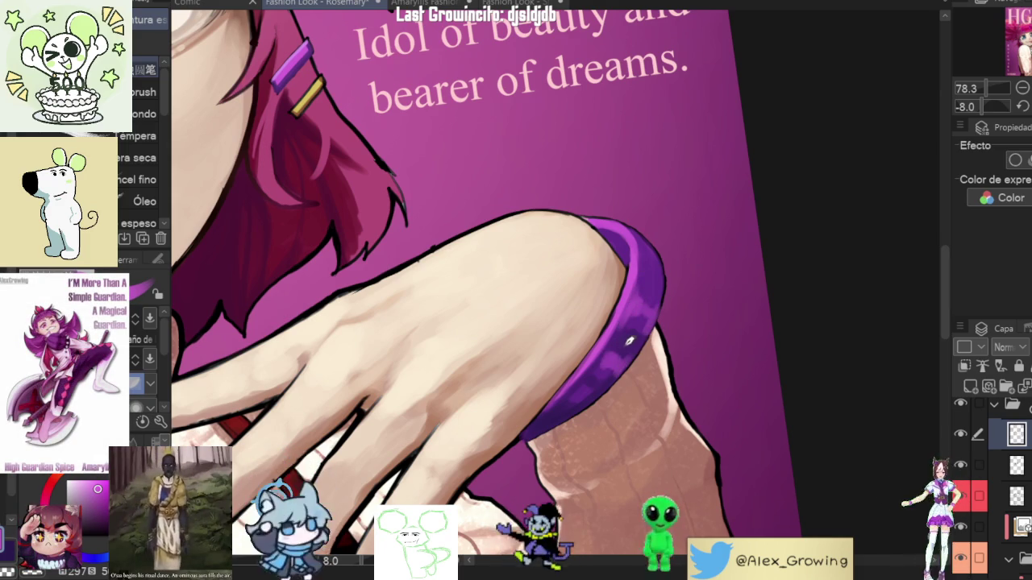
pyautogui.scroll(-3, 601, 374)
pyautogui.scroll(-2, 654, 322)
pyautogui.scroll(3, 655, 323)
pyautogui.scroll(2, 645, 335)
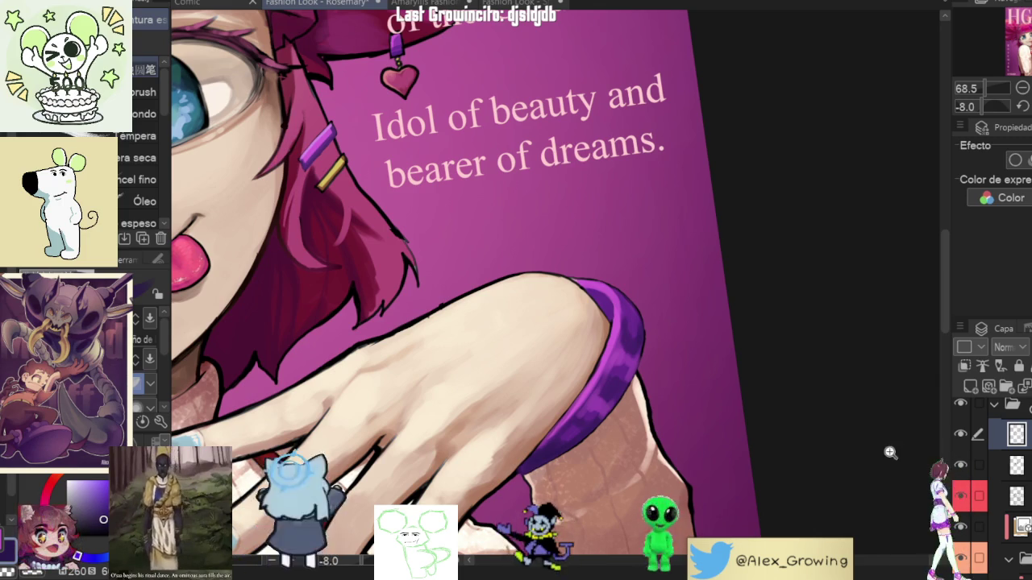
pyautogui.scroll(-5, 811, 255)
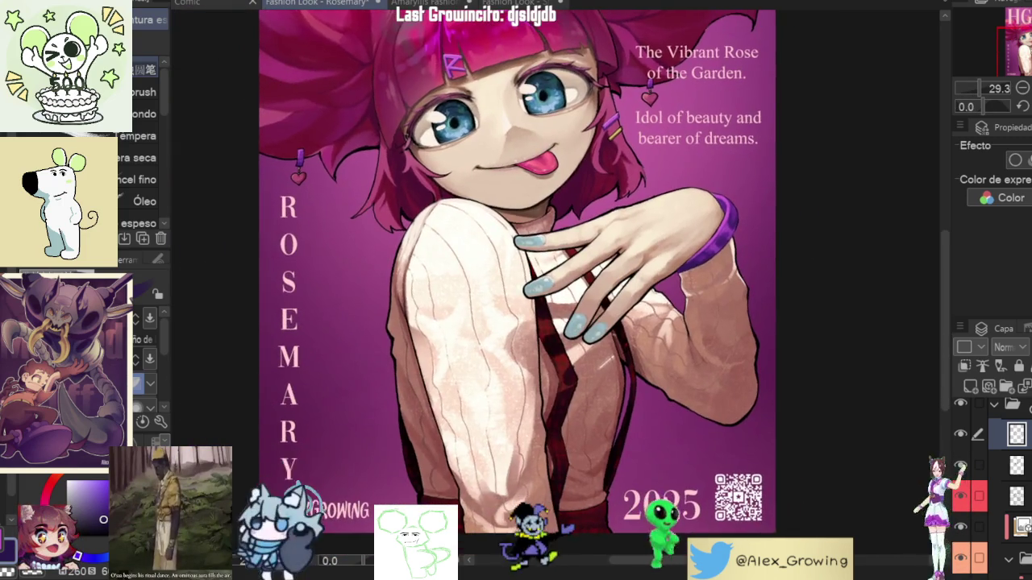
pyautogui.hotkey('ctrl', '0')
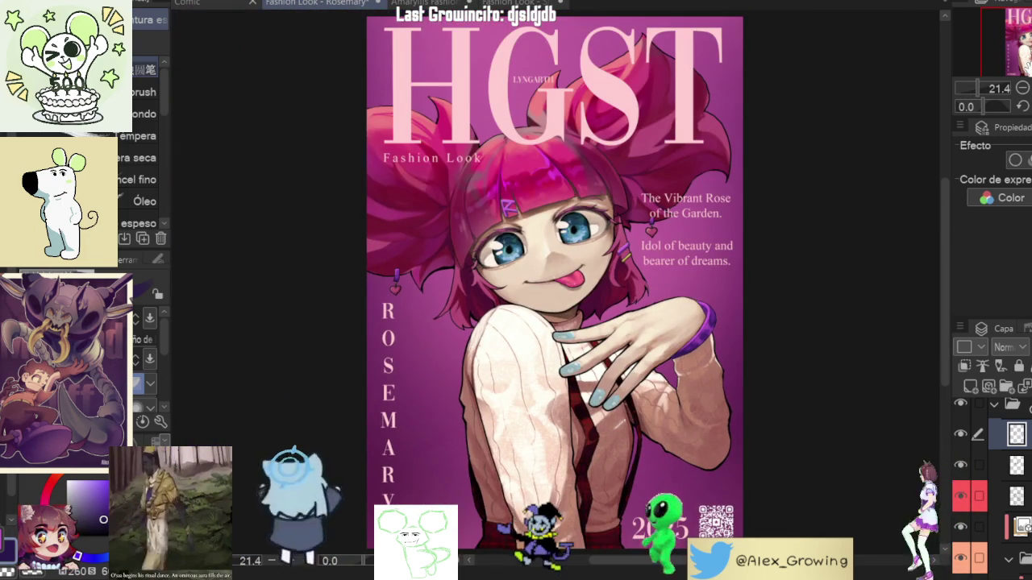
pyautogui.scroll(4, 814, 242)
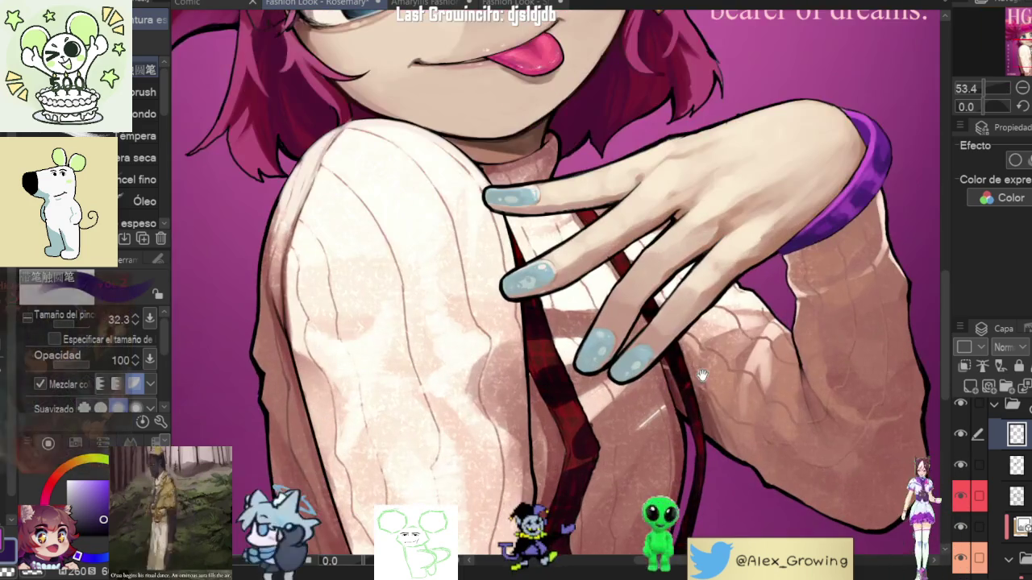
pyautogui.moveTo(806, 242)
pyautogui.mouseDown()
pyautogui.moveTo(838, 316)
pyautogui.moveTo(500, 386)
pyautogui.moveTo(591, 318)
pyautogui.moveTo(593, 300)
pyautogui.mouseUp()
pyautogui.scroll(2, 499, 386)
pyautogui.scroll(4, 500, 387)
pyautogui.hotkey('ctrl', 'z')
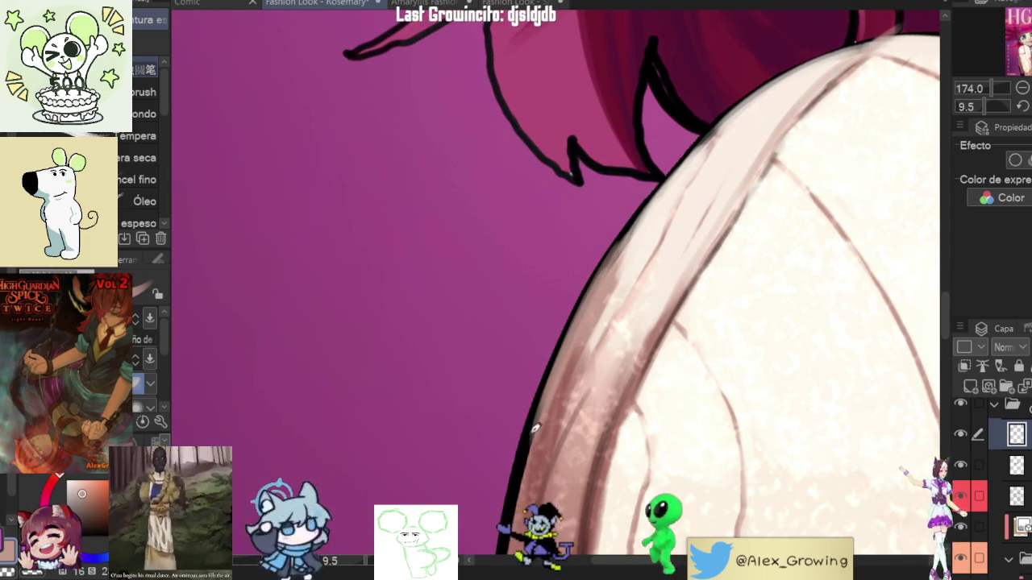
pyautogui.scroll(-2, 549, 415)
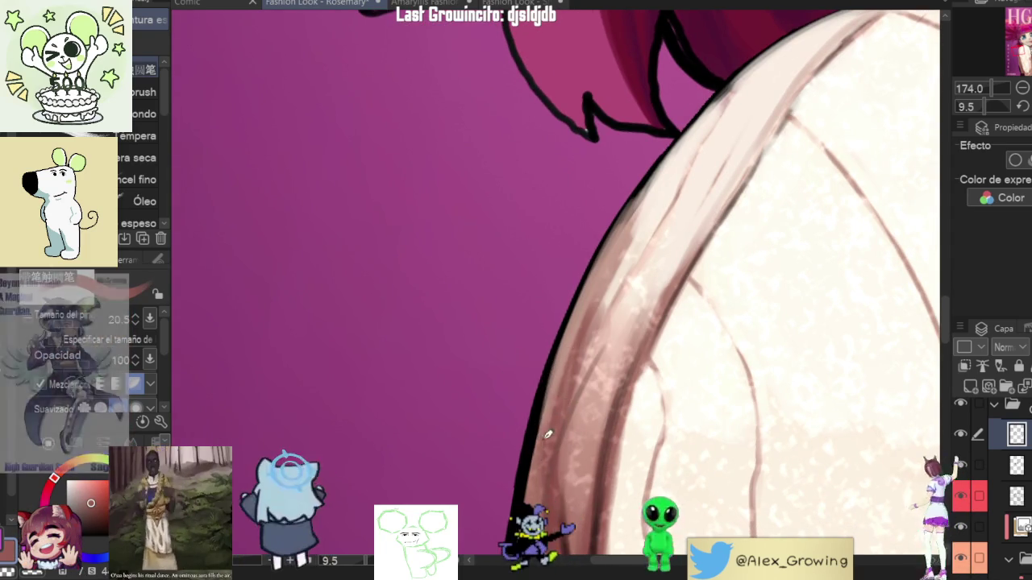
pyautogui.scroll(-5, 613, 330)
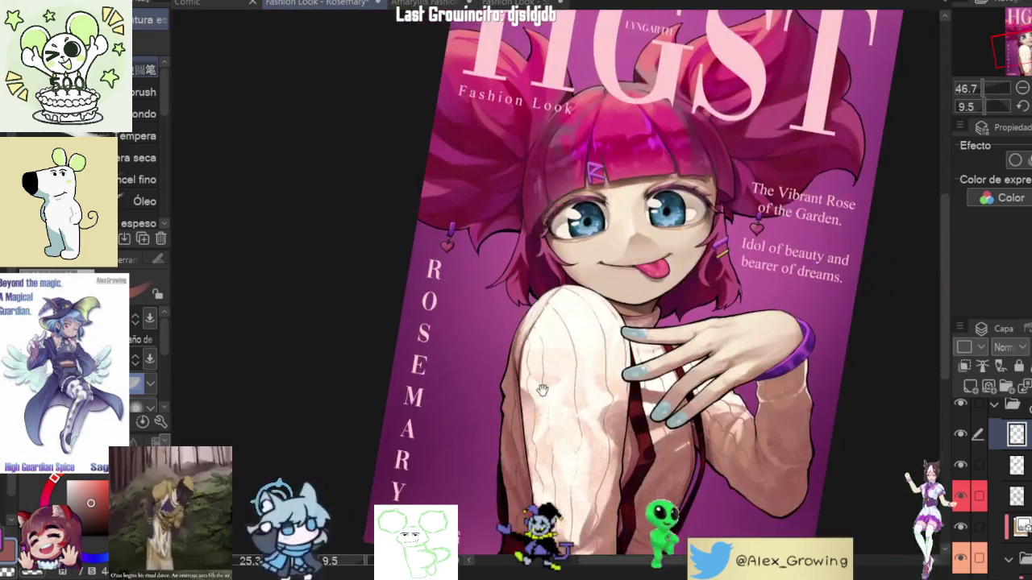
pyautogui.moveTo(621, 344); pyautogui.dragTo(596, 322)
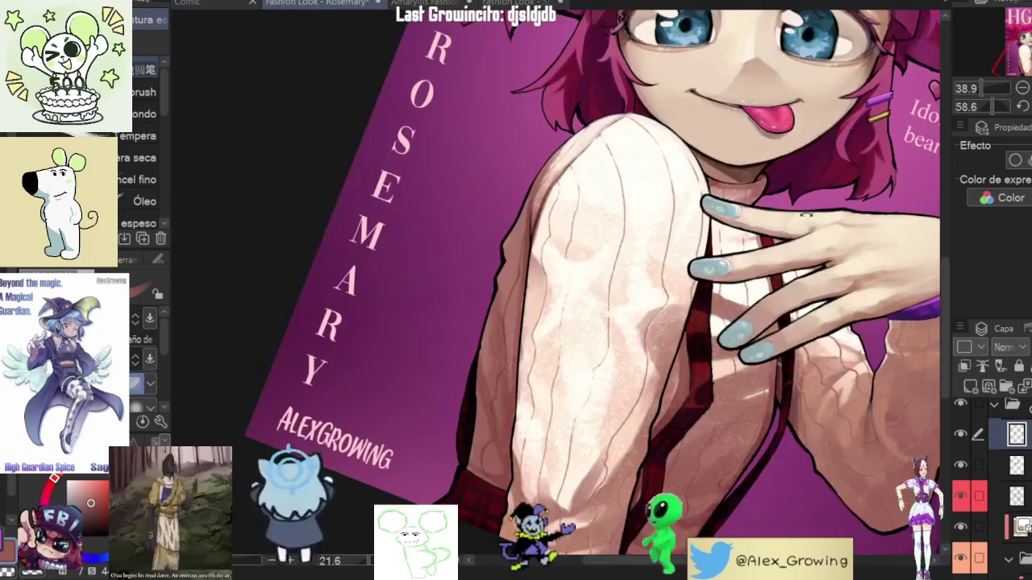
pyautogui.hotkey('ctrl', '0')
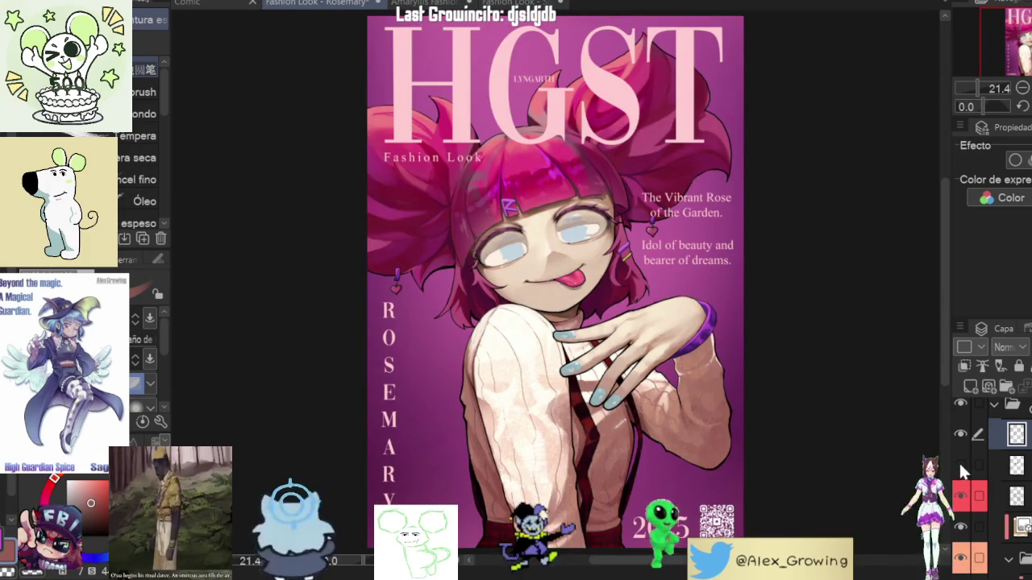
pyautogui.click(961, 497)
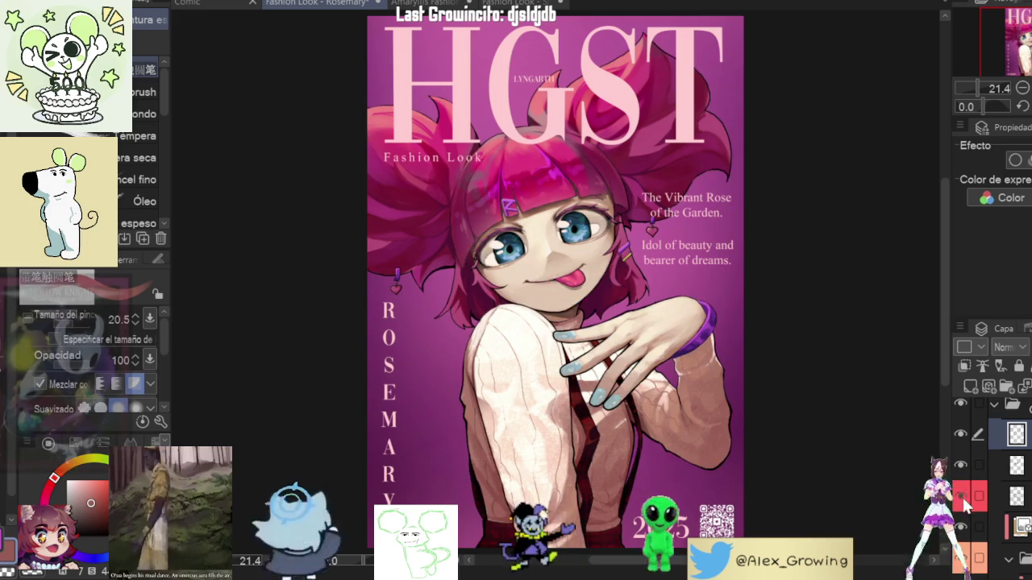
pyautogui.click(961, 497)
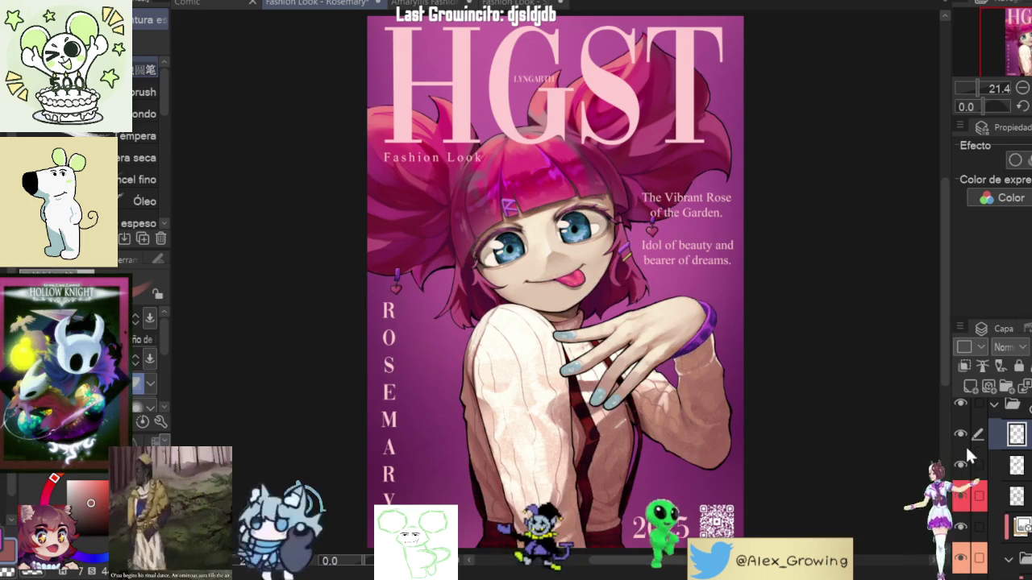
pyautogui.click(960, 430)
pyautogui.click(961, 432)
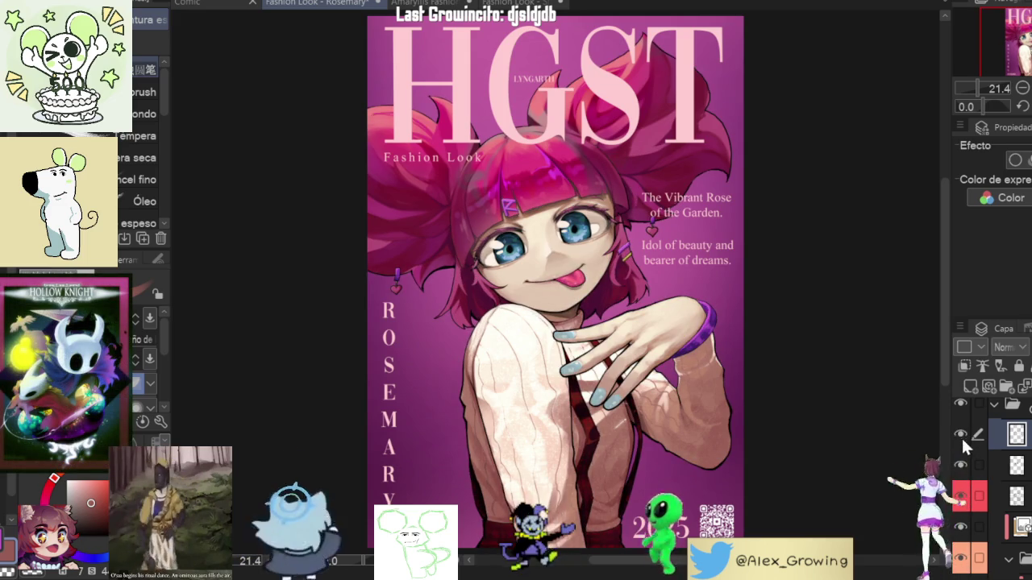
pyautogui.click(960, 432)
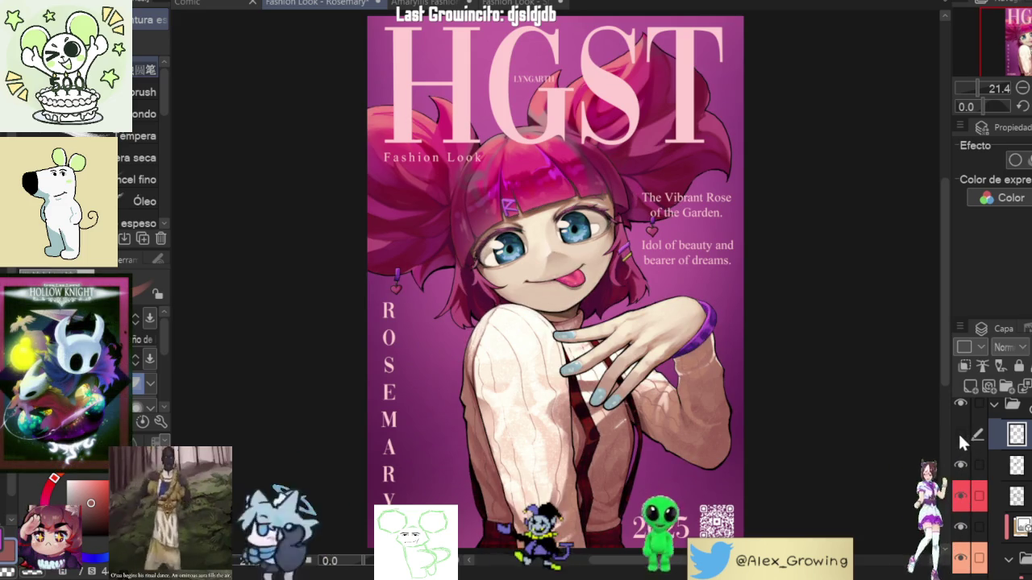
pyautogui.click(959, 431)
pyautogui.click(960, 431)
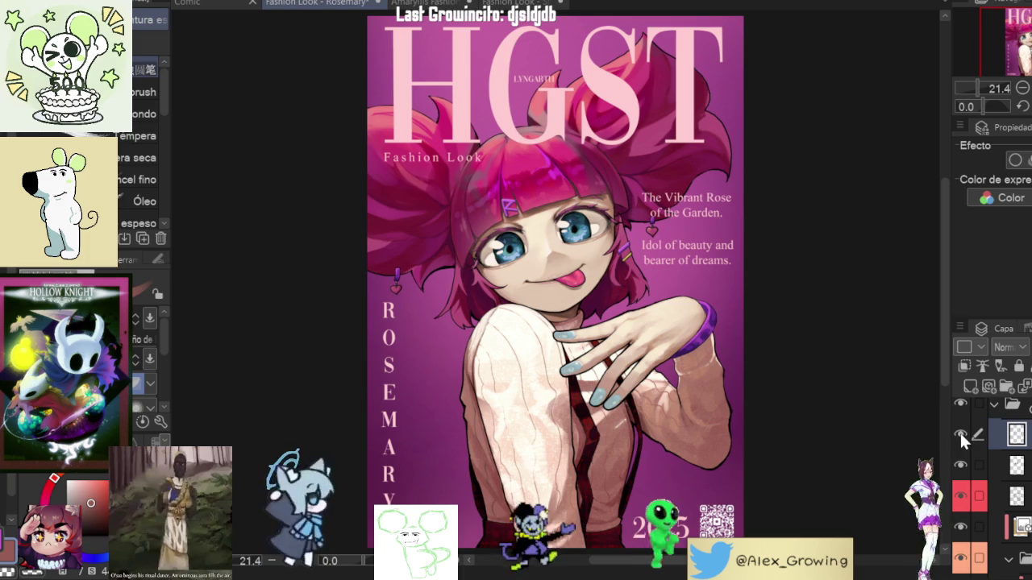
pyautogui.hotkey('ctrl', '+')
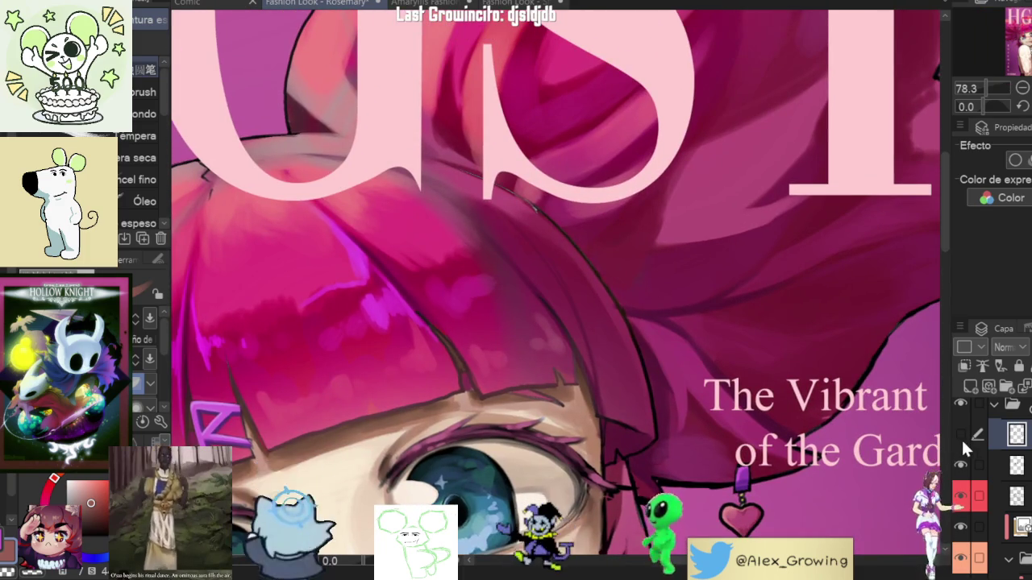
pyautogui.hotkey('ctrl', '-')
pyautogui.moveTo(796, 272)
pyautogui.mouseDown()
pyautogui.moveTo(853, 272)
pyautogui.moveTo(707, 275)
pyautogui.mouseUp()
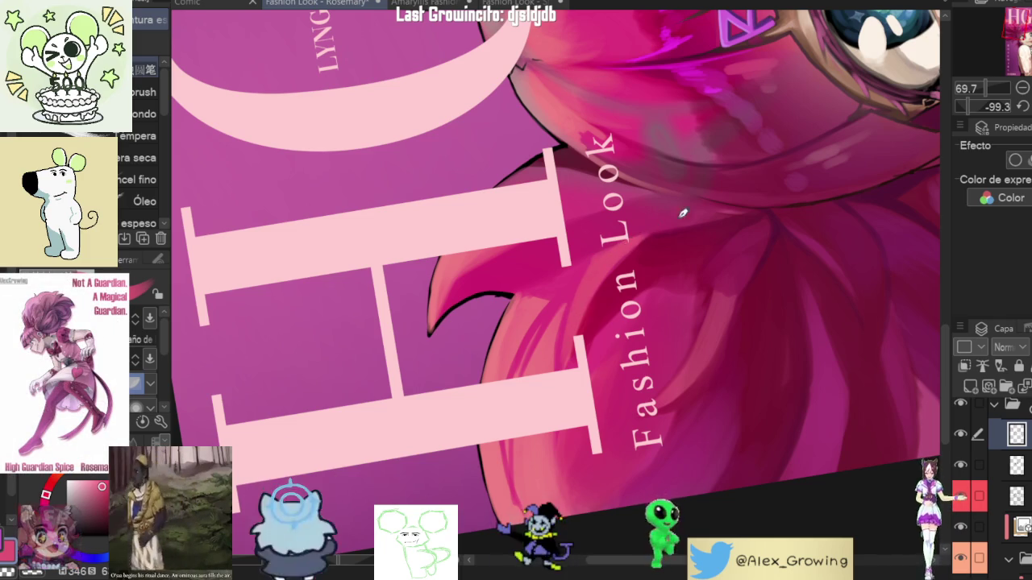
pyautogui.scroll(-5, 586, 285)
pyautogui.moveTo(753, 306); pyautogui.dragTo(645, 347)
pyautogui.scroll(5, 636, 355)
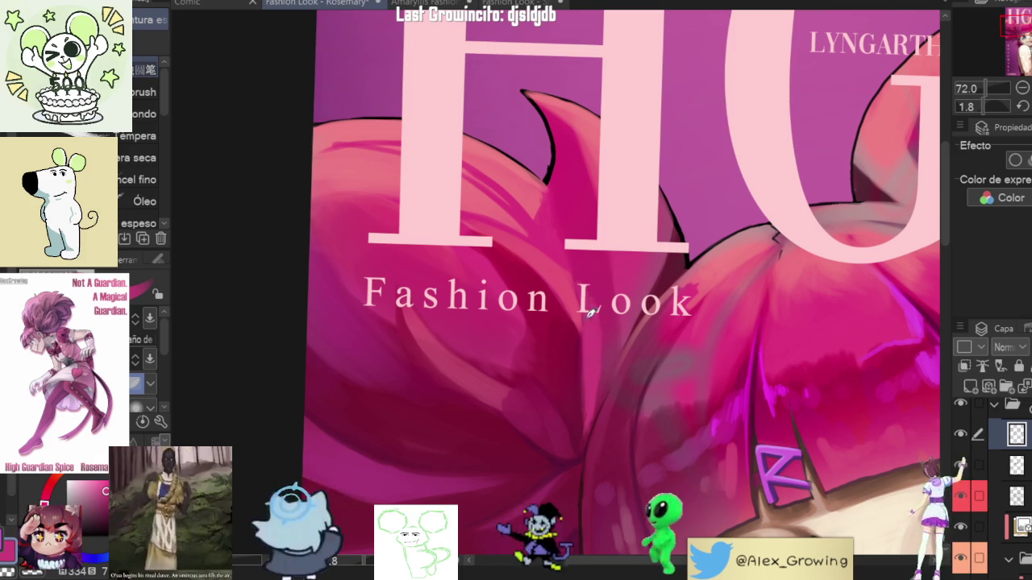
pyautogui.moveTo(637, 330)
pyautogui.mouseDown()
pyautogui.moveTo(716, 180)
pyautogui.moveTo(569, 281)
pyautogui.mouseUp()
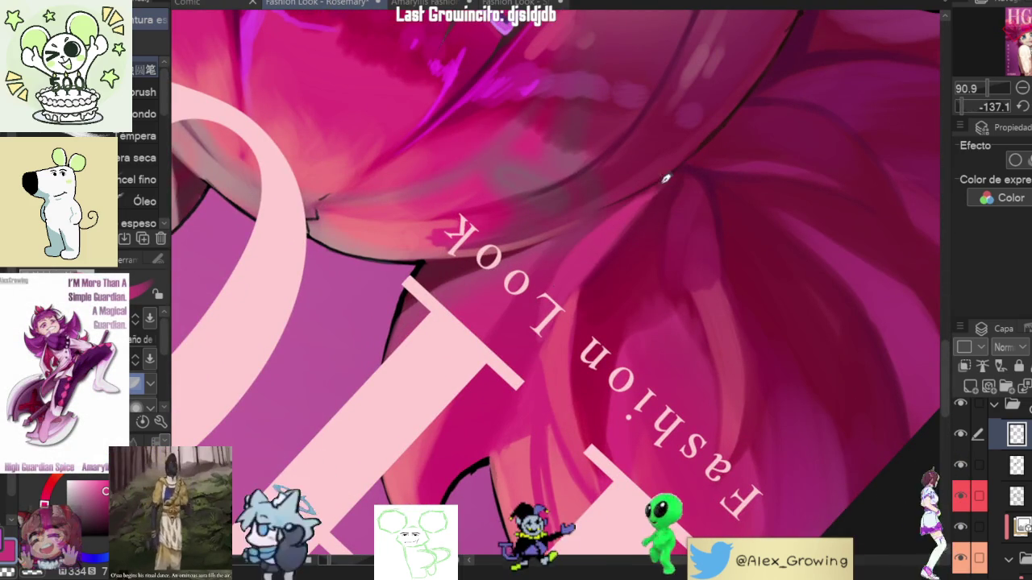
pyautogui.scroll(-5, 561, 271)
pyautogui.moveTo(561, 272)
pyautogui.mouseDown()
pyautogui.moveTo(490, 423)
pyautogui.moveTo(728, 259)
pyautogui.moveTo(565, 239)
pyautogui.mouseUp()
pyautogui.scroll(3, 490, 423)
pyautogui.scroll(3, 519, 338)
pyautogui.moveTo(519, 339); pyautogui.dragTo(546, 295)
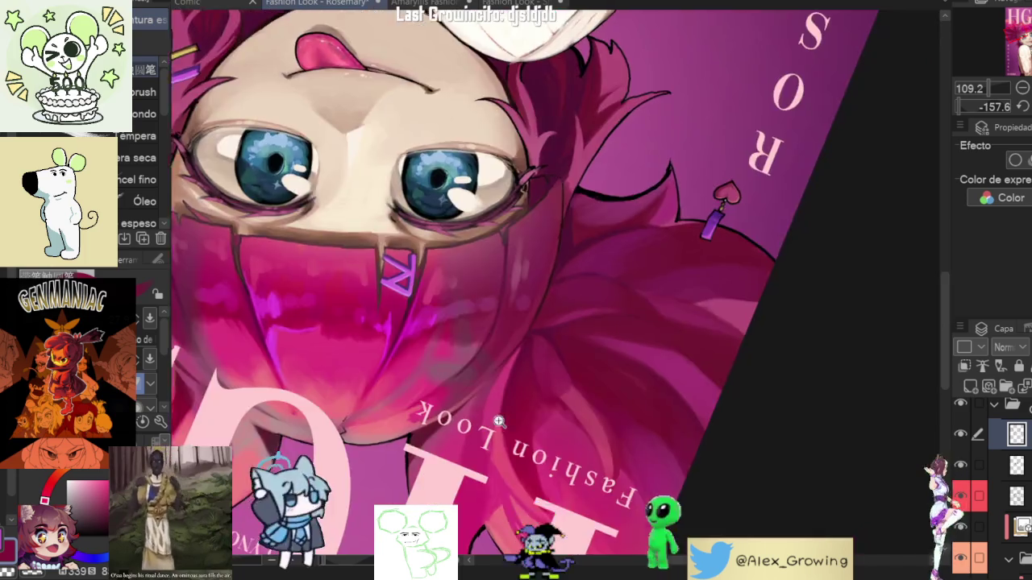
pyautogui.moveTo(537, 299)
pyautogui.mouseDown()
pyautogui.moveTo(705, 268)
pyautogui.moveTo(661, 241)
pyautogui.mouseUp()
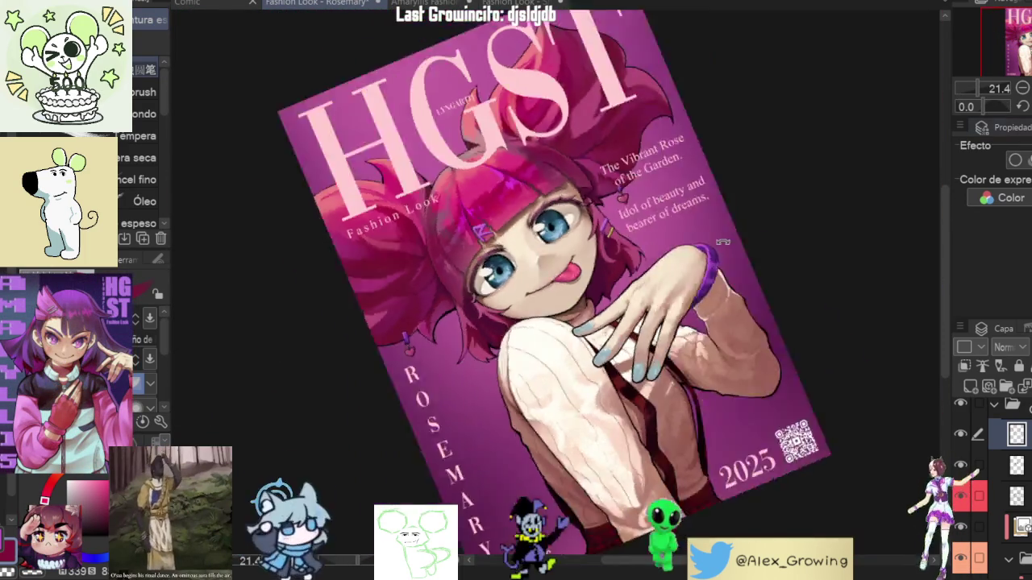
pyautogui.moveTo(645, 282)
pyautogui.mouseDown()
pyautogui.moveTo(629, 339)
pyautogui.moveTo(575, 305)
pyautogui.mouseUp()
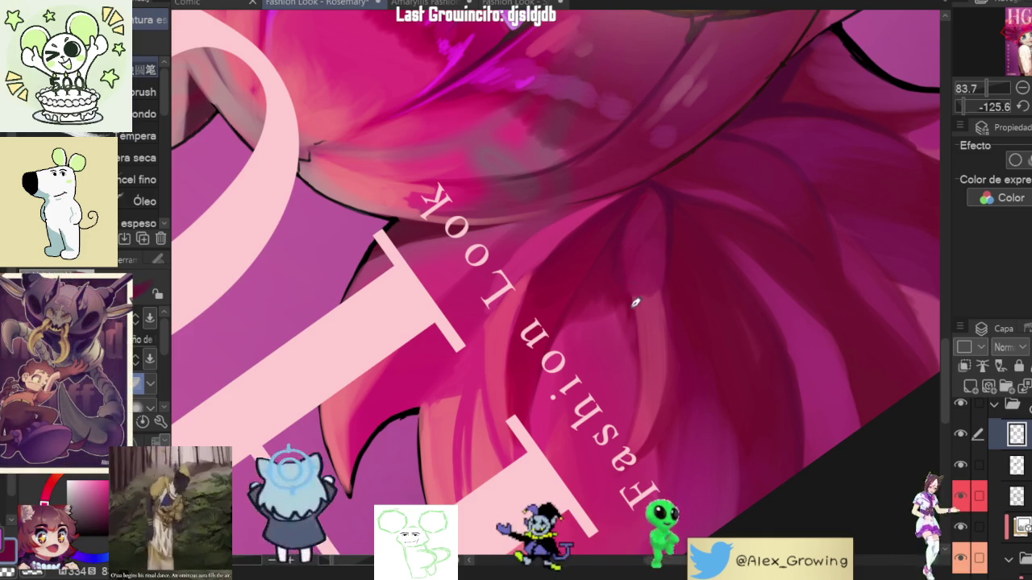
pyautogui.moveTo(596, 295)
pyautogui.mouseDown()
pyautogui.moveTo(623, 304)
pyautogui.moveTo(650, 283)
pyautogui.mouseUp()
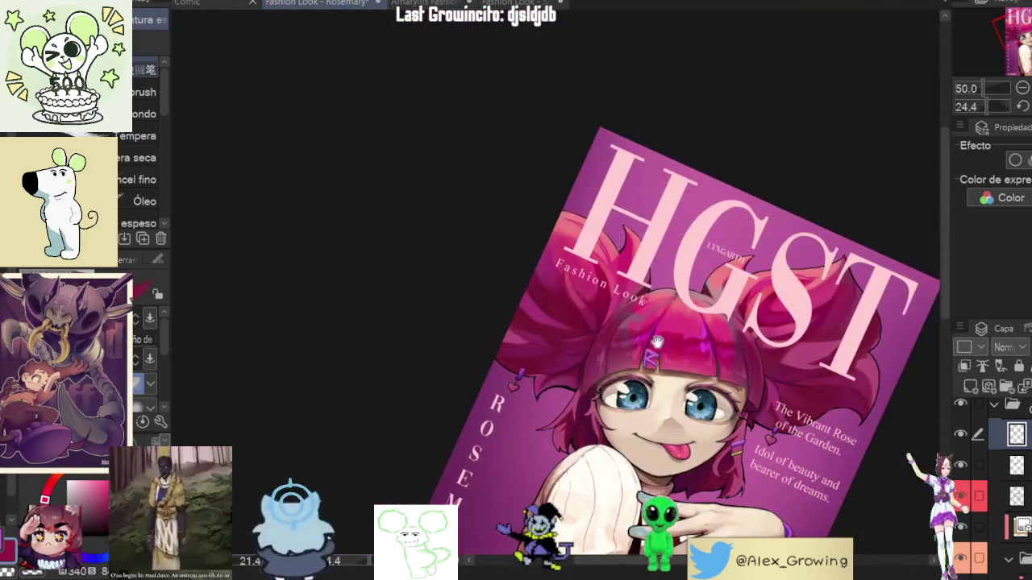
pyautogui.hotkey('ctrl', 'shift', '0')
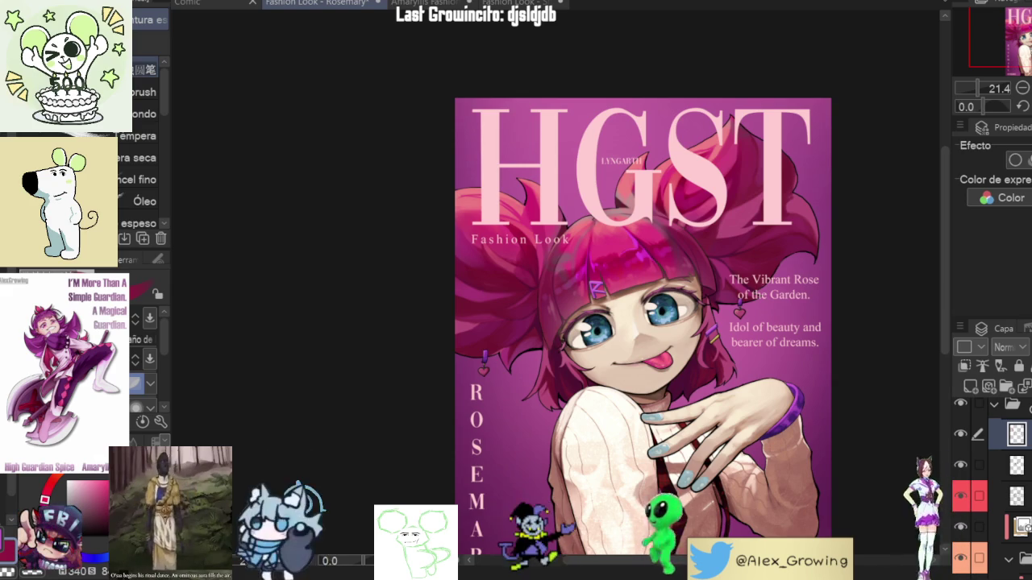
pyautogui.moveTo(643, 322); pyautogui.dragTo(555, 240)
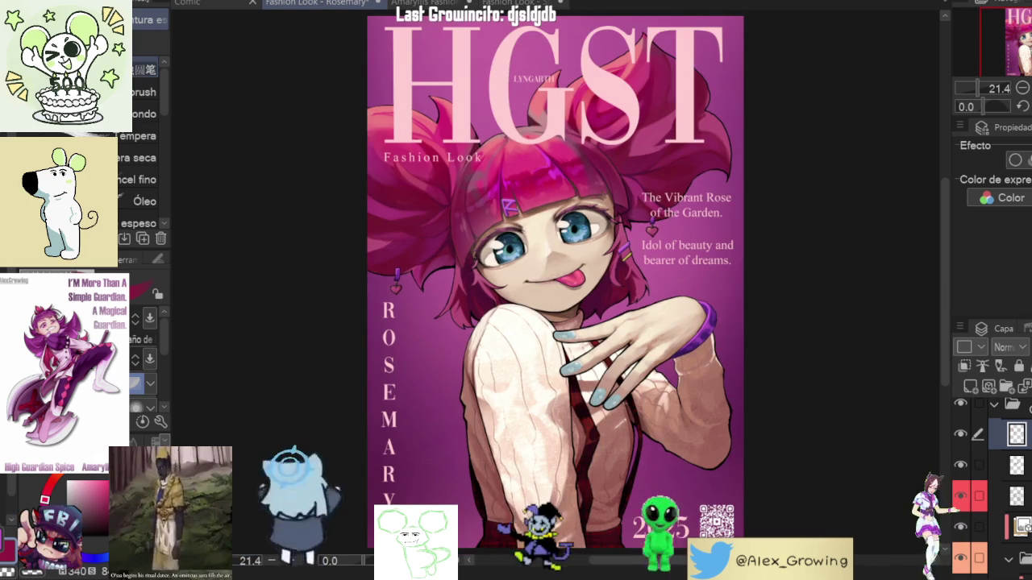
pyautogui.press('h')
pyautogui.press('h')
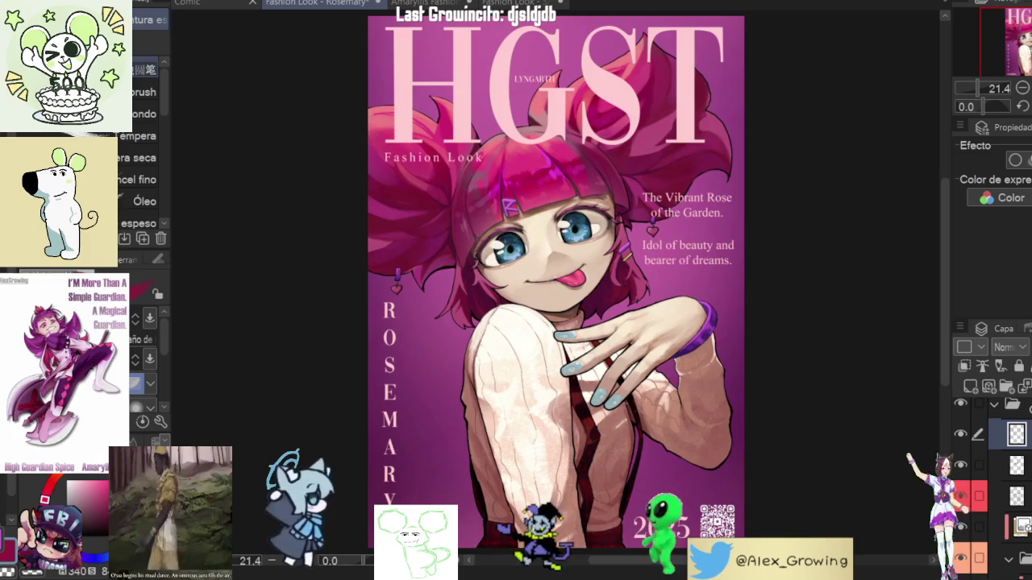
pyautogui.scroll(3, 726, 81)
pyautogui.scroll(2, 707, 237)
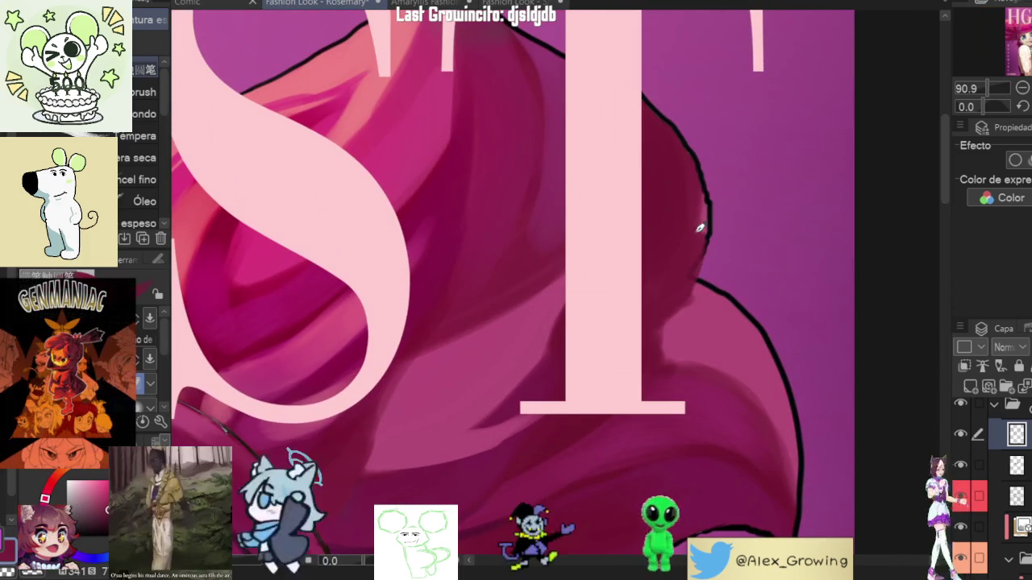
# Step: Redraw the black outline of the right hair bun beside the T, then fit the cover upright
pyautogui.moveTo(684, 272); pyautogui.dragTo(700, 178)
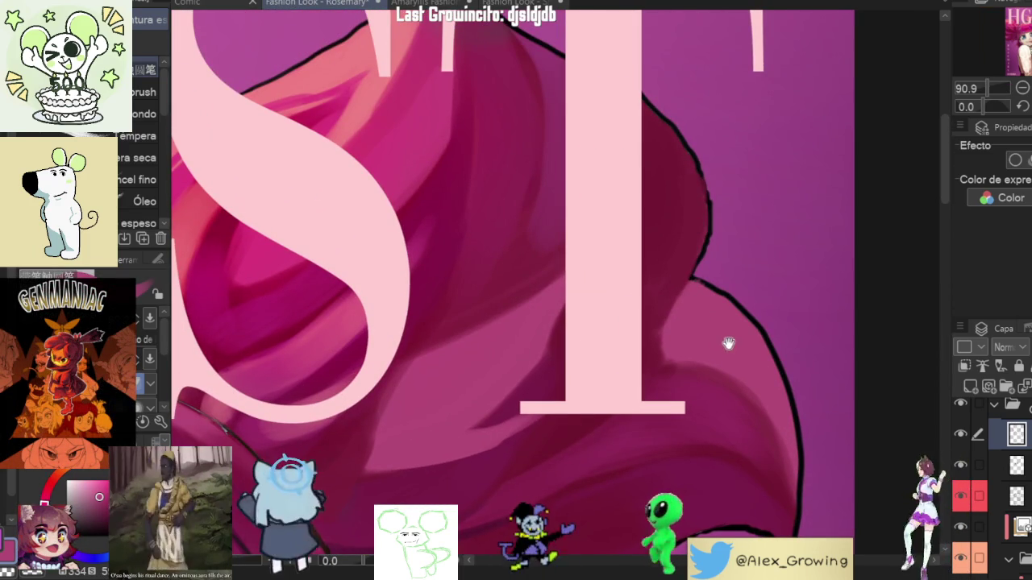
pyautogui.scroll(-2, 725, 342)
pyautogui.moveTo(718, 362); pyautogui.dragTo(699, 288)
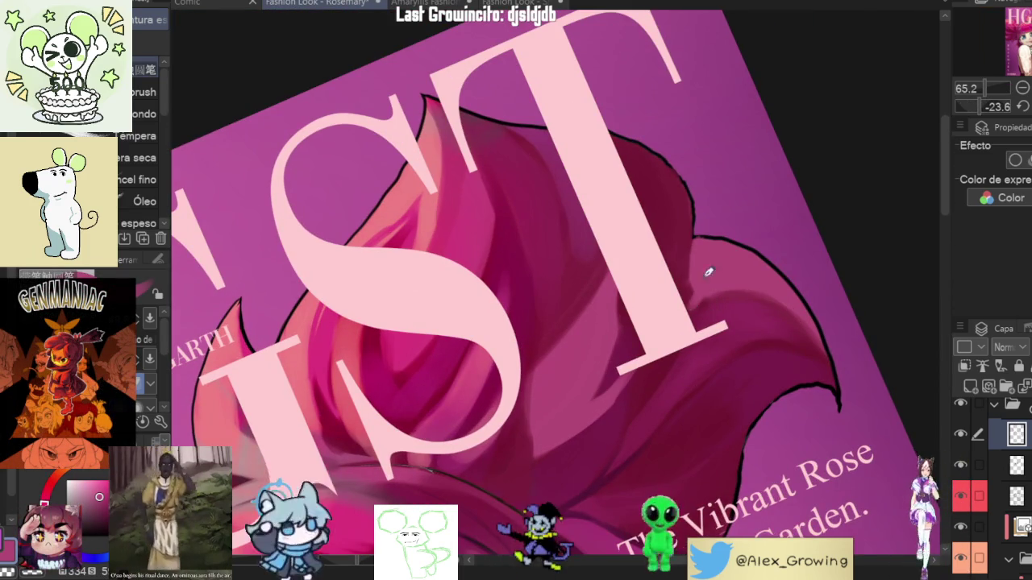
pyautogui.scroll(-5, 668, 368)
pyautogui.moveTo(691, 357); pyautogui.dragTo(868, 131)
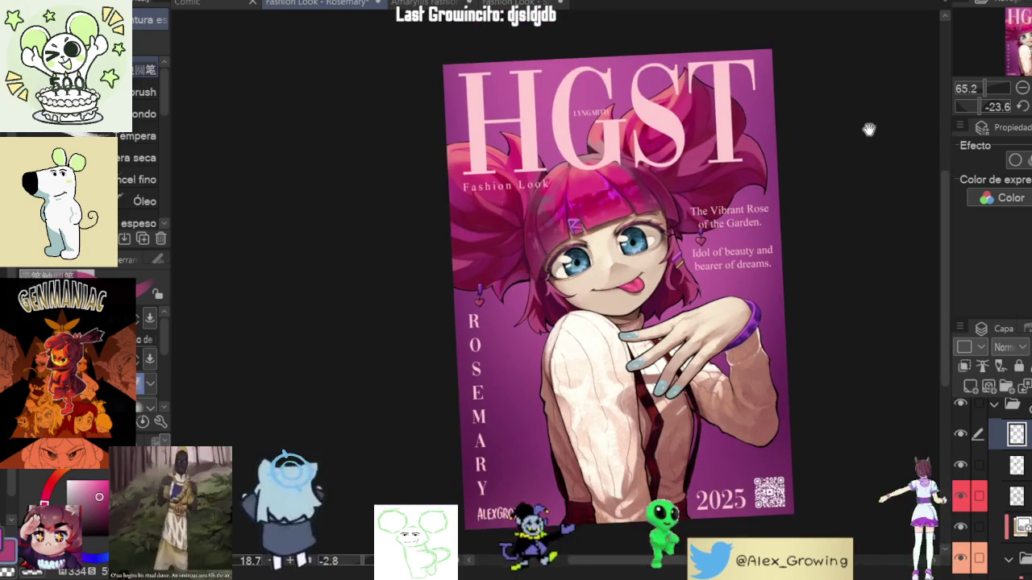
pyautogui.hotkey('ctrl', '0')
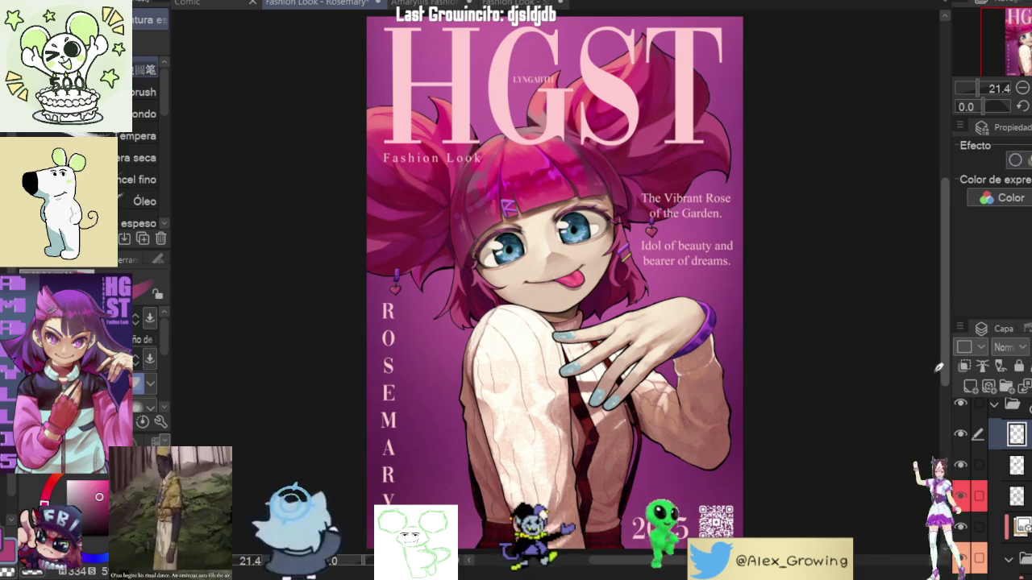
# Step: Pan the close-up across the face, recentre the whole cover, and mirror it to check
pyautogui.scroll(3, 694, 193)
pyautogui.moveTo(705, 388); pyautogui.dragTo(751, 376)
pyautogui.hotkey('ctrl', '0')
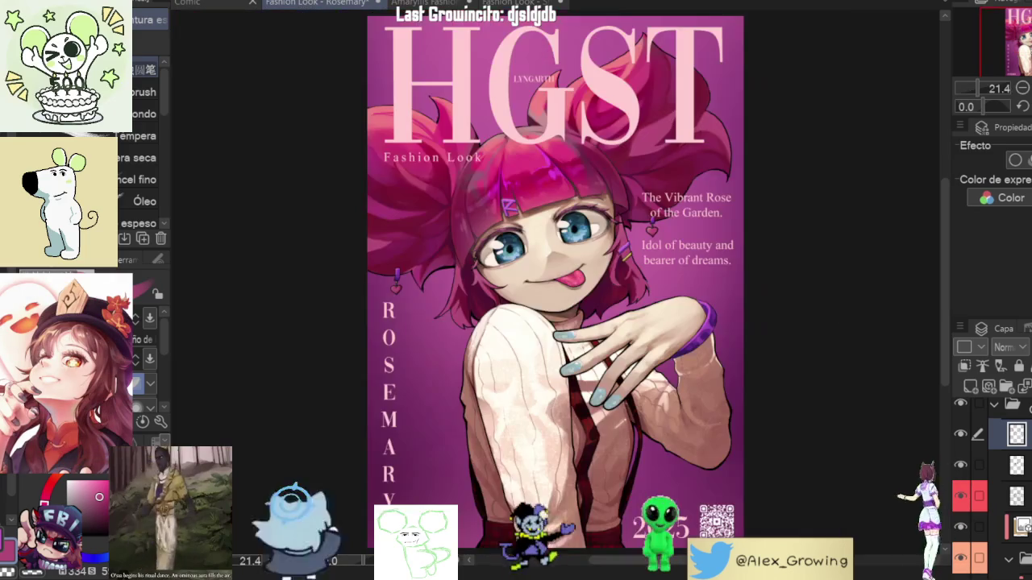
pyautogui.press('h')
pyautogui.press('h')
pyautogui.press('h')
pyautogui.press('h')
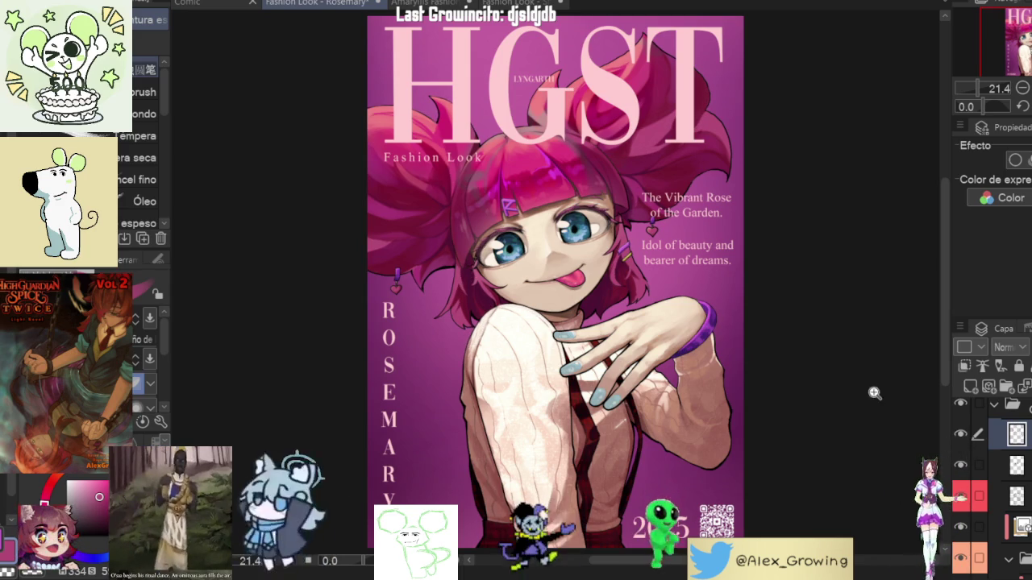
# Step: Tilt the canvas view to a working angle and zoom in on the forearm
pyautogui.scroll(5, 780, 412)
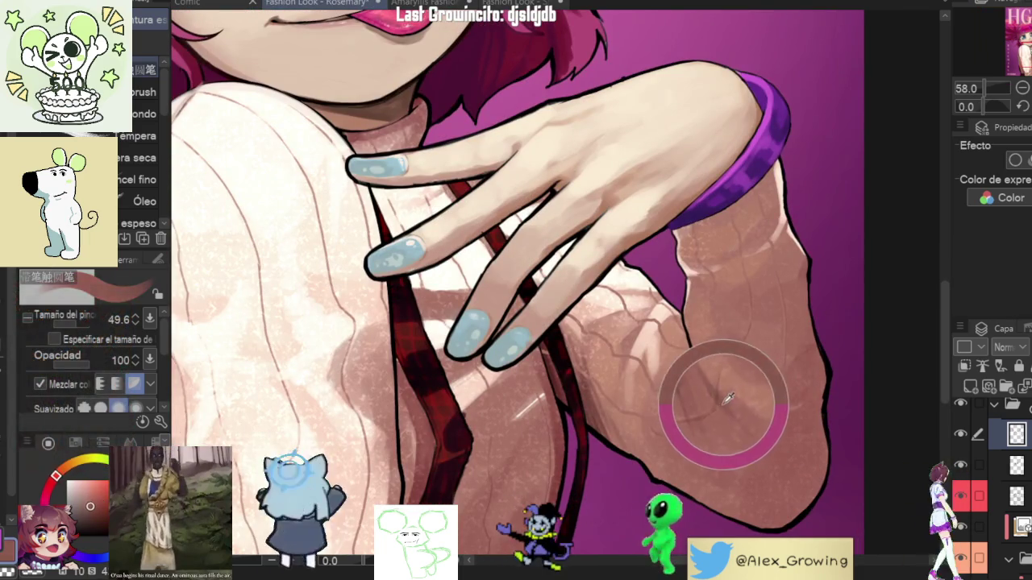
pyautogui.moveTo(780, 412)
pyautogui.mouseDown()
pyautogui.moveTo(190, 416)
pyautogui.moveTo(484, 357)
pyautogui.mouseUp()
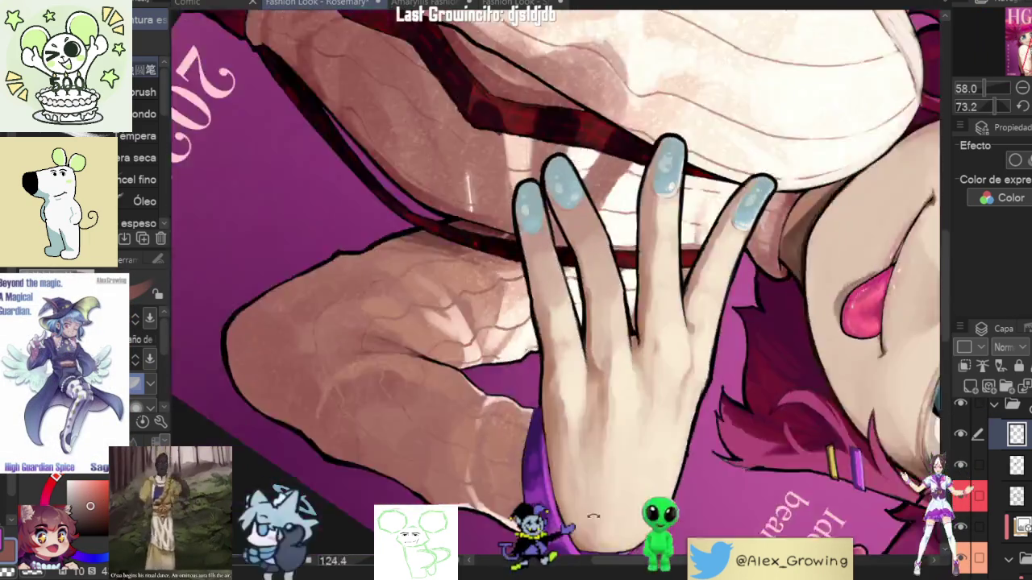
pyautogui.scroll(5, 532, 412)
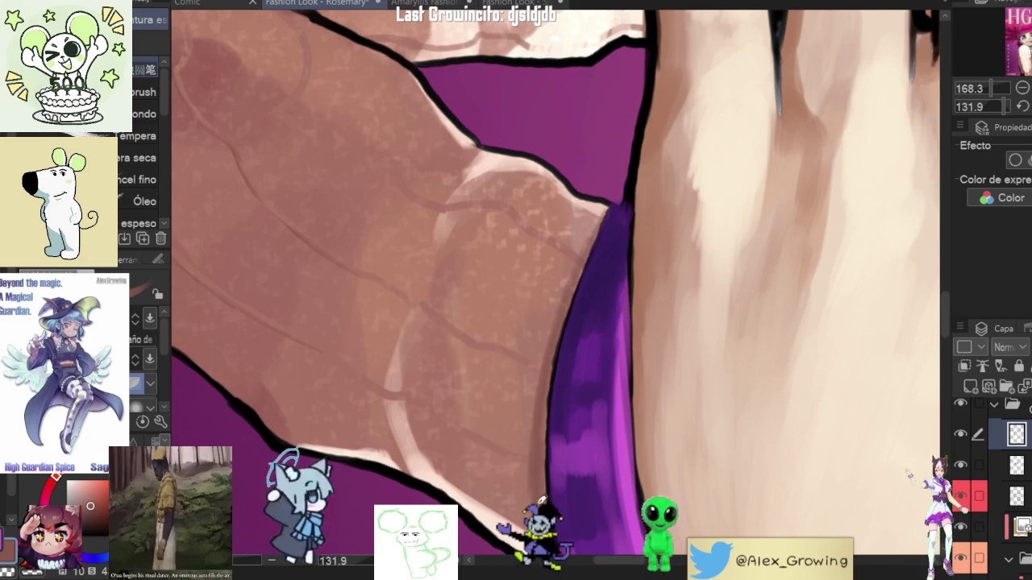
pyautogui.scroll(-3, 548, 403)
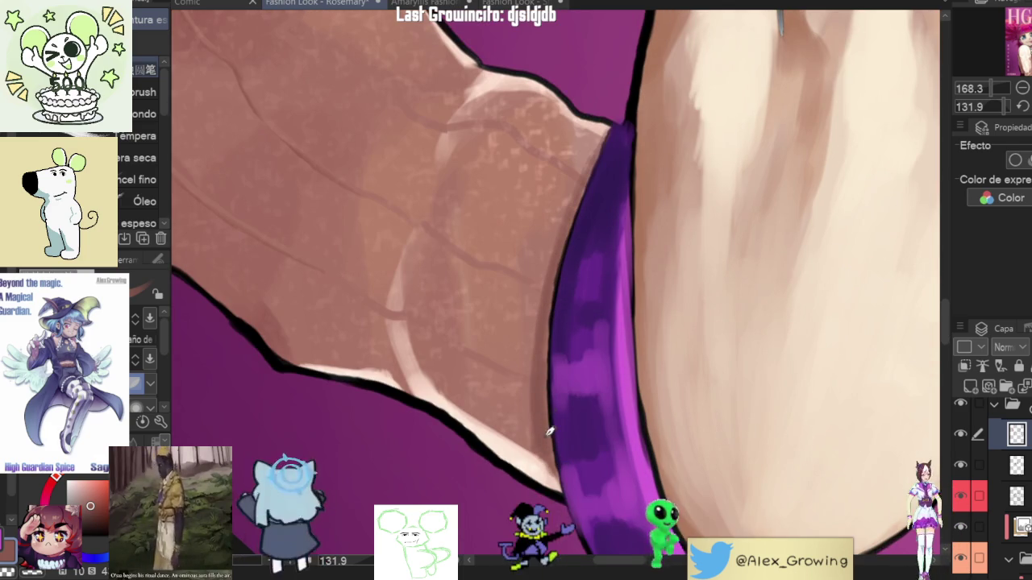
pyautogui.scroll(3, 564, 323)
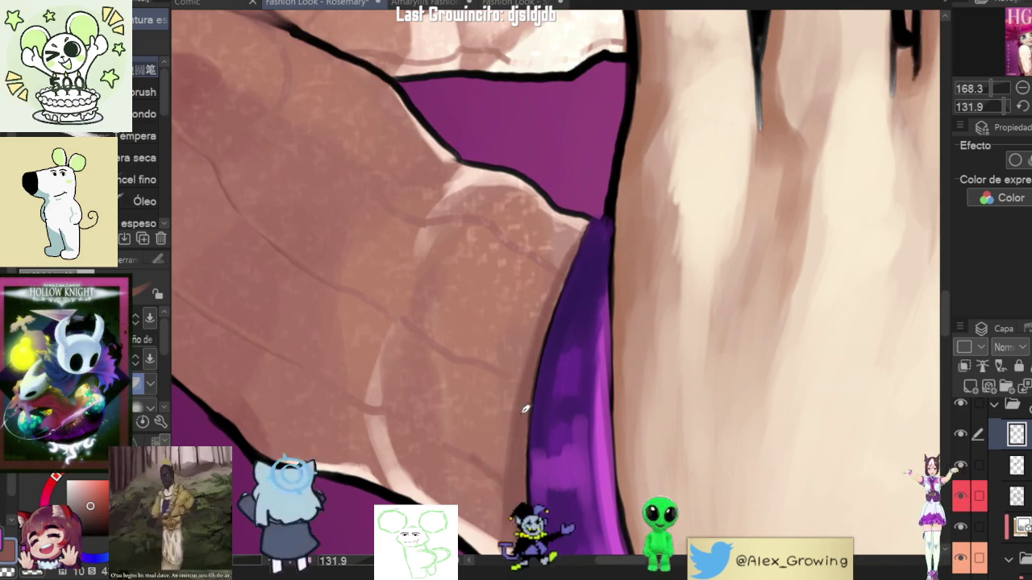
pyautogui.scroll(2, 516, 379)
pyautogui.scroll(-5, 562, 332)
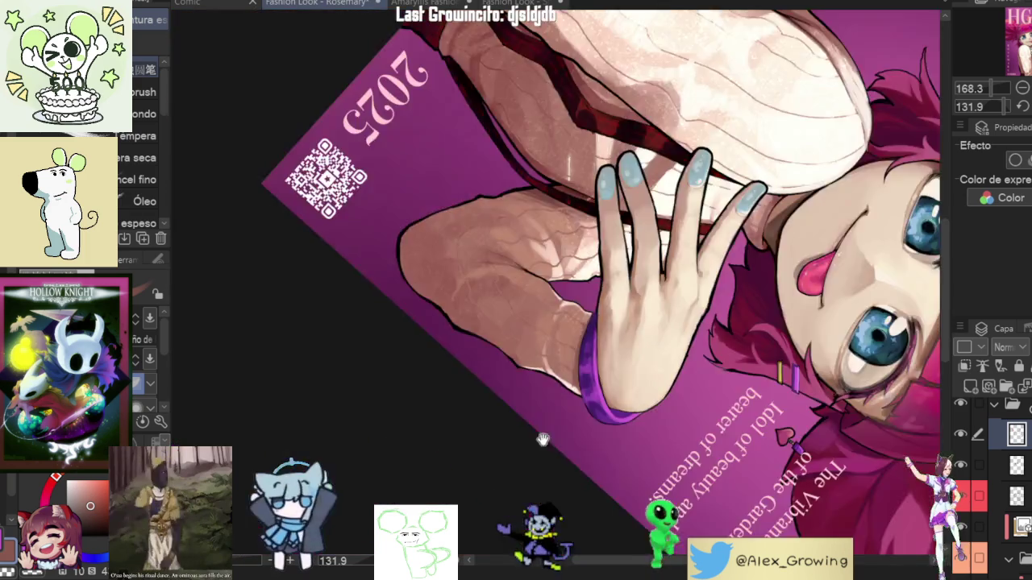
pyautogui.scroll(2, 664, 252)
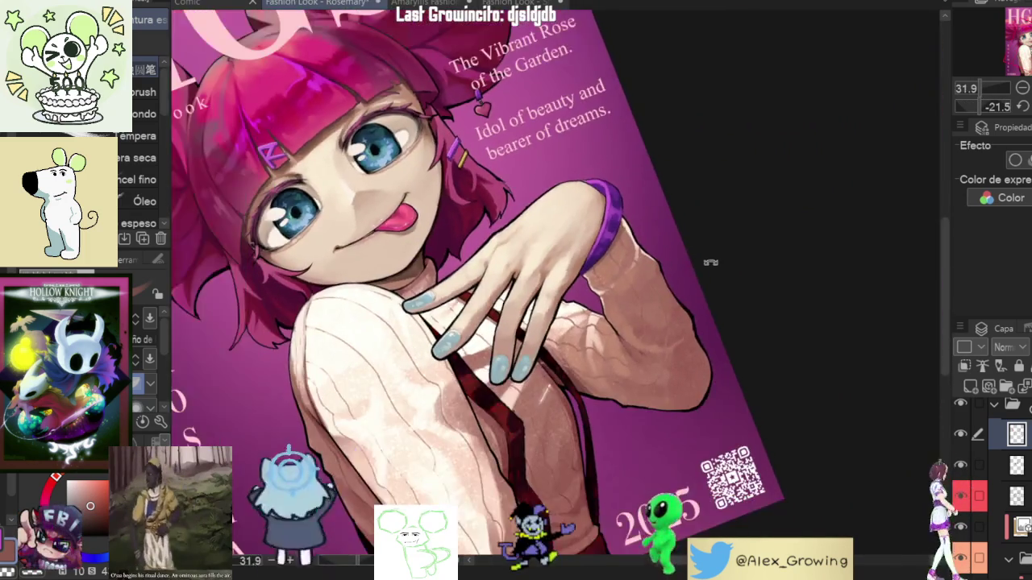
pyautogui.scroll(4, 484, 366)
pyautogui.scroll(2, 484, 366)
pyautogui.scroll(1, 484, 367)
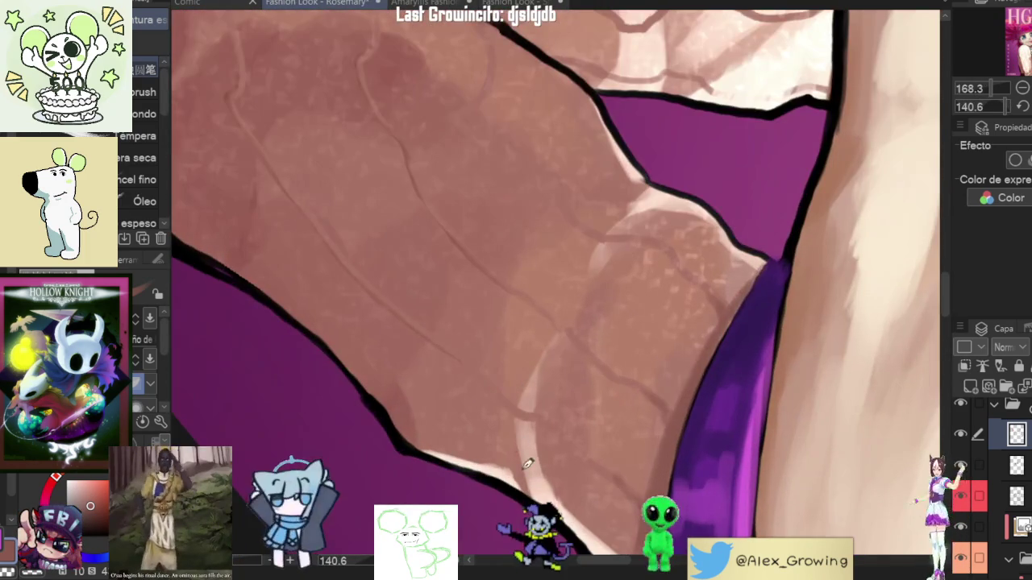
# Step: Paint three darker shading strokes along the forearm beside the purple bracelet
pyautogui.moveTo(551, 342); pyautogui.dragTo(590, 256)
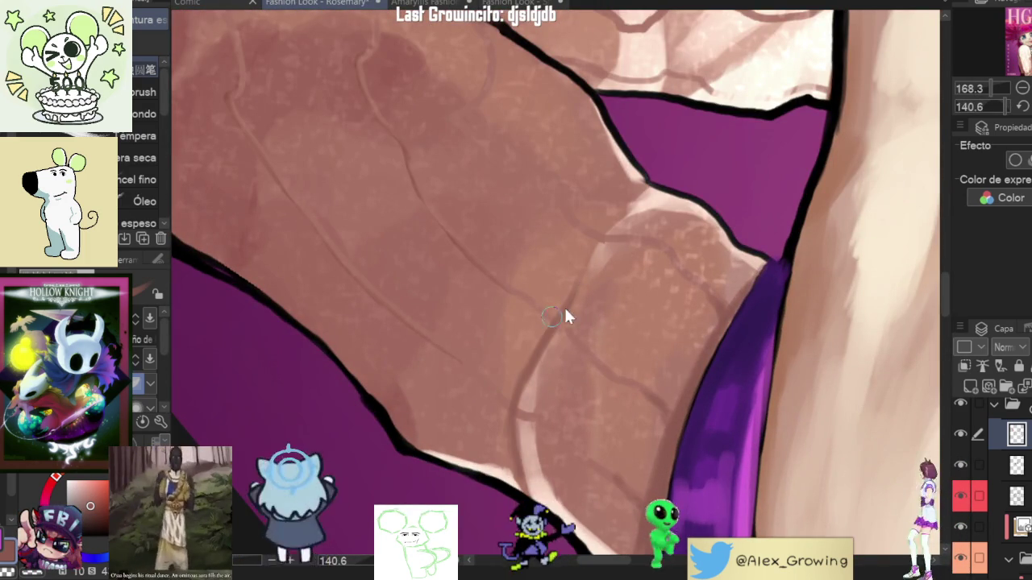
pyautogui.moveTo(528, 359); pyautogui.dragTo(600, 234)
pyautogui.moveTo(518, 398); pyautogui.dragTo(588, 242)
pyautogui.scroll(-3, 627, 212)
pyautogui.scroll(-3, 644, 212)
pyautogui.scroll(3, 637, 234)
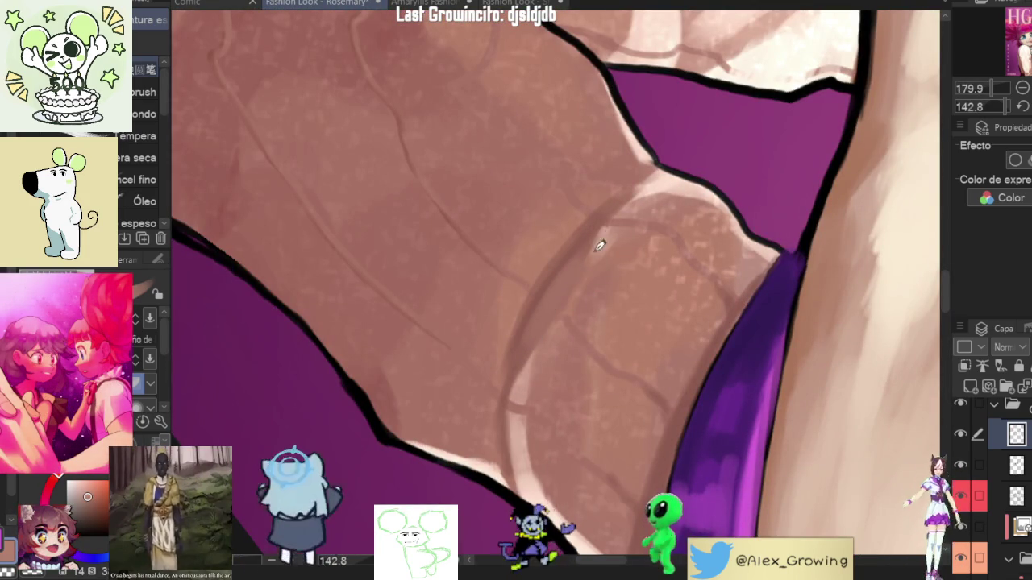
pyautogui.scroll(-3, 495, 403)
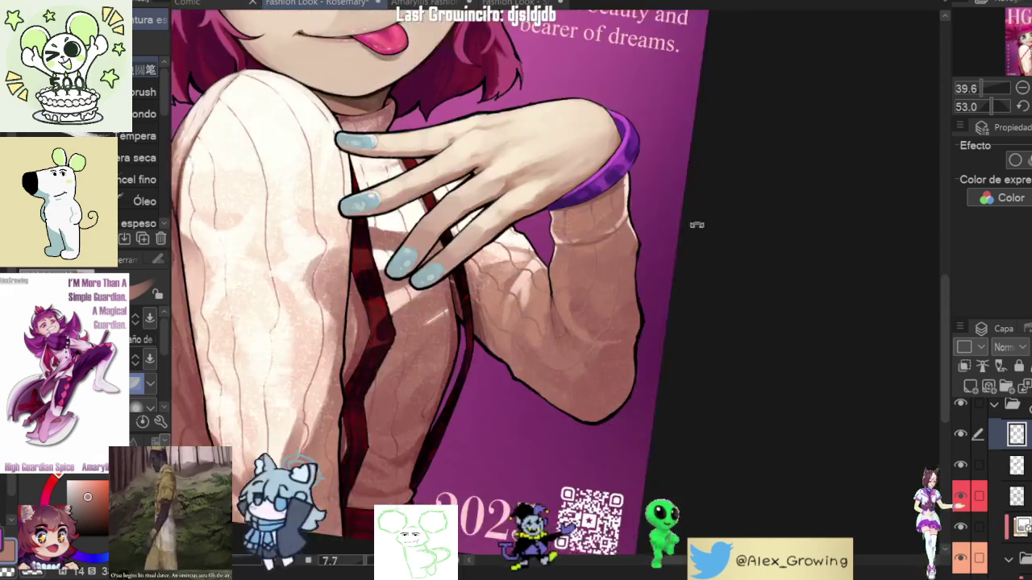
# Step: Fit the whole HGST cover in the window and reset the canvas rotation to 0°
pyautogui.scroll(5, 617, 347)
pyautogui.scroll(1, 617, 347)
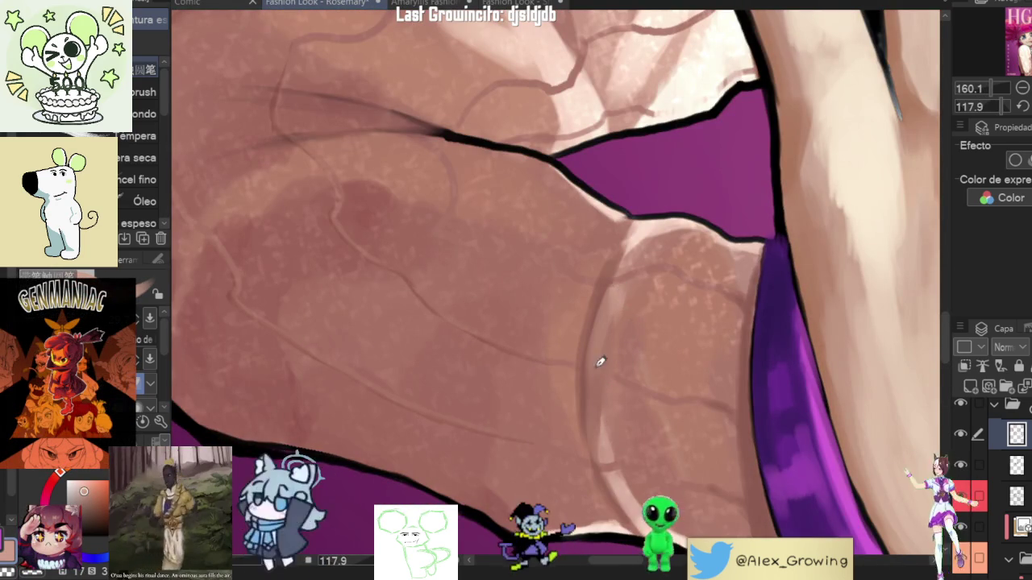
pyautogui.scroll(-5, 605, 315)
pyautogui.scroll(2, 645, 290)
pyautogui.scroll(2, 669, 274)
pyautogui.scroll(2, 693, 258)
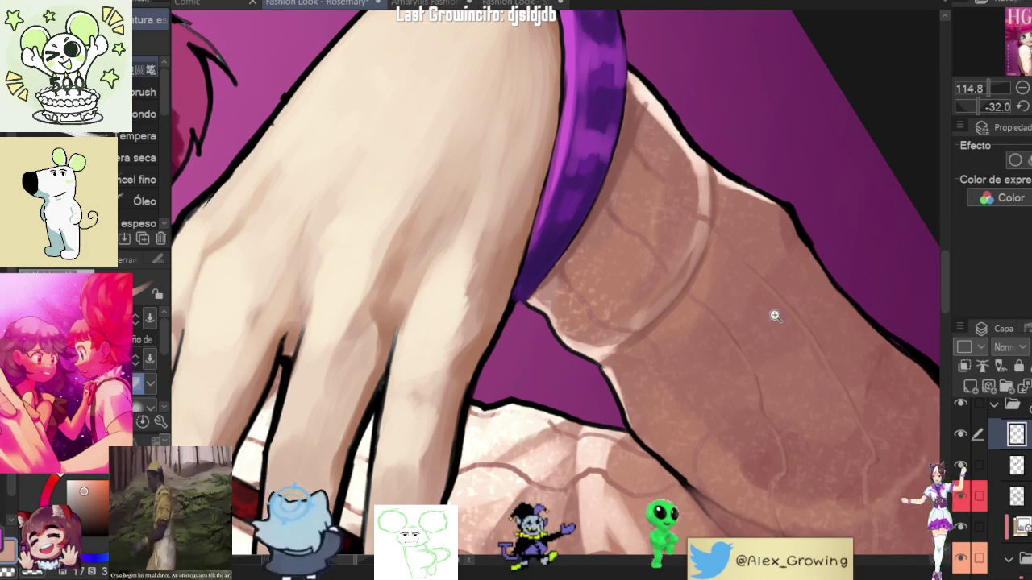
pyautogui.hotkey('ctrl', '0')
pyautogui.moveTo(751, 390); pyautogui.dragTo(749, 387)
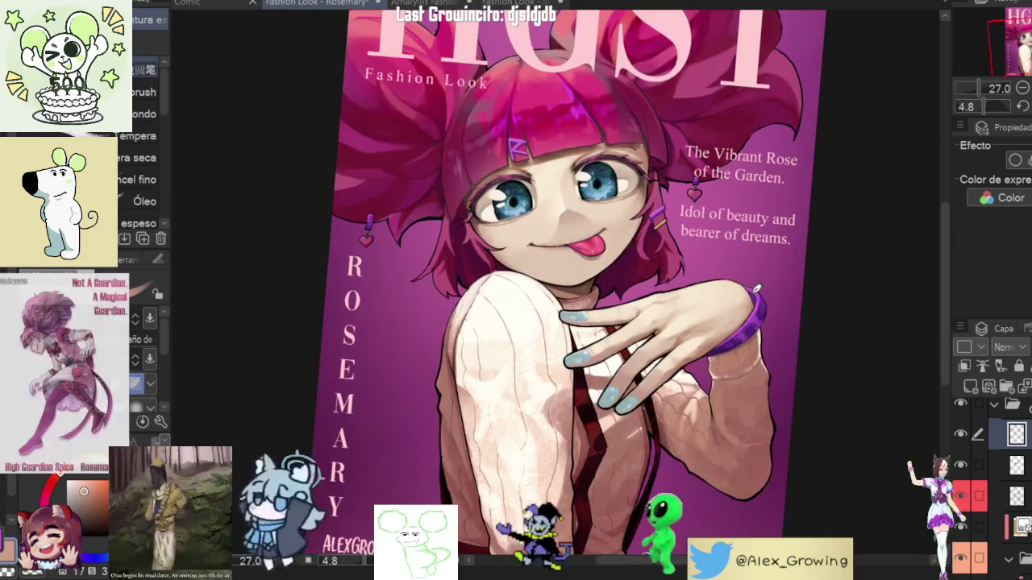
# Step: Hide the shading layer to reveal flat colours and select the flat colour layer
pyautogui.hotkey('ctrl', '0')
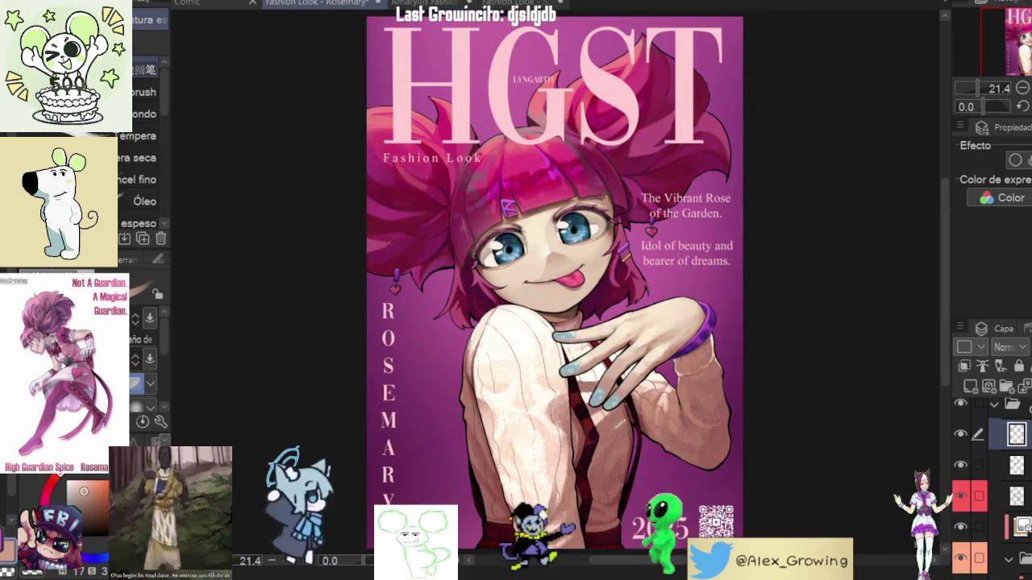
pyautogui.scroll(-1, 999, 523)
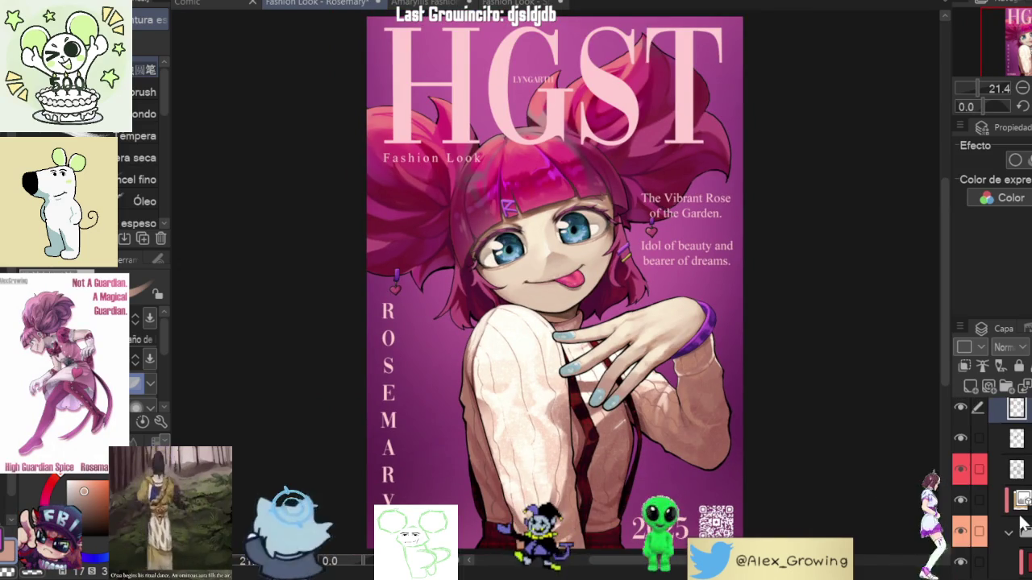
pyautogui.scroll(-3, 983, 500)
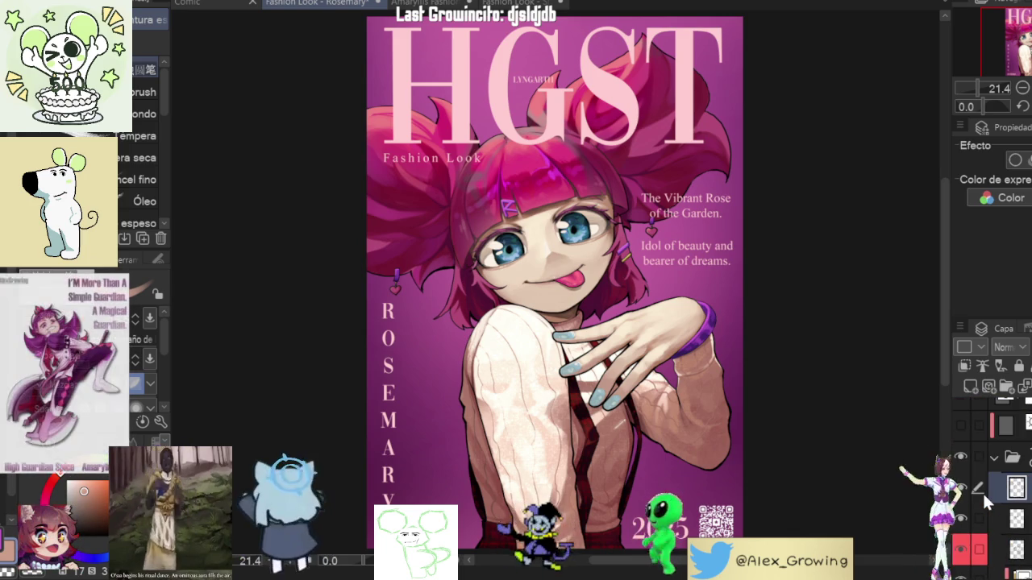
pyautogui.scroll(1, 983, 492)
pyautogui.scroll(-2, 984, 494)
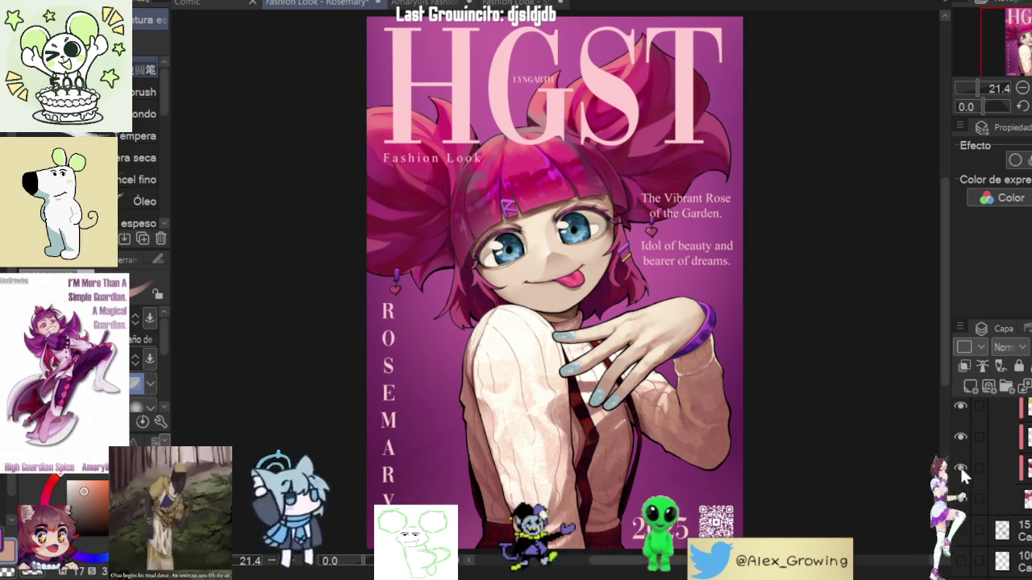
pyautogui.click(961, 467)
pyautogui.click(999, 498)
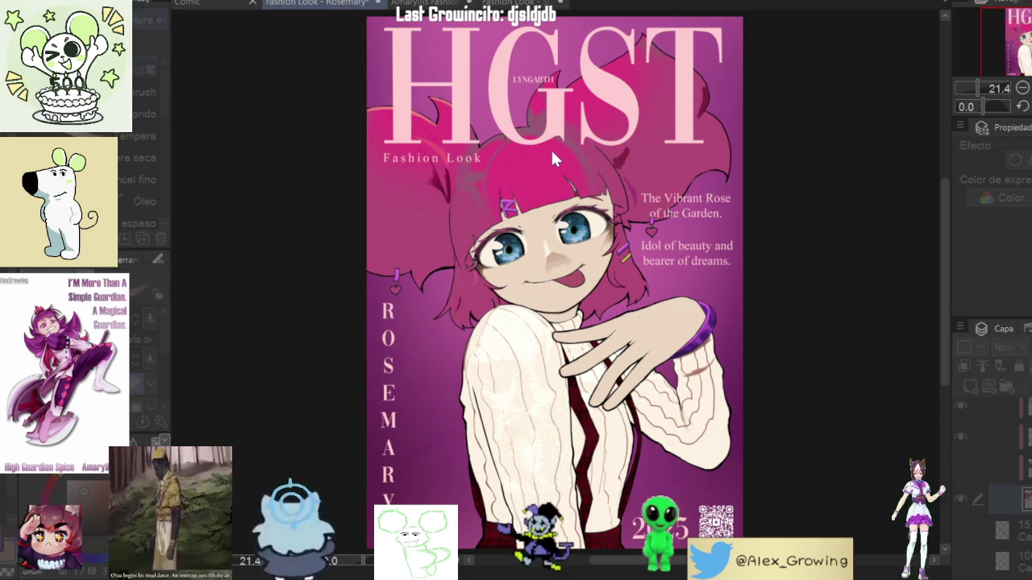
# Step: Select the hair region, re-show the shading, and add a Gradient Map turning the hair grey
pyautogui.click(638, 133)
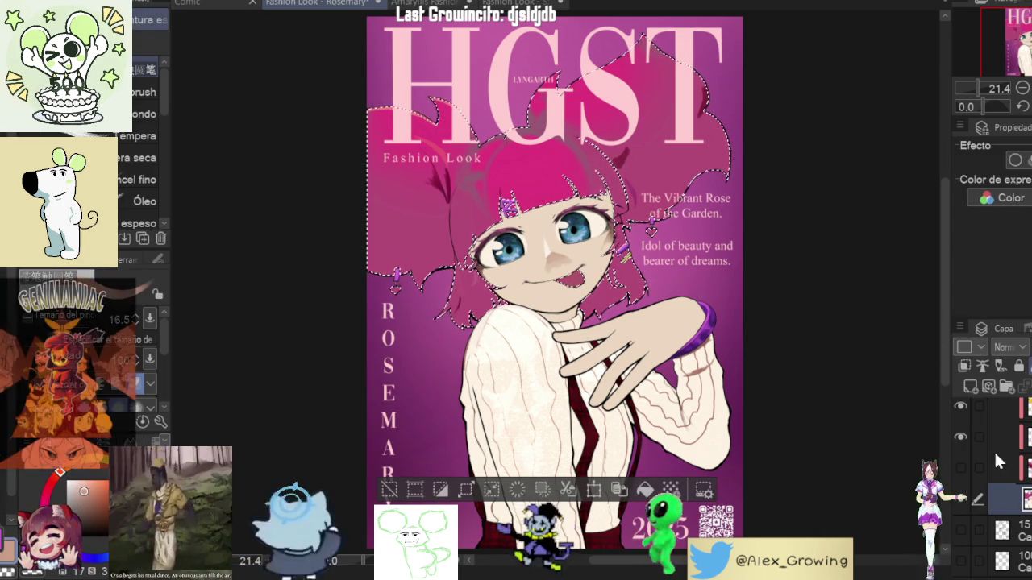
pyautogui.click(958, 469)
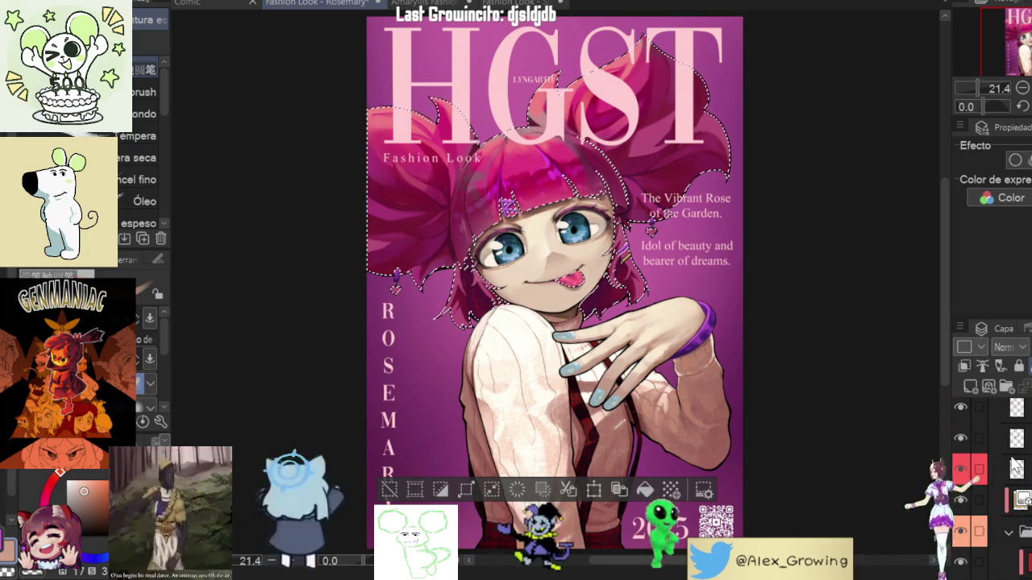
pyautogui.scroll(1, 1015, 466)
pyautogui.scroll(3, 1017, 466)
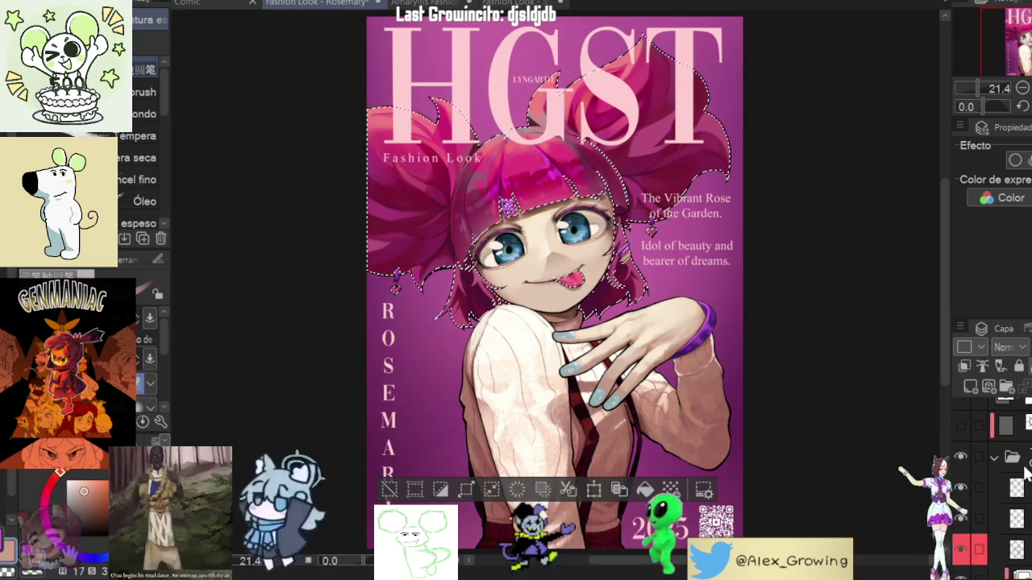
pyautogui.click(960, 511)
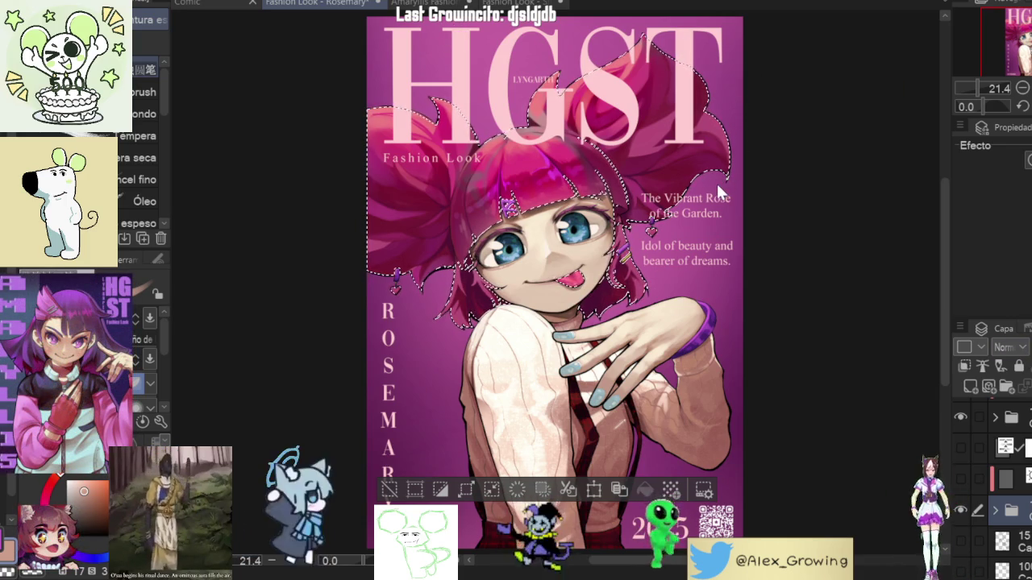
pyautogui.hotkey('ctrl', 'shift', 'u')
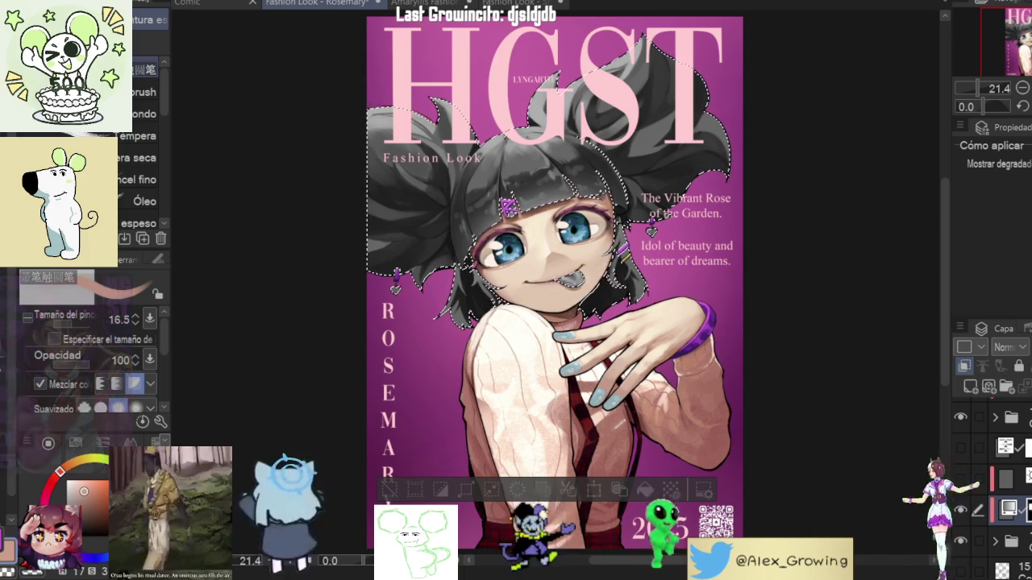
# Step: Deselect the hair, sample the grey hair colour, and mirror-check the fitted cover
pyautogui.hotkey('ctrl', 'd')
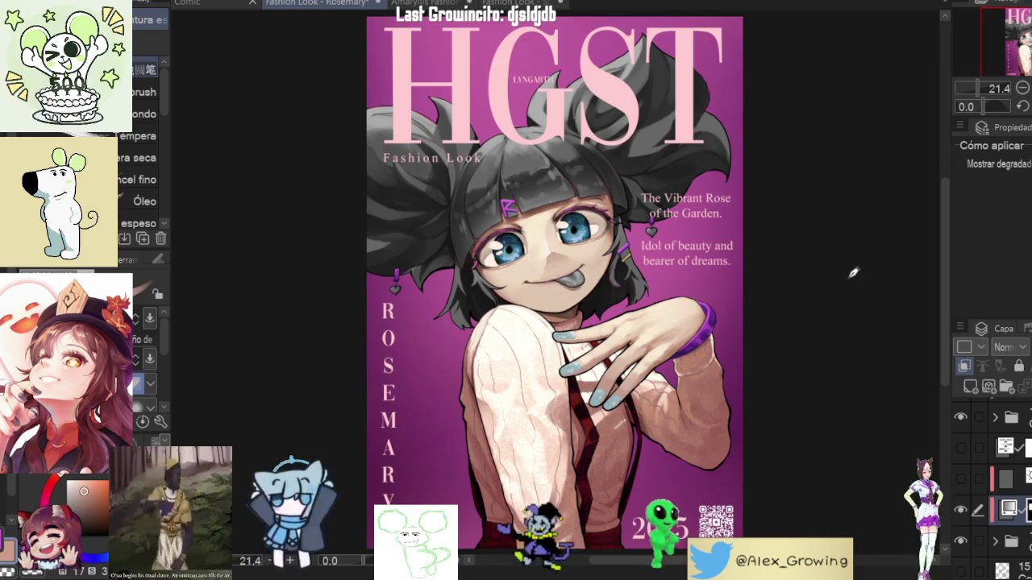
pyautogui.scroll(5, 468, 159)
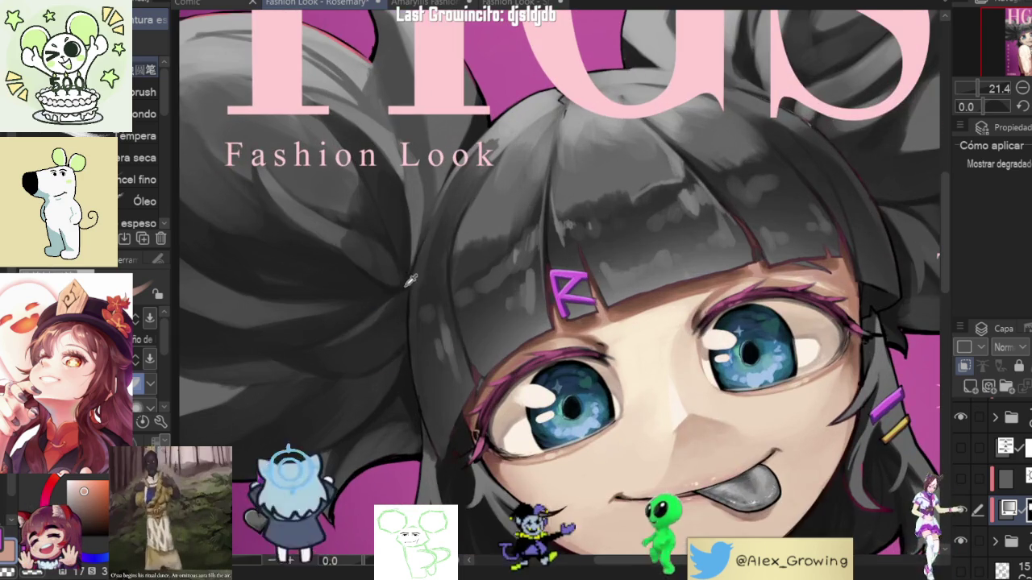
pyautogui.keyDown('alt'); pyautogui.click(367, 322); pyautogui.keyUp('alt')
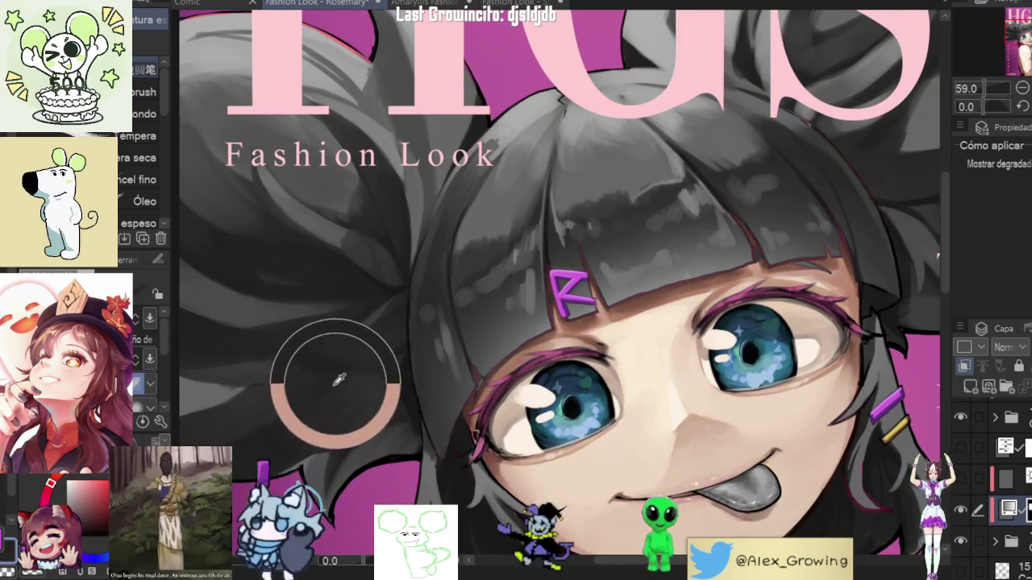
pyautogui.scroll(-5, 401, 366)
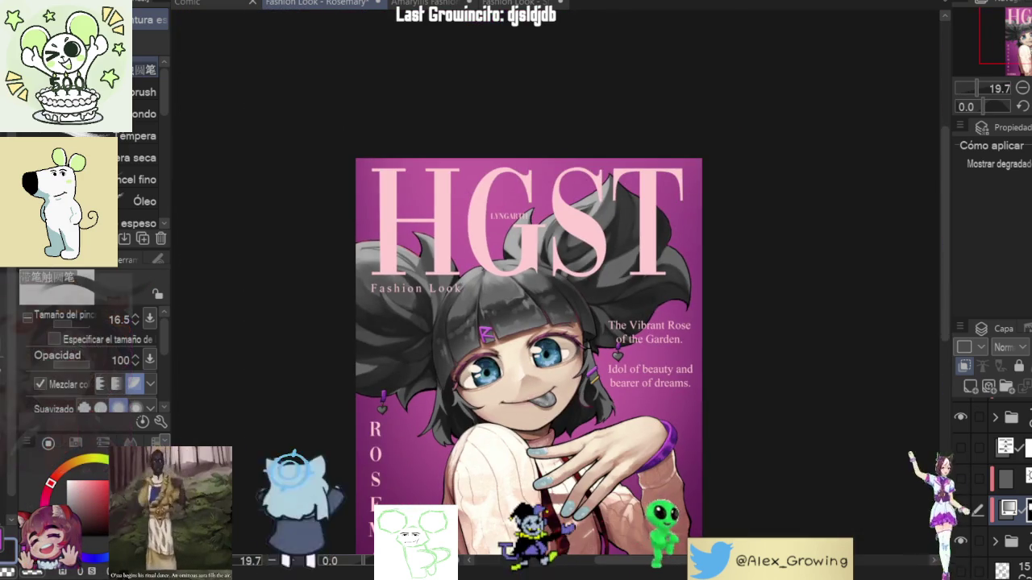
pyautogui.hotkey('ctrl', '0')
pyautogui.press('h')
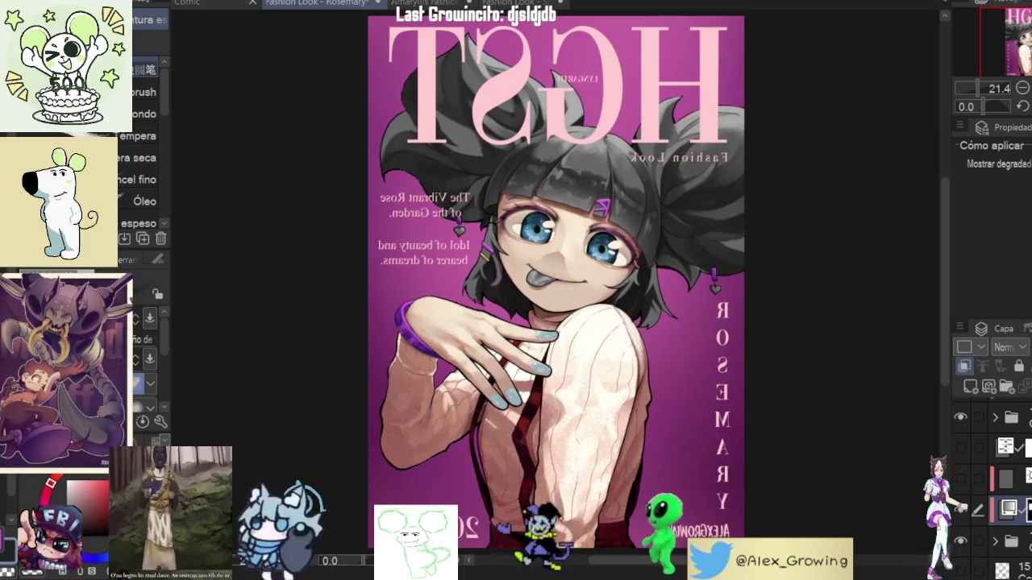
pyautogui.press('h')
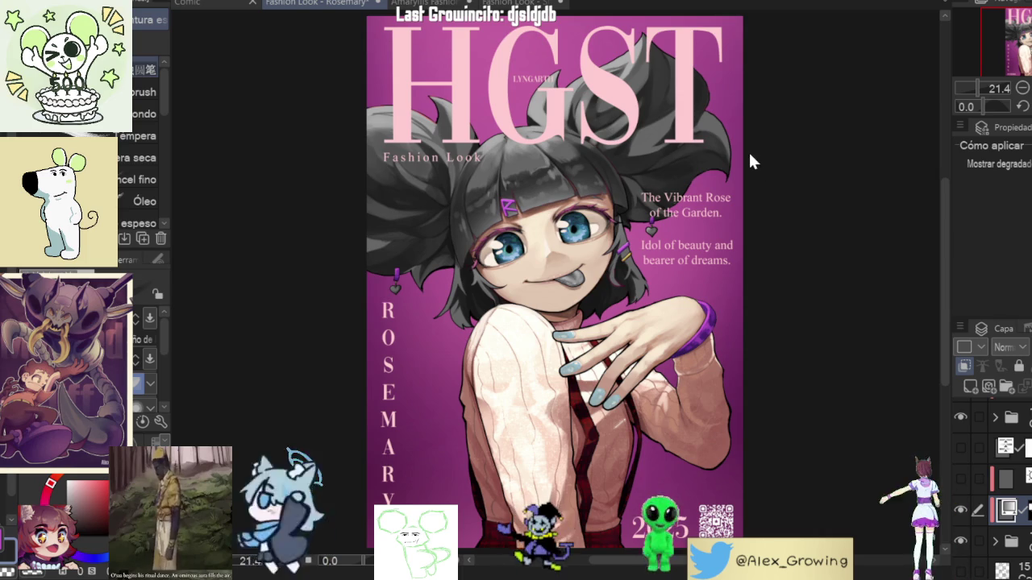
# Step: Cycle hair colours through red-pink, blue-purple, cyan and blonde-teal, ending on pink-purple
pyautogui.hotkey('ctrl', 'z')
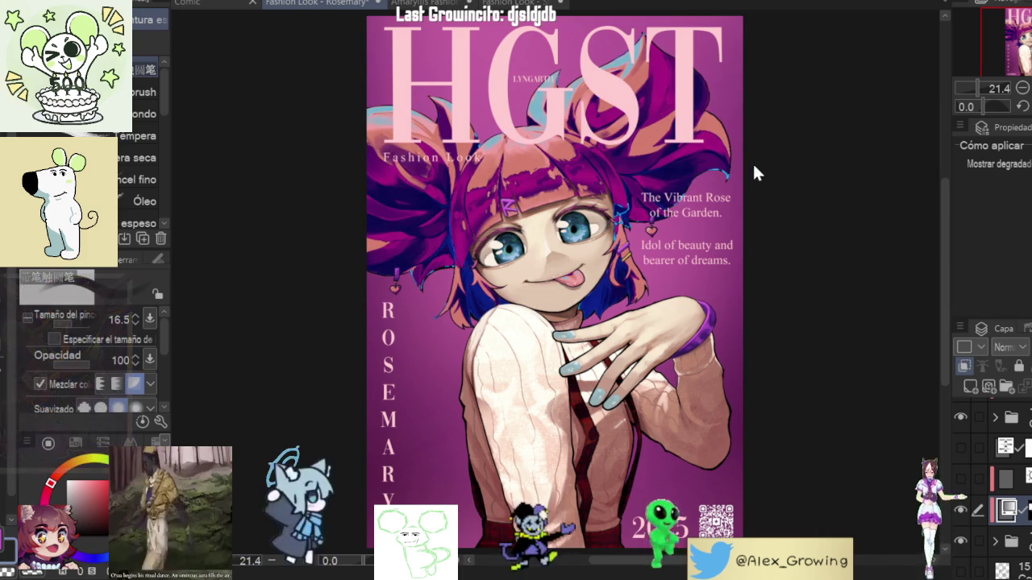
pyautogui.hotkey('ctrl', 'z')
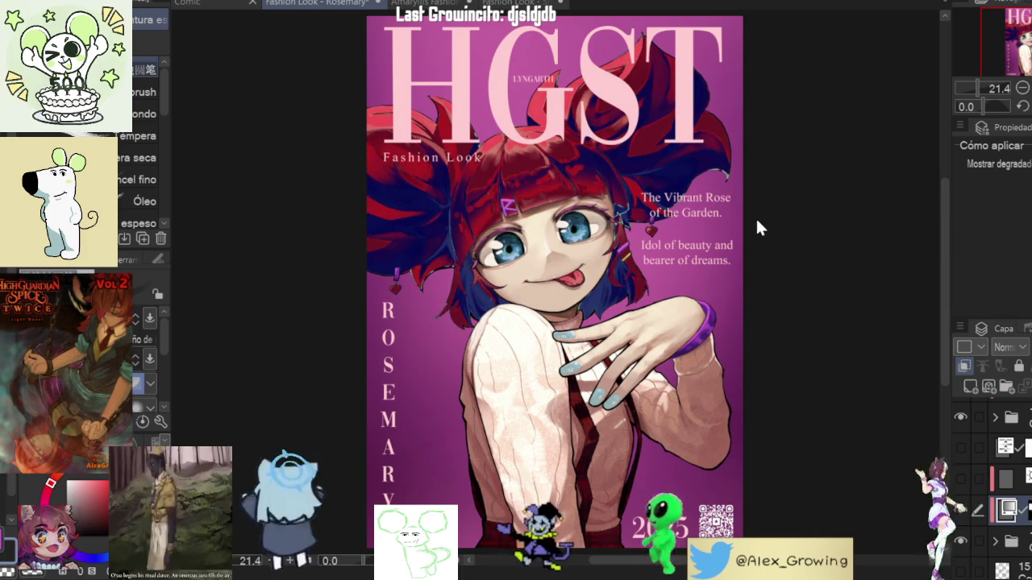
pyautogui.hotkey('ctrl', 'z')
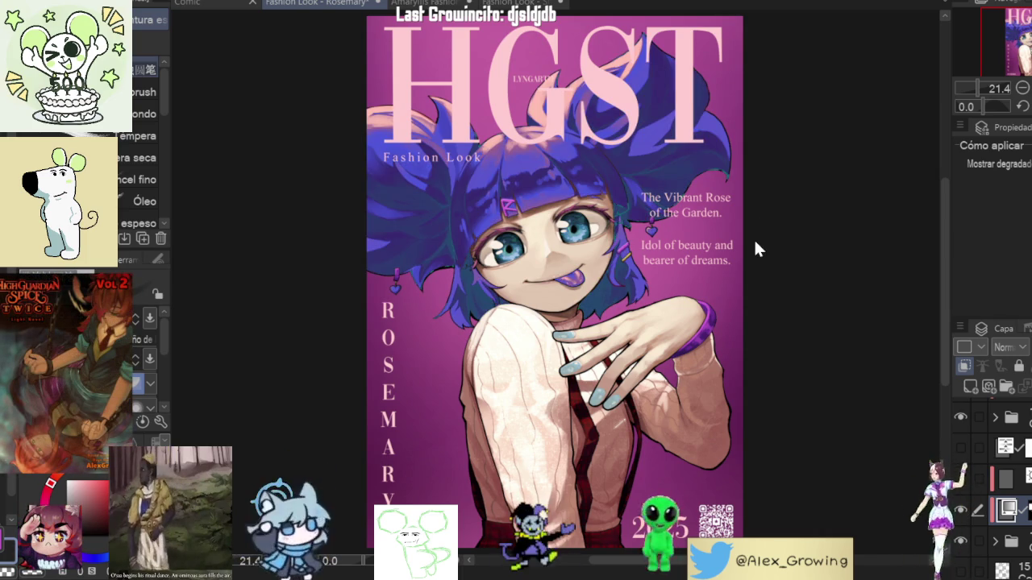
pyautogui.hotkey('ctrl', 'z')
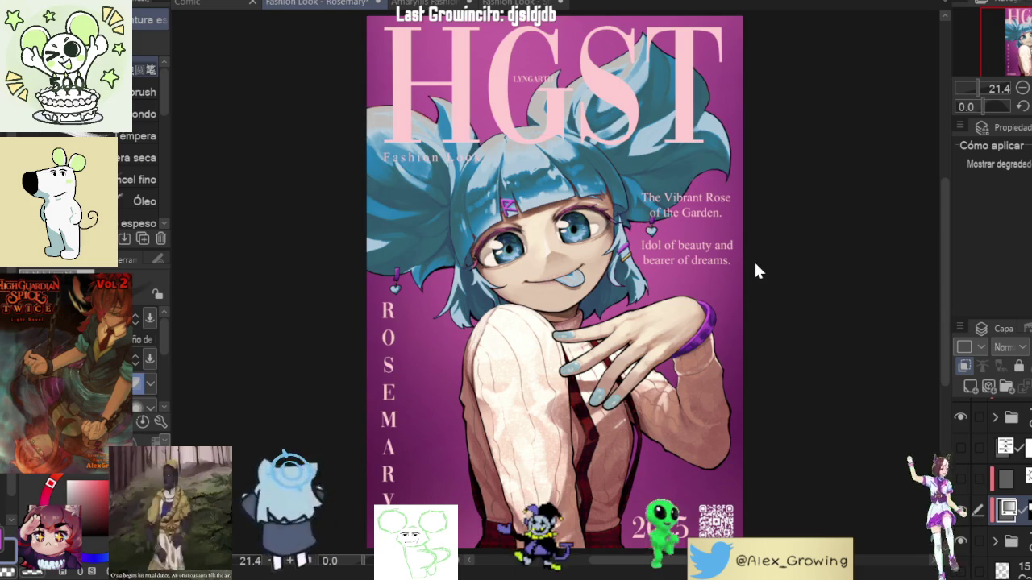
pyautogui.hotkey('ctrl', 'z')
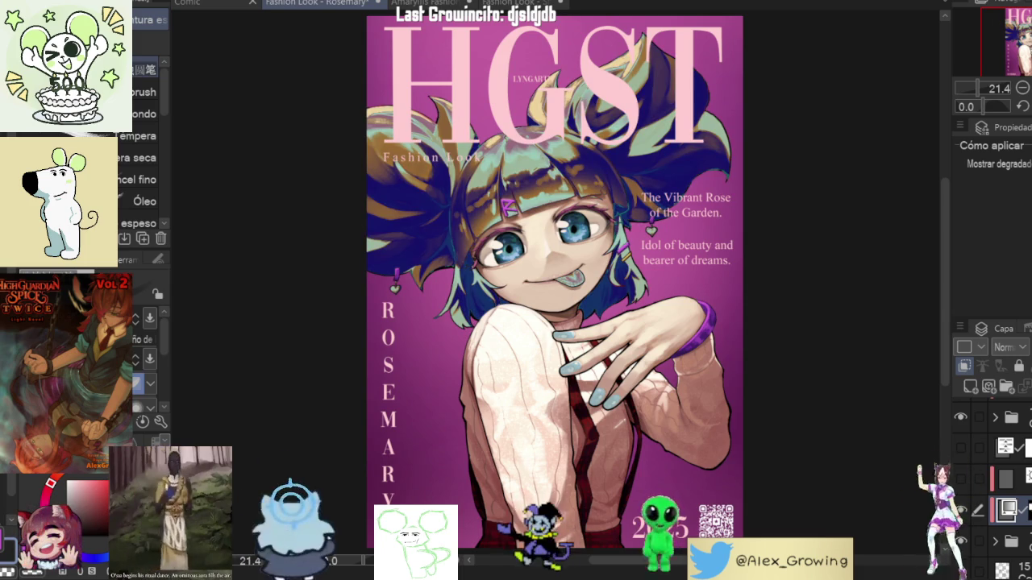
pyautogui.hotkey('ctrl', 'z')
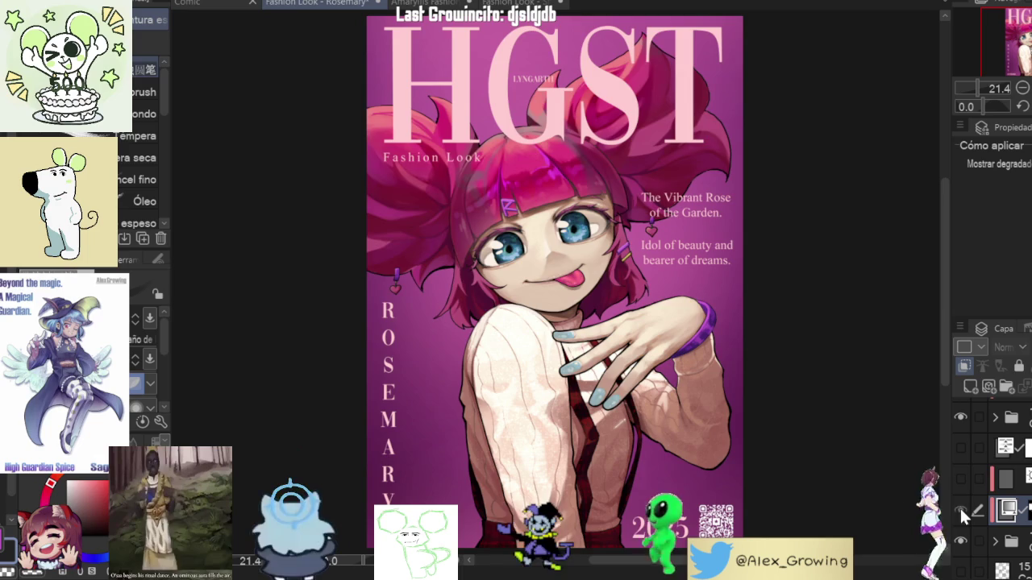
# Step: Toggle the hair layer's visibility to compare versions and mirror-check the canvas
pyautogui.scroll(5, 615, 202)
pyautogui.scroll(-3, 615, 202)
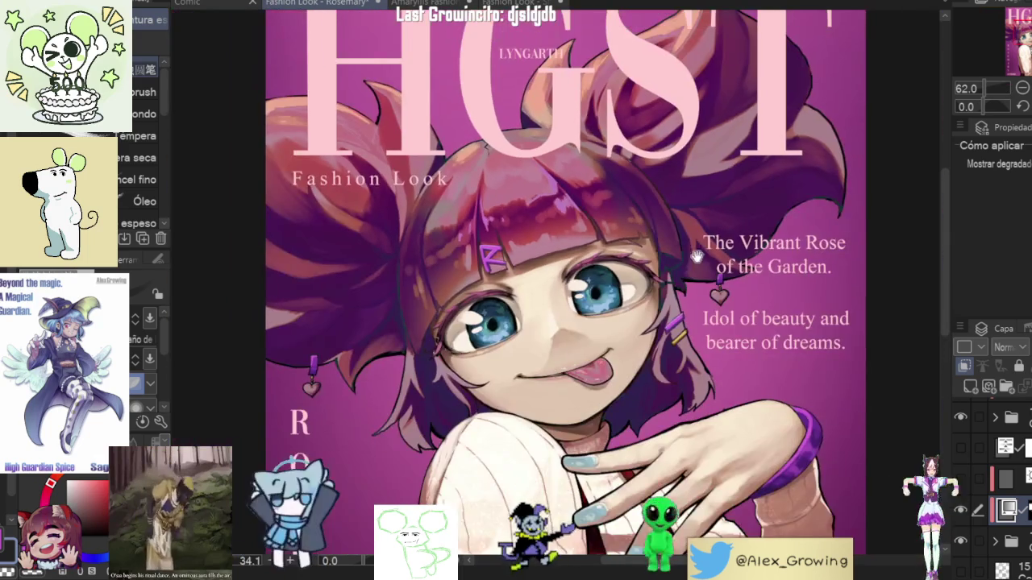
pyautogui.click(961, 511)
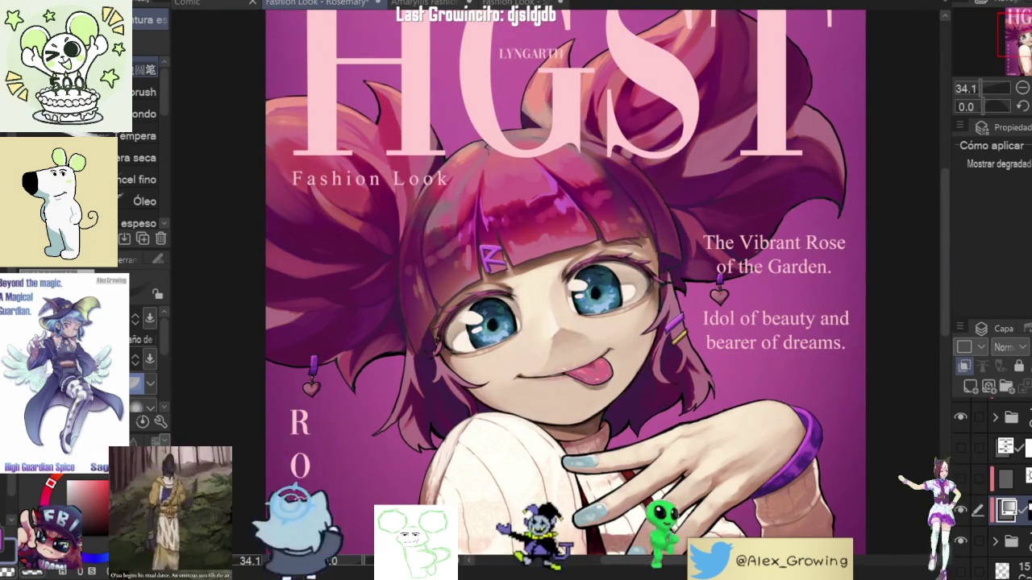
pyautogui.click(961, 511)
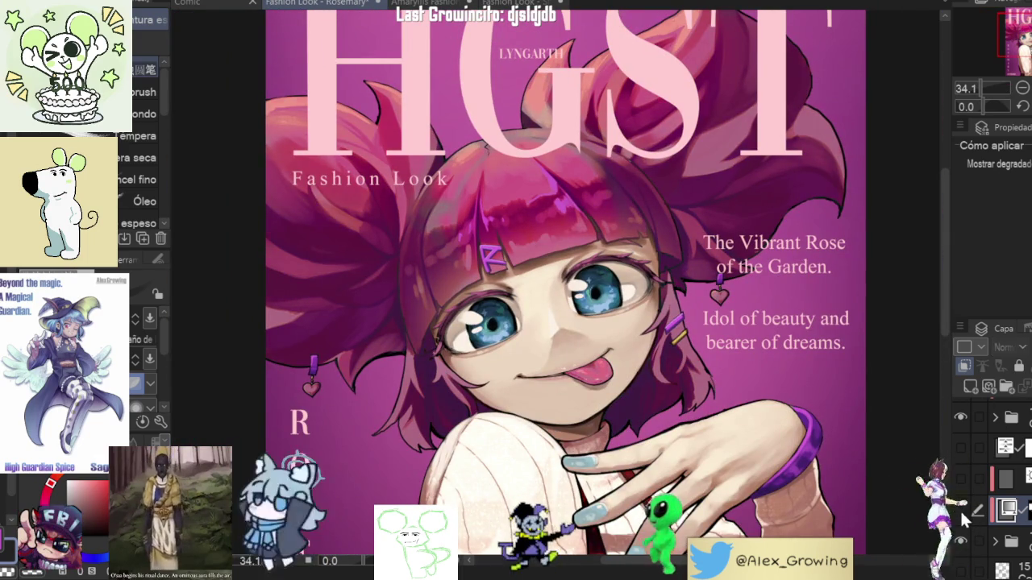
pyautogui.click(959, 509)
pyautogui.click(959, 508)
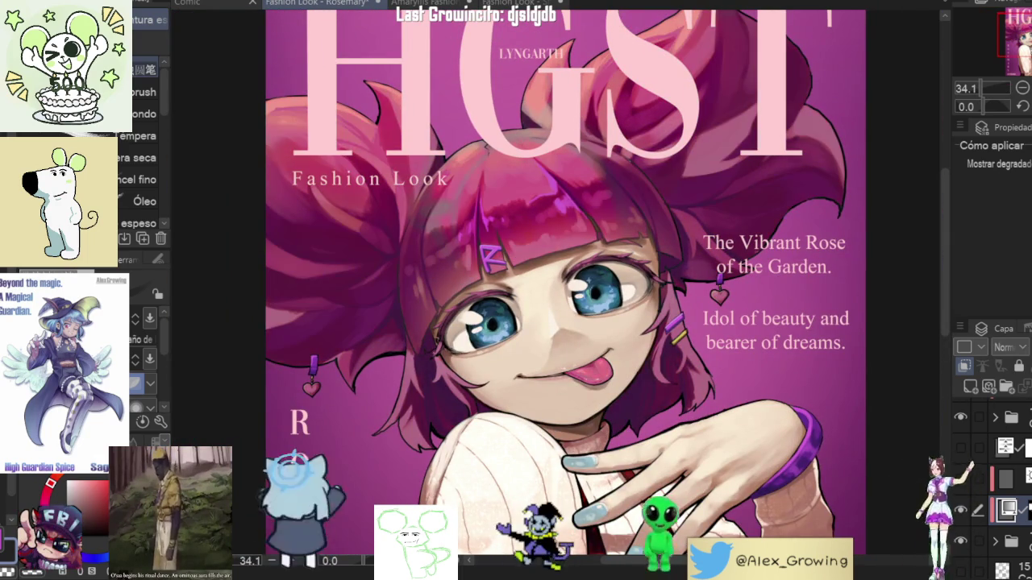
pyautogui.hotkey('ctrl', '-')
pyautogui.press('h')
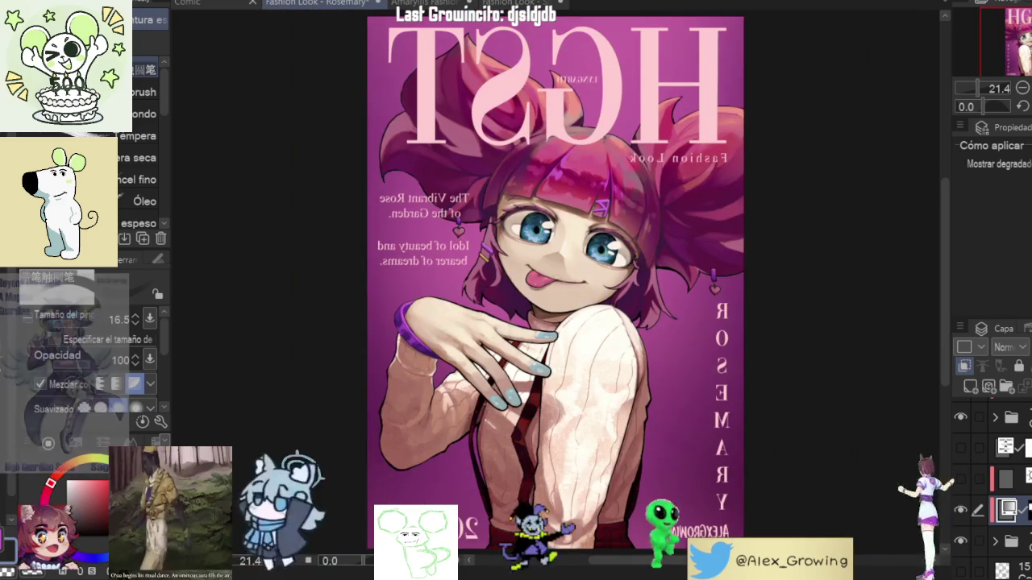
pyautogui.press('h')
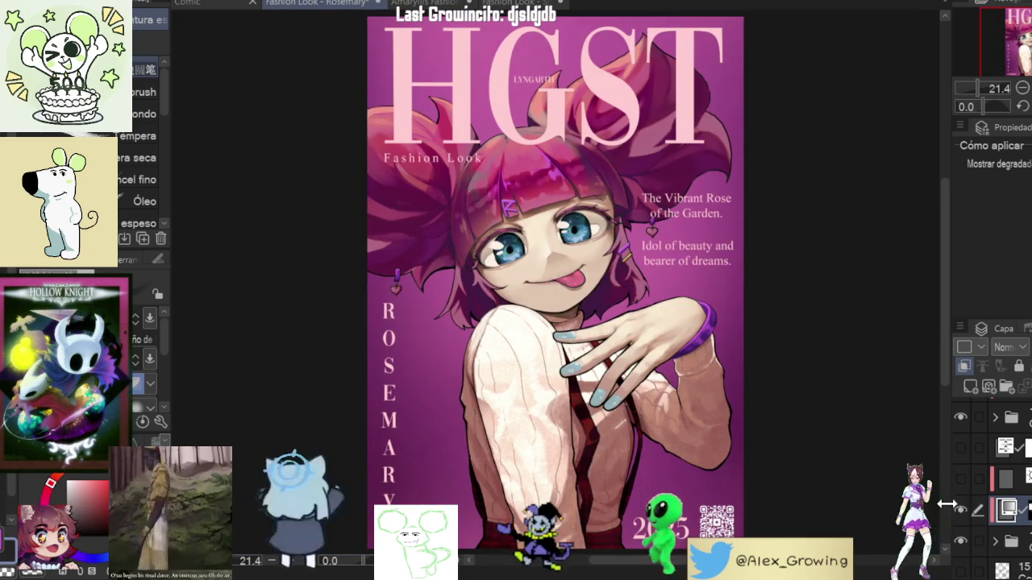
# Step: Compare the hair colour layers, sample a greenish hair colour, and switch the hair to blue
pyautogui.click(961, 481)
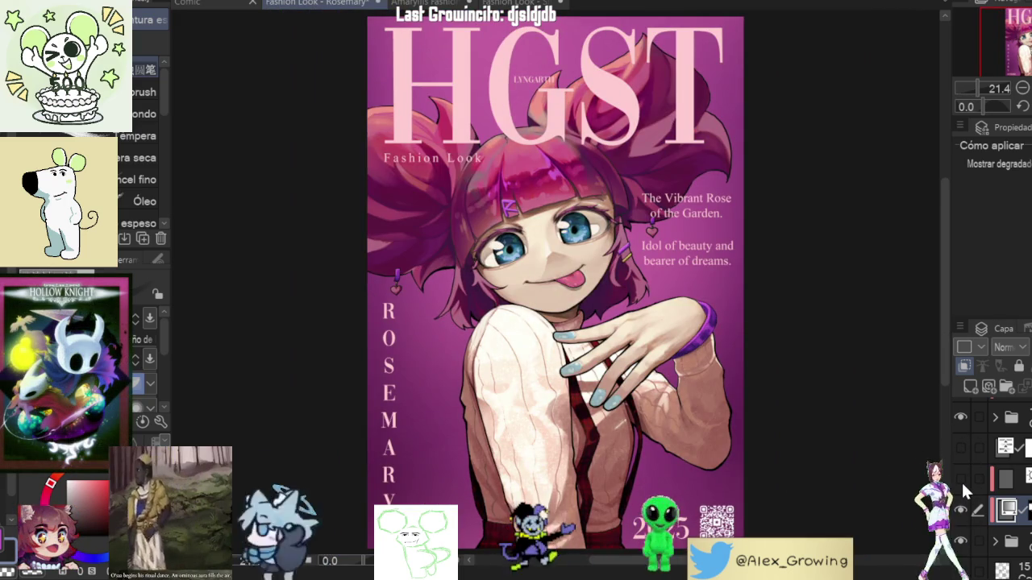
pyautogui.click(961, 507)
pyautogui.click(961, 506)
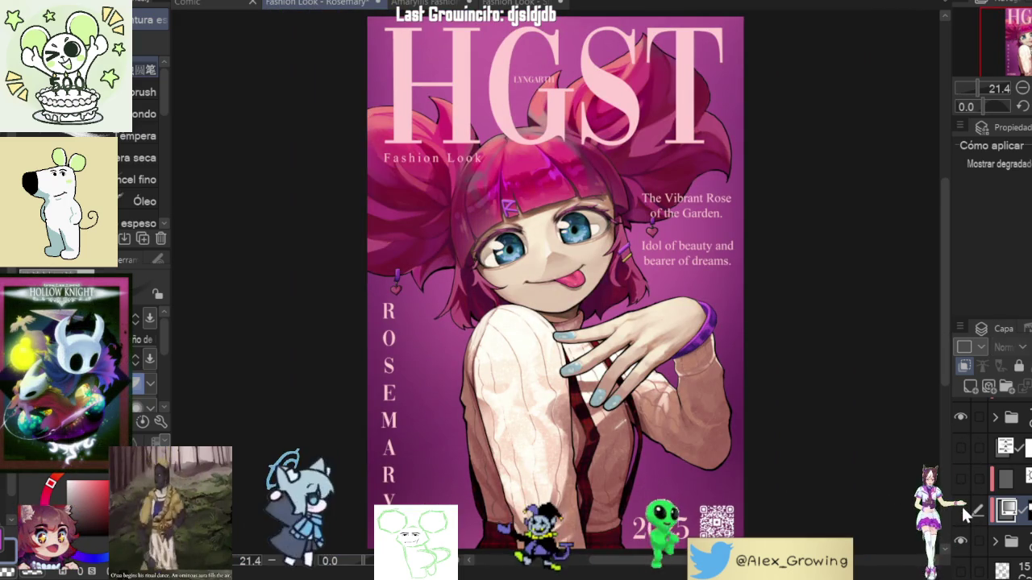
pyautogui.click(961, 505)
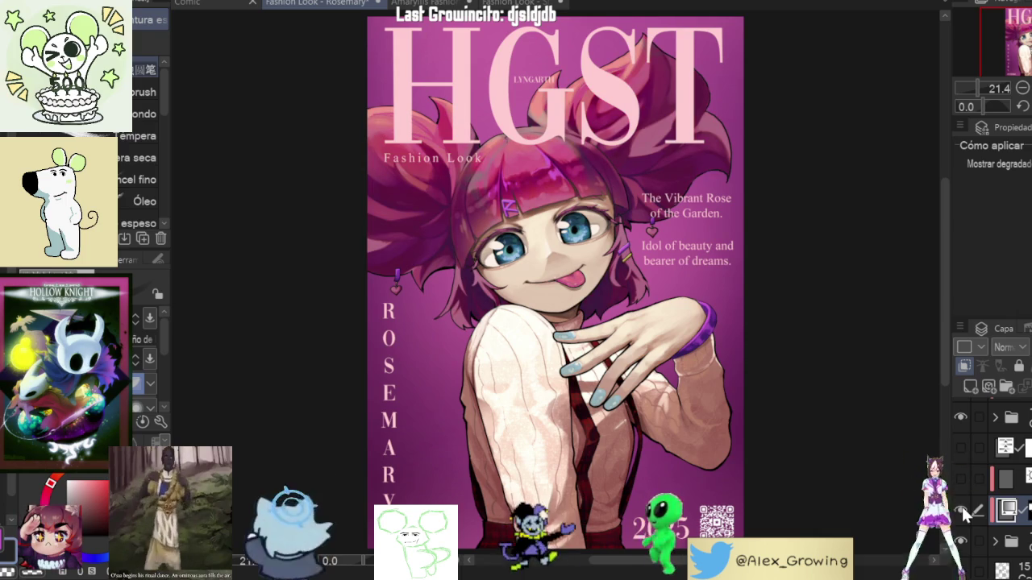
pyautogui.click(961, 504)
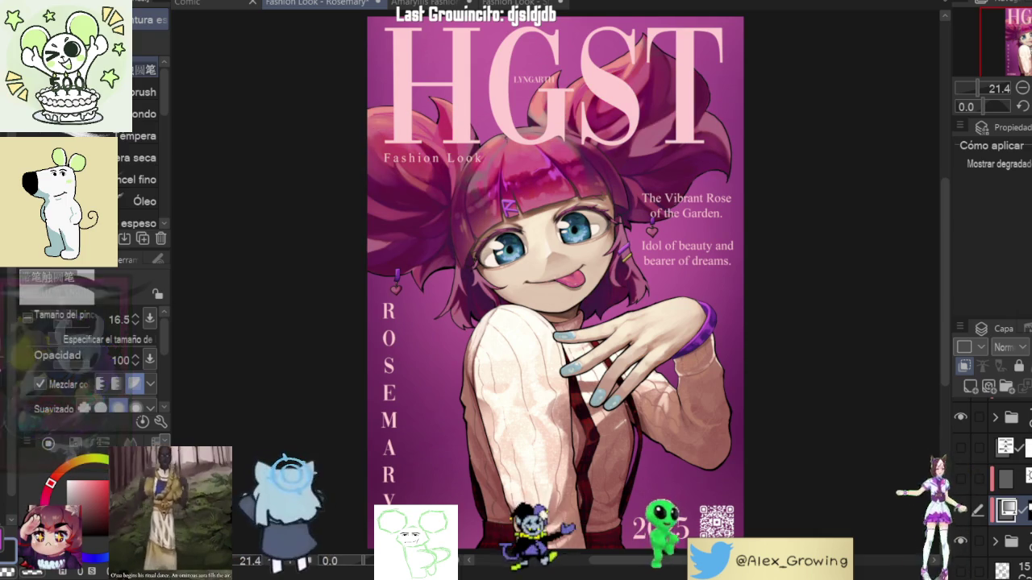
pyautogui.click(961, 505)
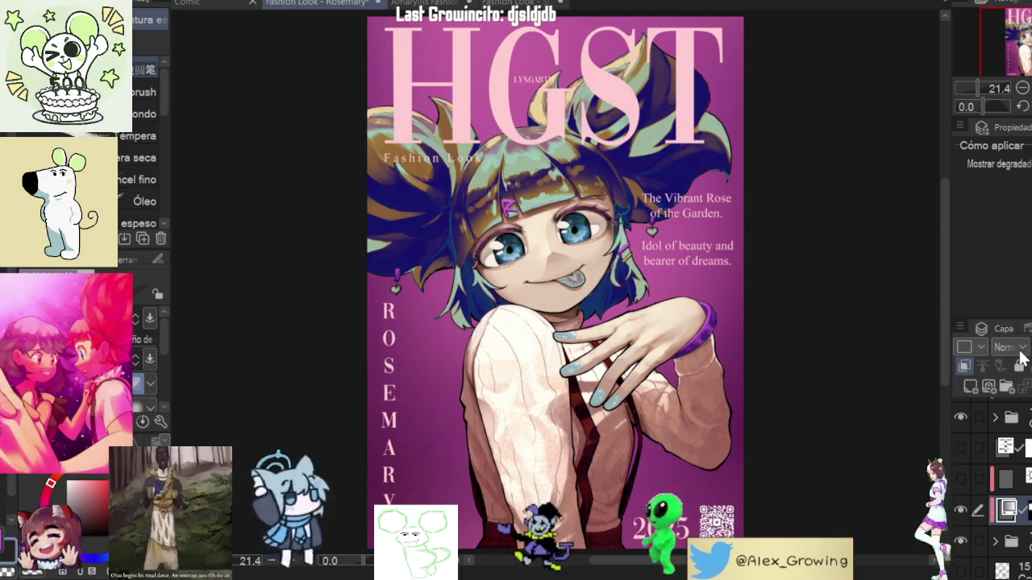
pyautogui.moveTo(685, 179)
pyautogui.mouseDown()
pyautogui.moveTo(651, 139)
pyautogui.moveTo(416, 177)
pyautogui.mouseUp()
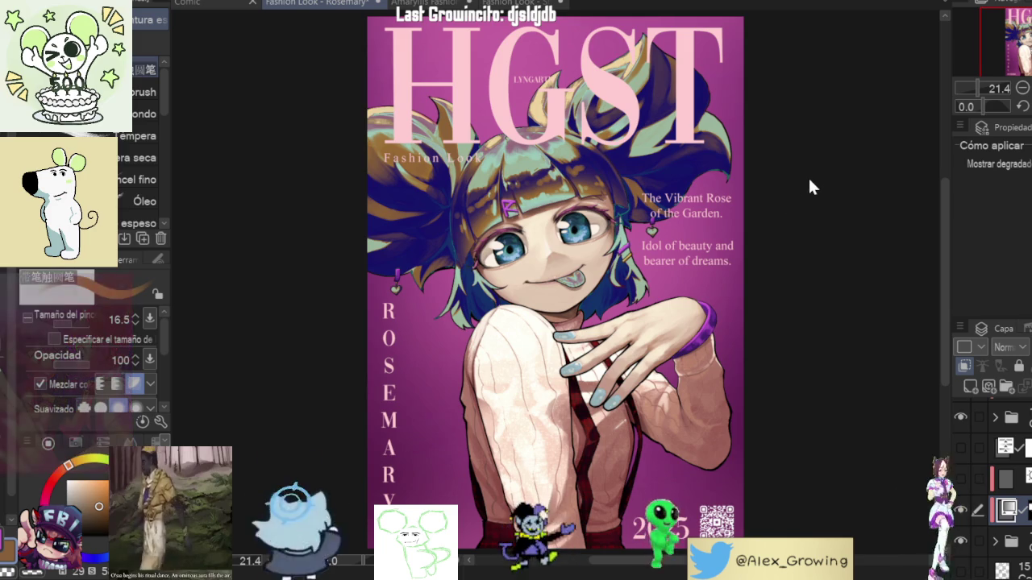
pyautogui.hotkey('ctrl', 'z')
pyautogui.hotkey('ctrl', 'z')
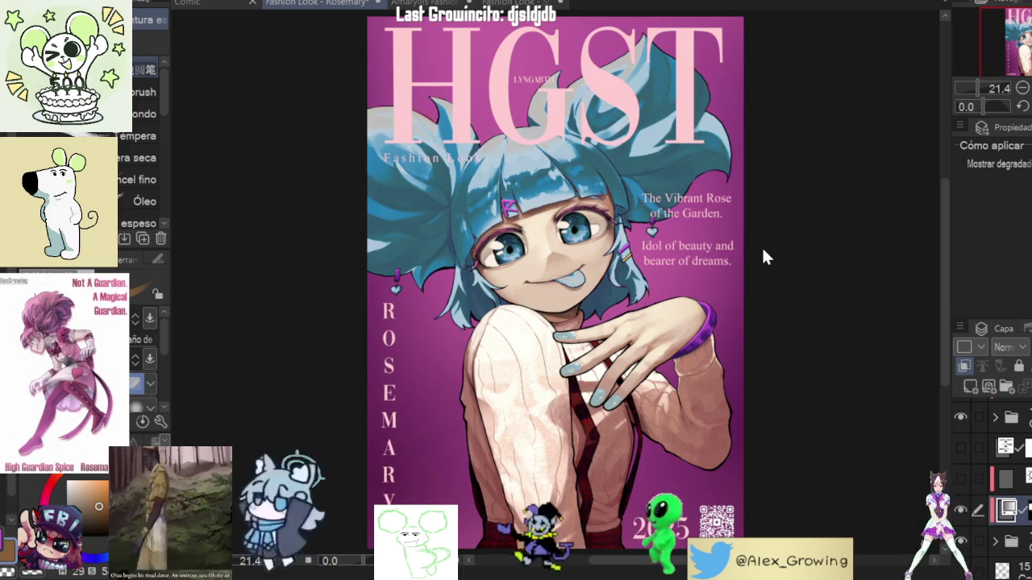
pyautogui.hotkey('ctrl', 'z')
# Step: Try blue-yellow-purple, teal-orange, blonde-blue and purple-blue hair gradients, ending on pastel cyan-pink
pyautogui.hotkey('ctrl', 'y')
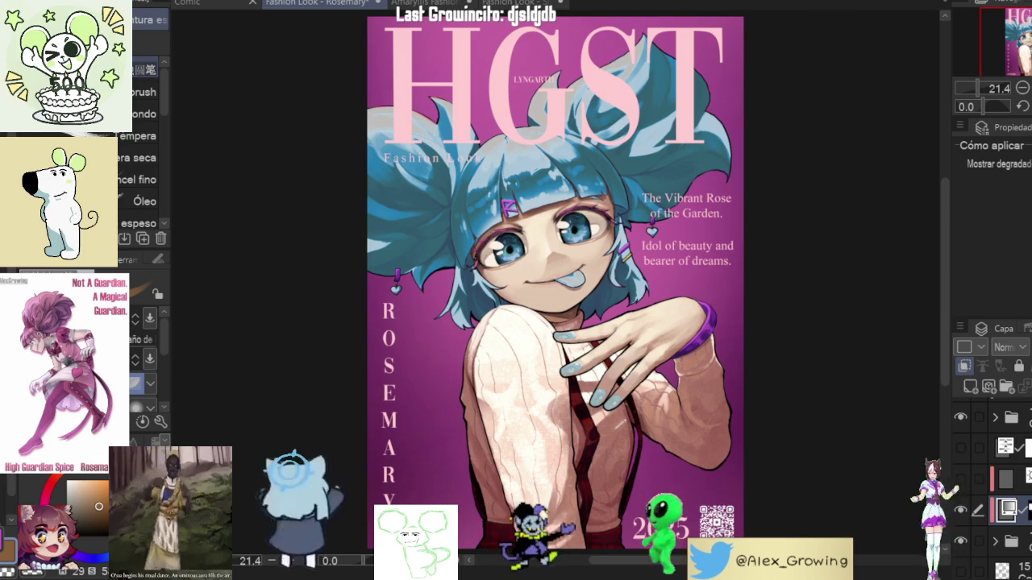
pyautogui.hotkey('ctrl', 'y')
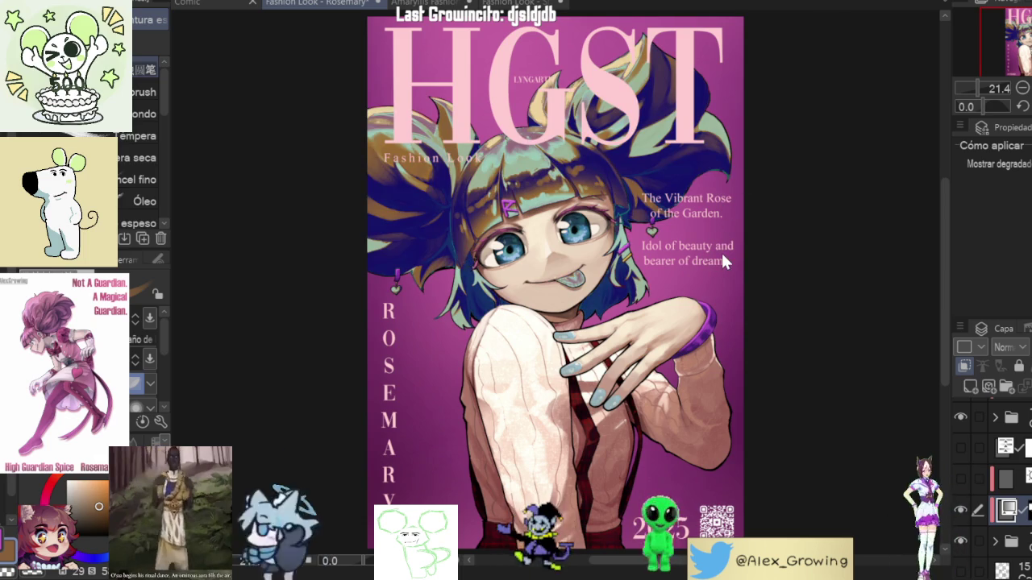
pyautogui.hotkey('ctrl', 'y')
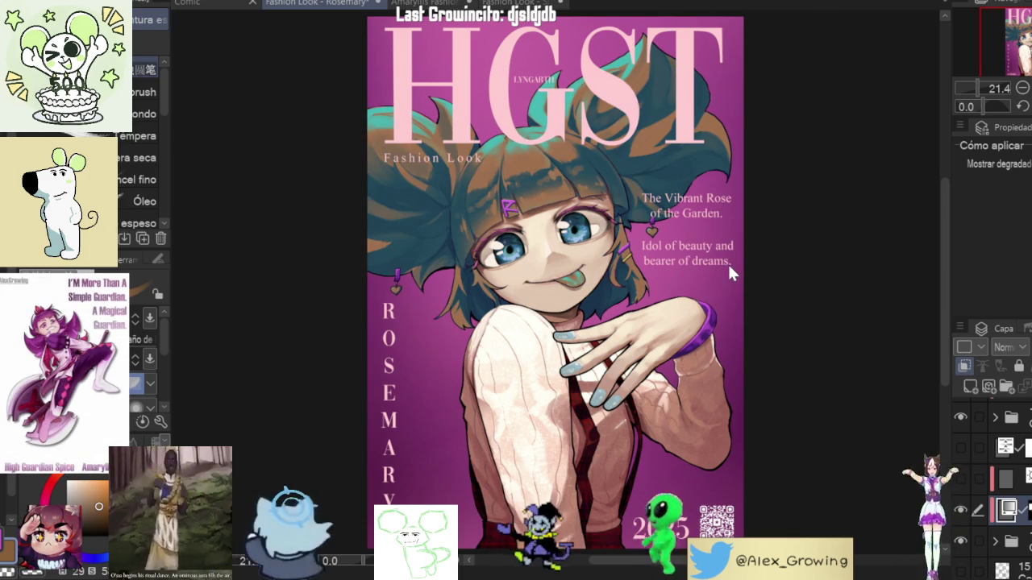
pyautogui.hotkey('ctrl', 'z')
pyautogui.hotkey('ctrl', 'z')
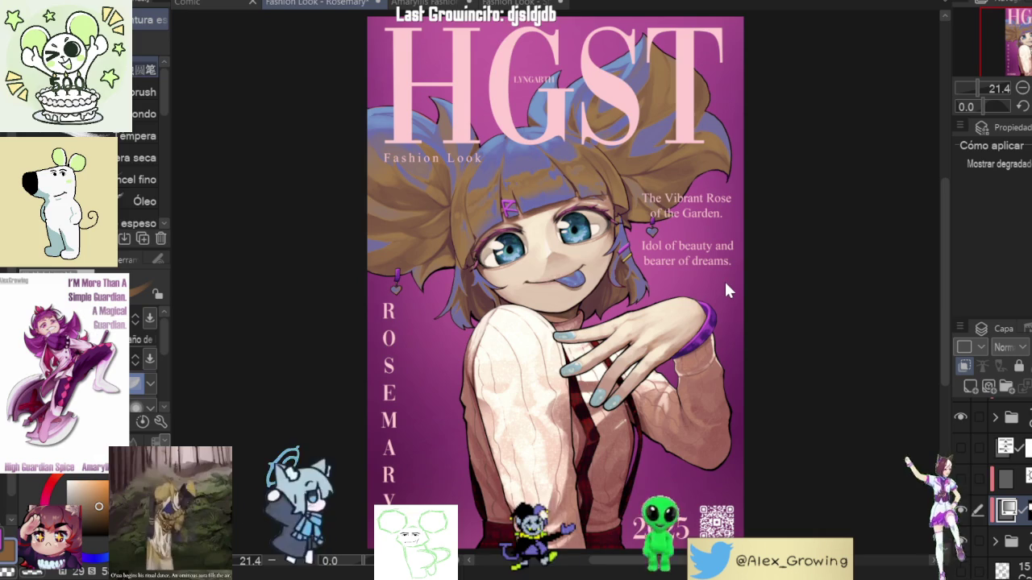
pyautogui.hotkey('ctrl', 'z')
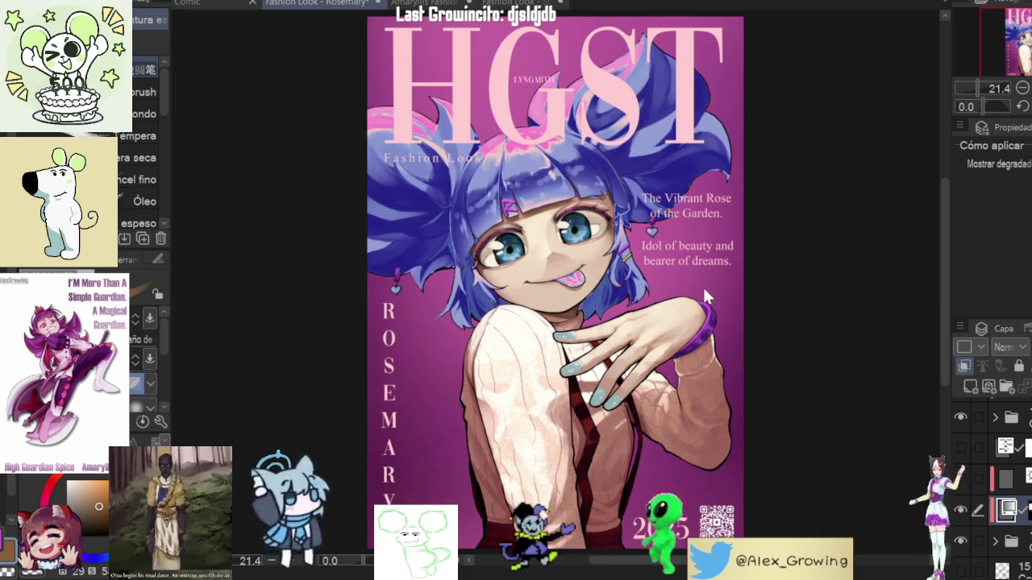
pyautogui.hotkey('ctrl', 'z')
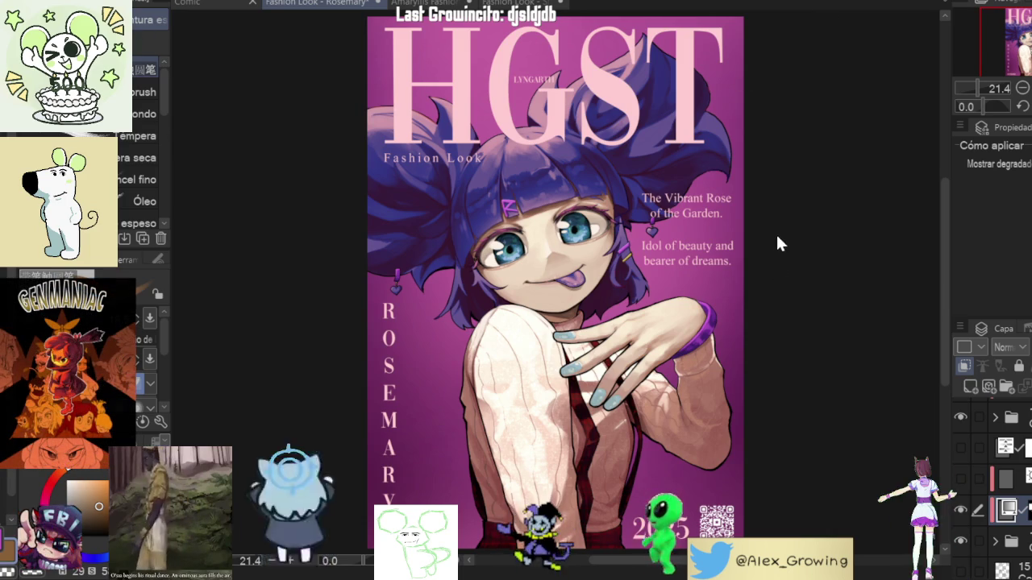
pyautogui.hotkey('ctrl', 'z')
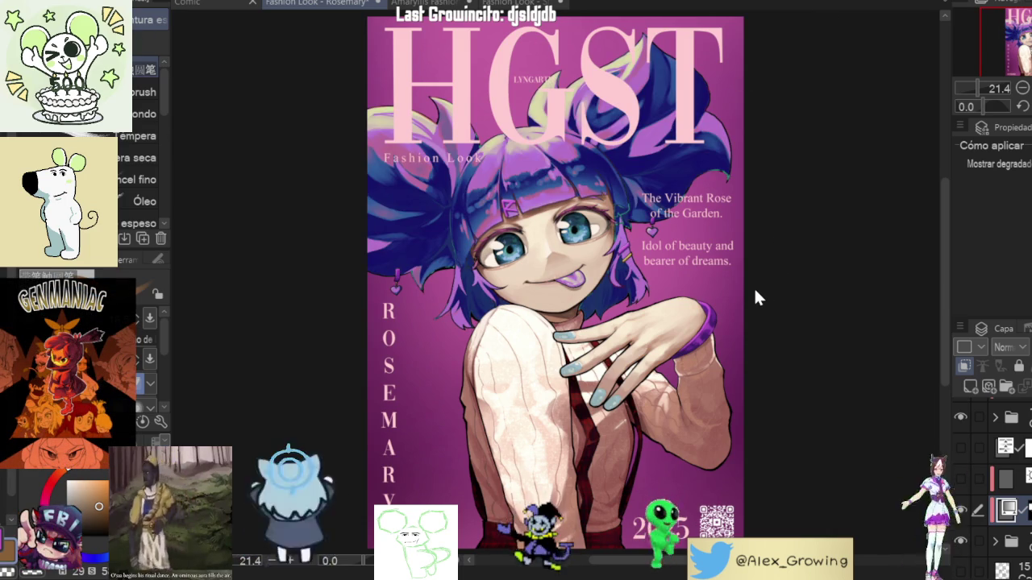
pyautogui.hotkey('ctrl', 'z')
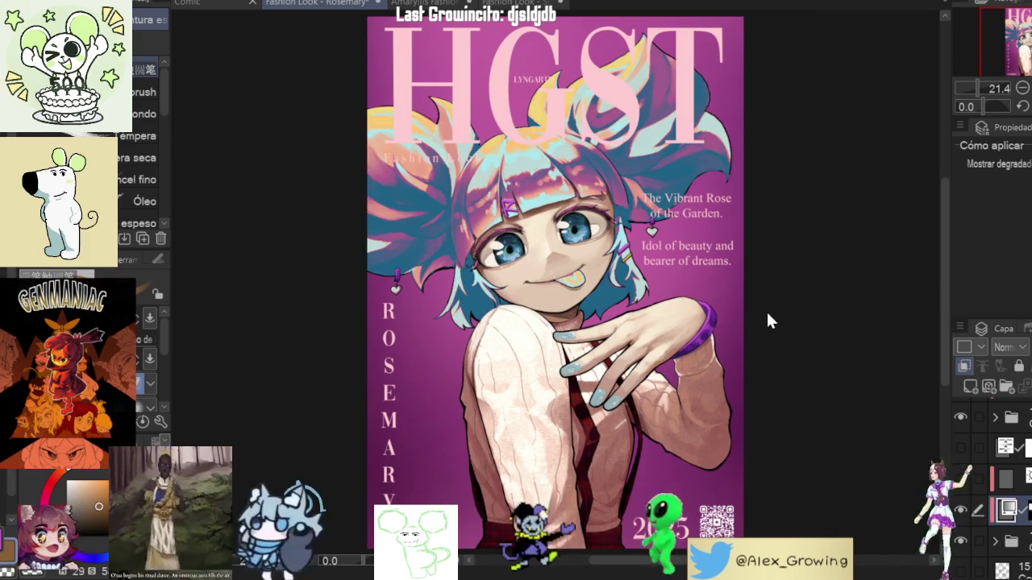
pyautogui.hotkey('ctrl', 'z')
pyautogui.hotkey('ctrl', 'z')
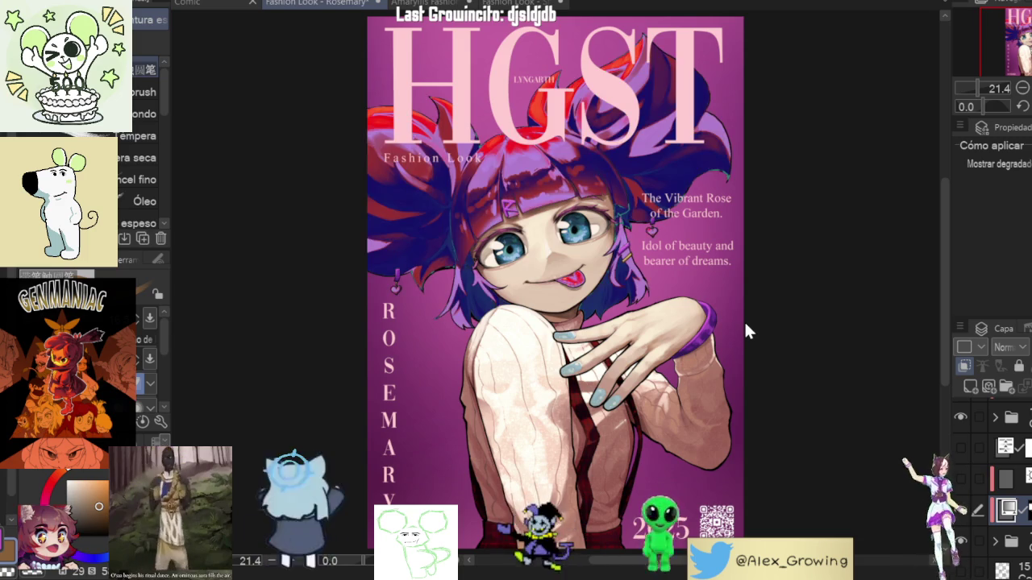
pyautogui.hotkey('ctrl', 'y')
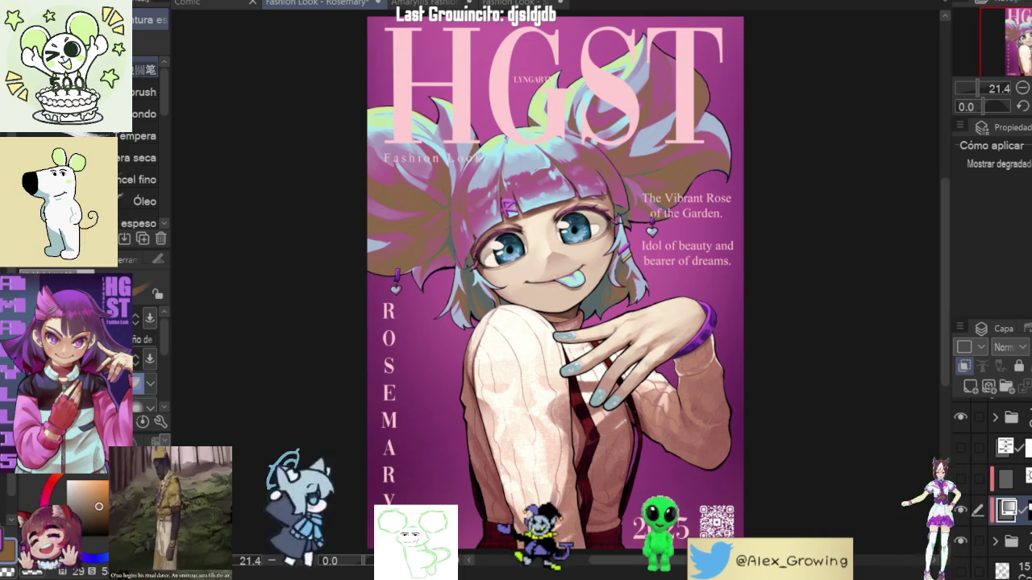
# Step: Mirror-check the canvas and toggle the hair highlight layer off and on to compare
pyautogui.press('h')
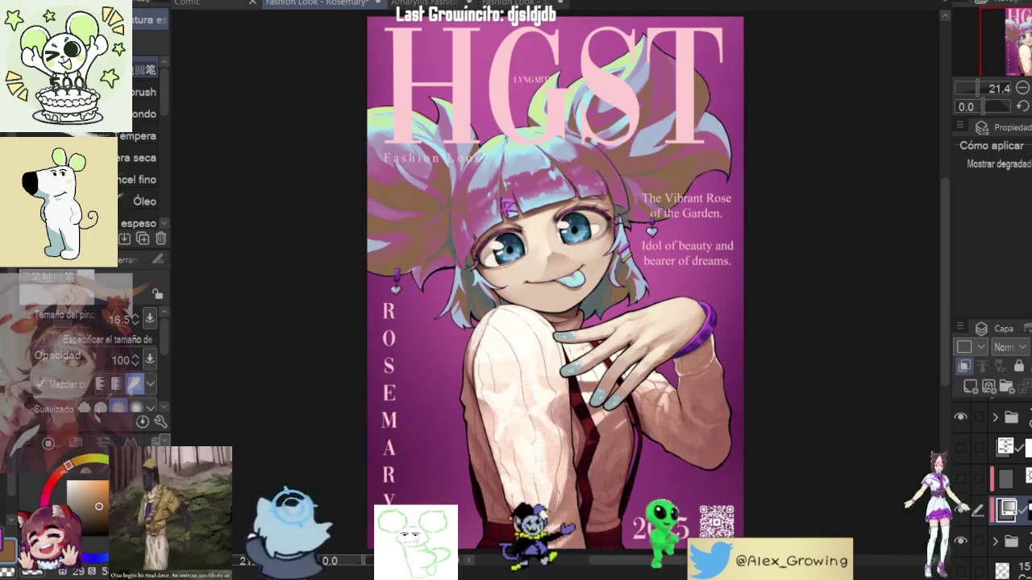
pyautogui.press('h')
pyautogui.click(960, 509)
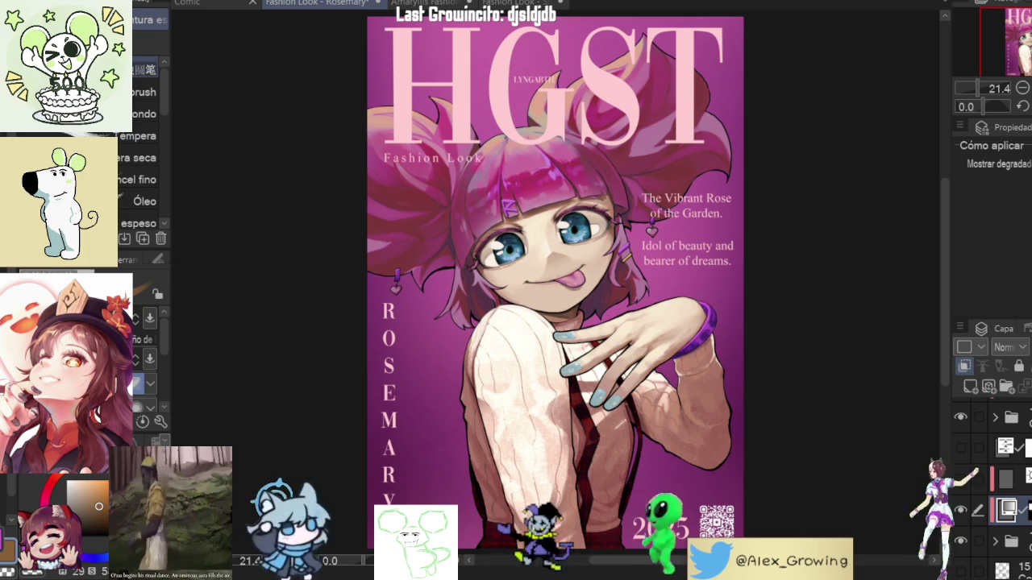
pyautogui.click(960, 509)
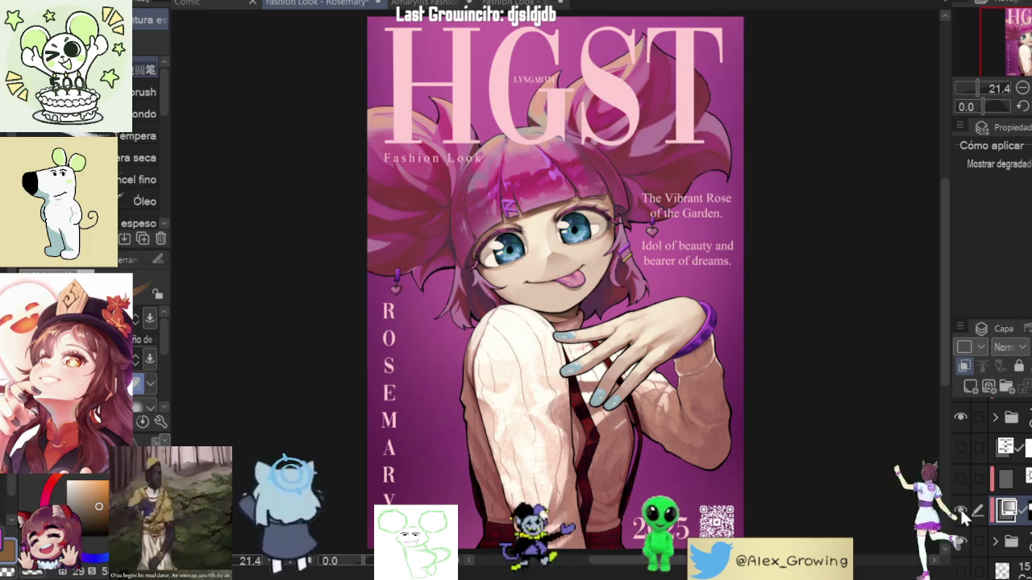
pyautogui.click(960, 510)
pyautogui.click(960, 510)
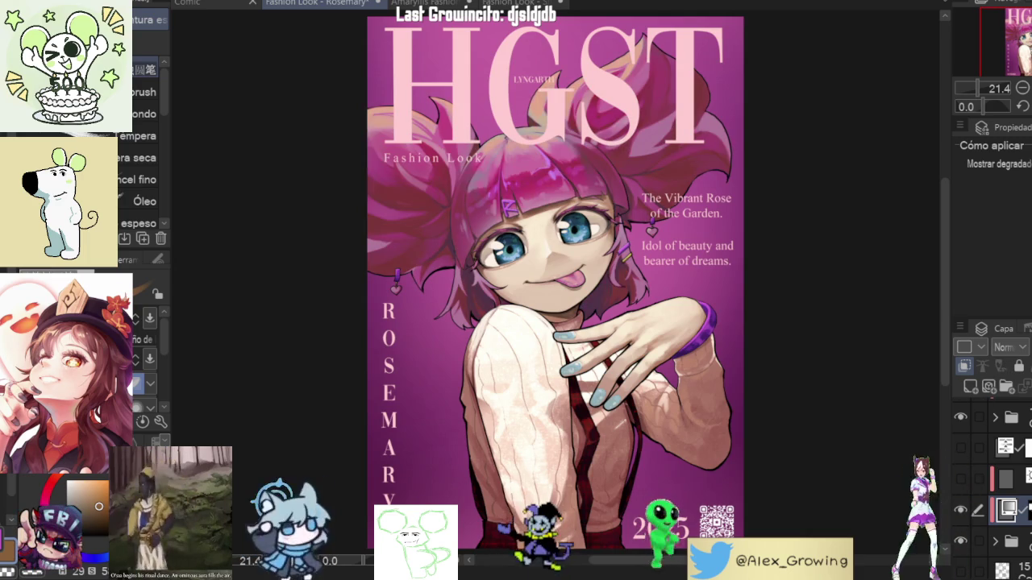
pyautogui.click(960, 509)
# Step: Set the hair layer's blending mode to Add for bright pink-white hair, then mirror-check
pyautogui.scroll(-7, 999, 347)
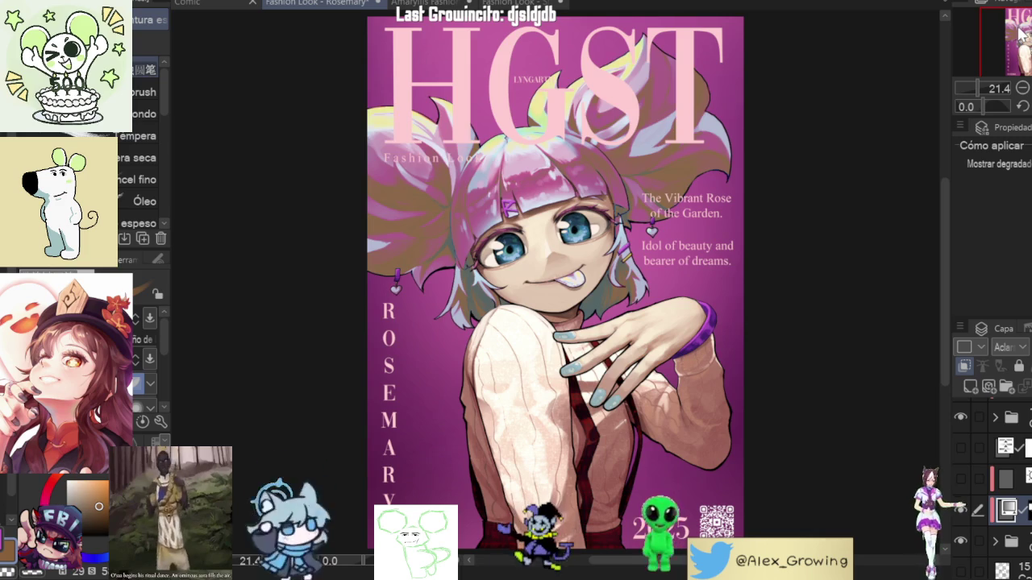
pyautogui.scroll(-2, 1000, 347)
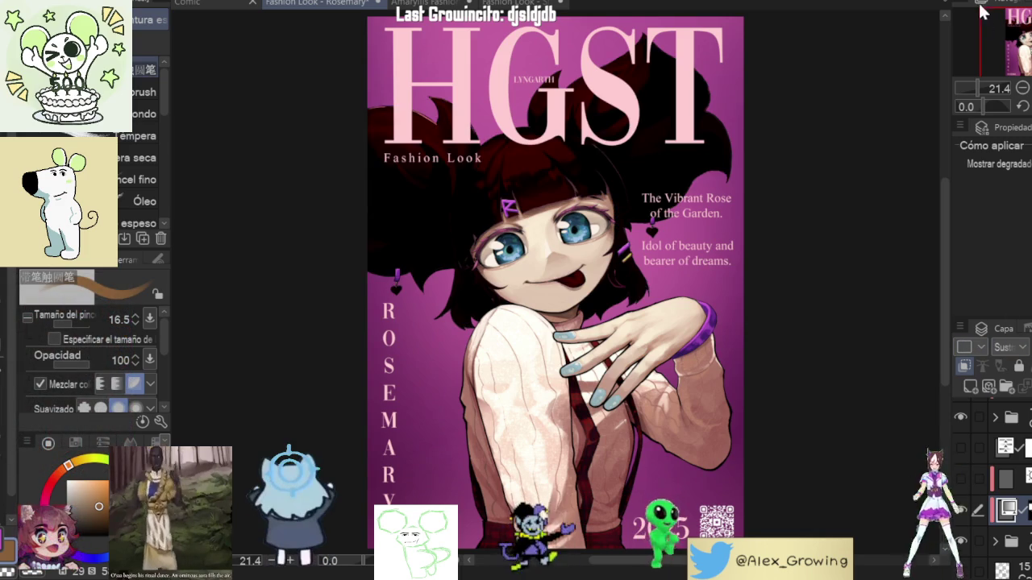
pyautogui.scroll(-1, 999, 347)
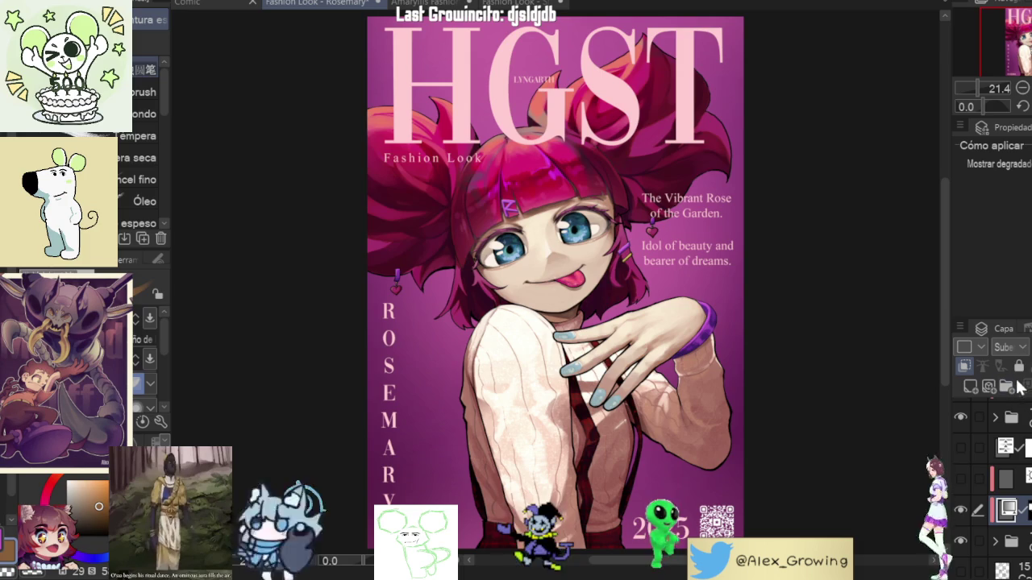
pyautogui.scroll(2, 1000, 347)
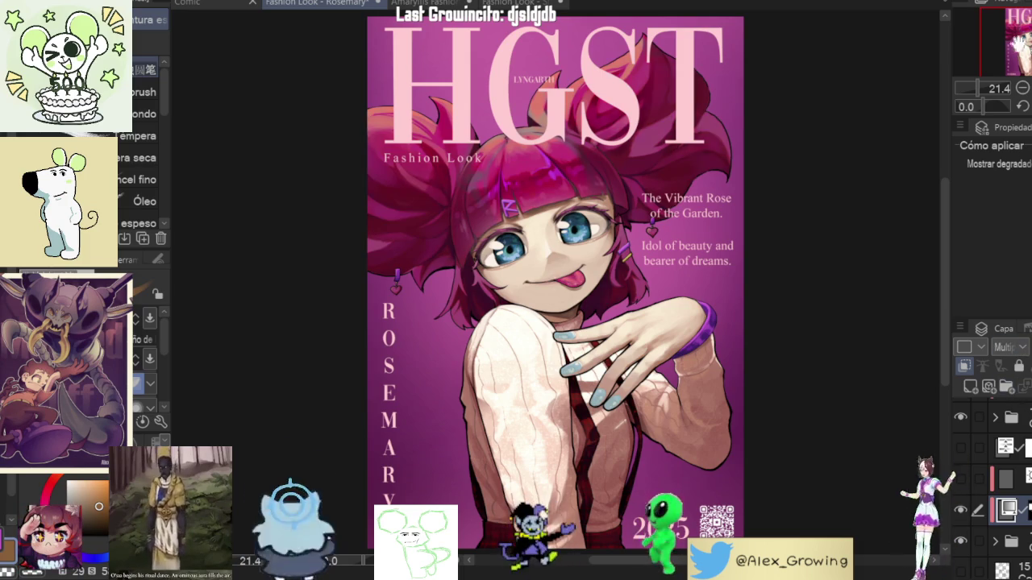
pyautogui.scroll(-5, 999, 347)
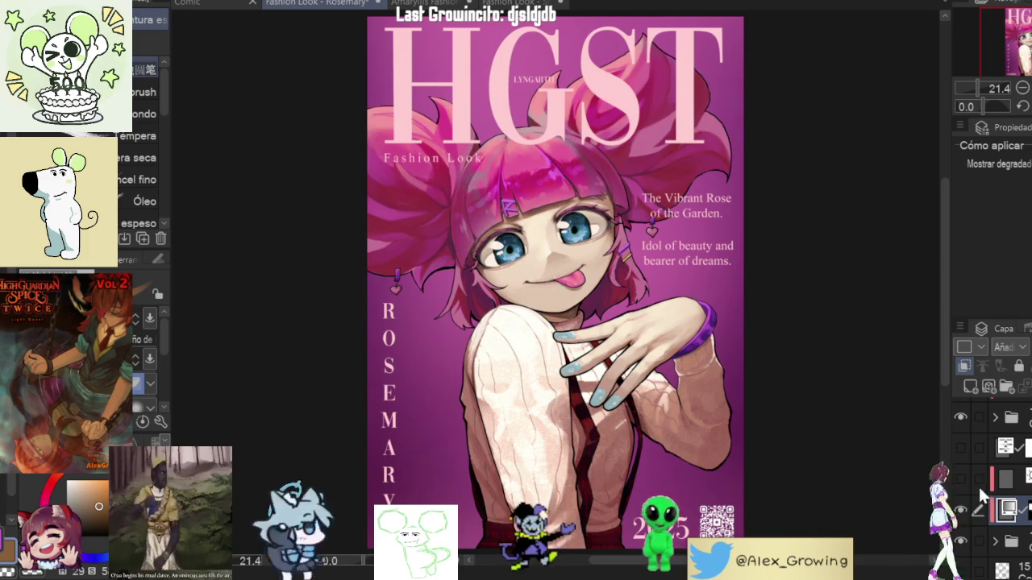
pyautogui.click(961, 512)
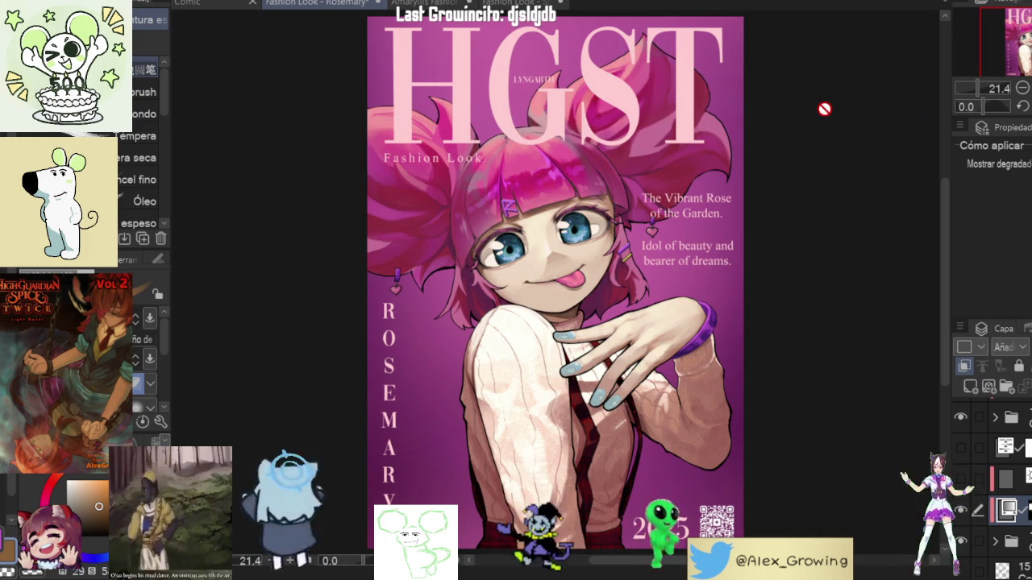
pyautogui.press('h')
pyautogui.press('h')
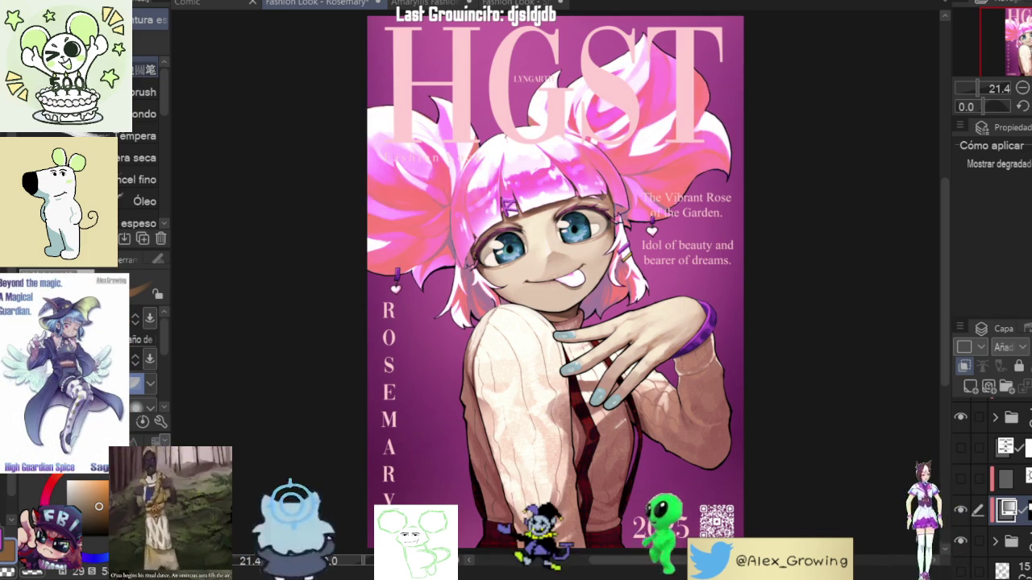
pyautogui.press('h')
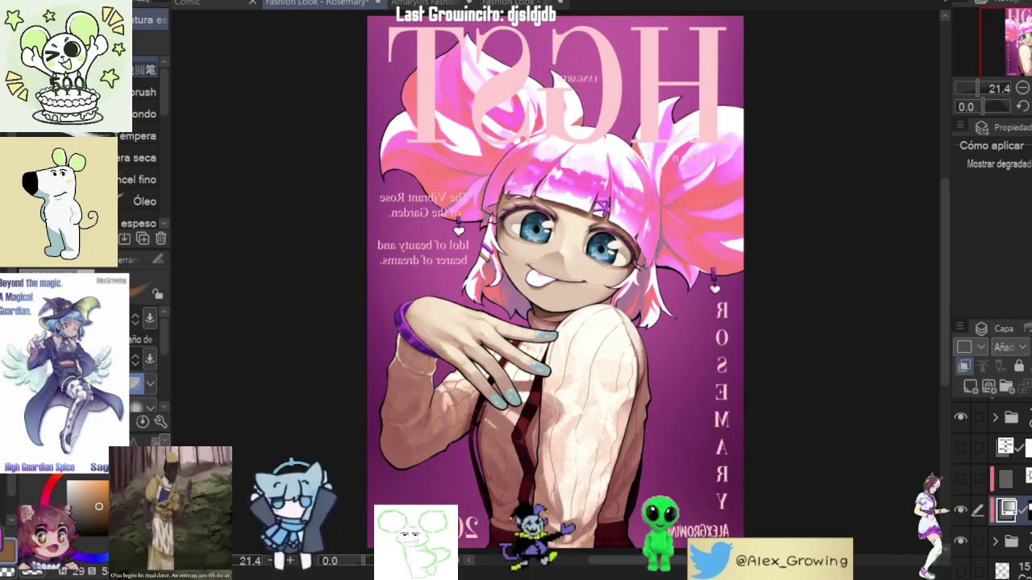
pyautogui.press('h')
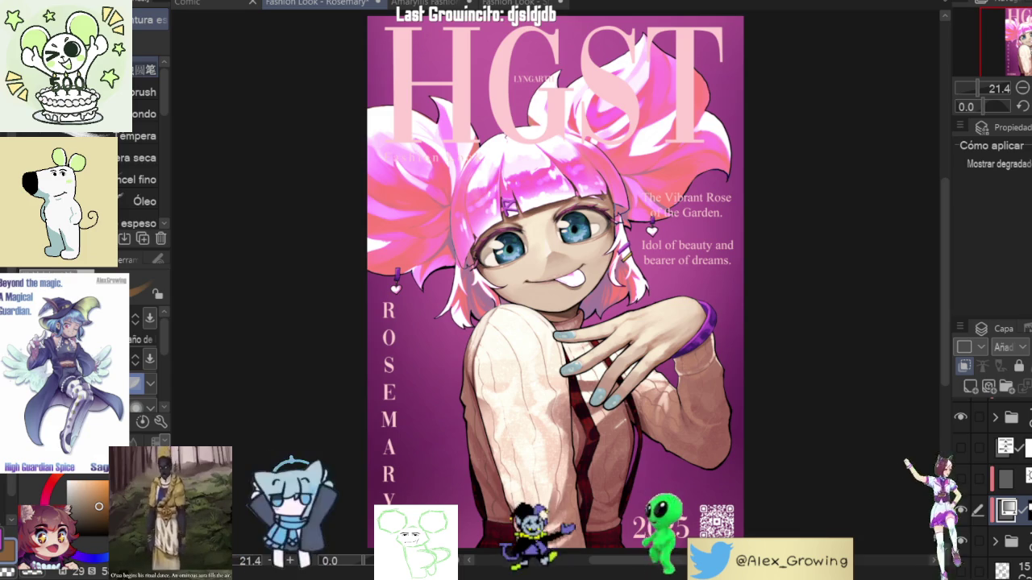
pyautogui.scroll(5, 513, 141)
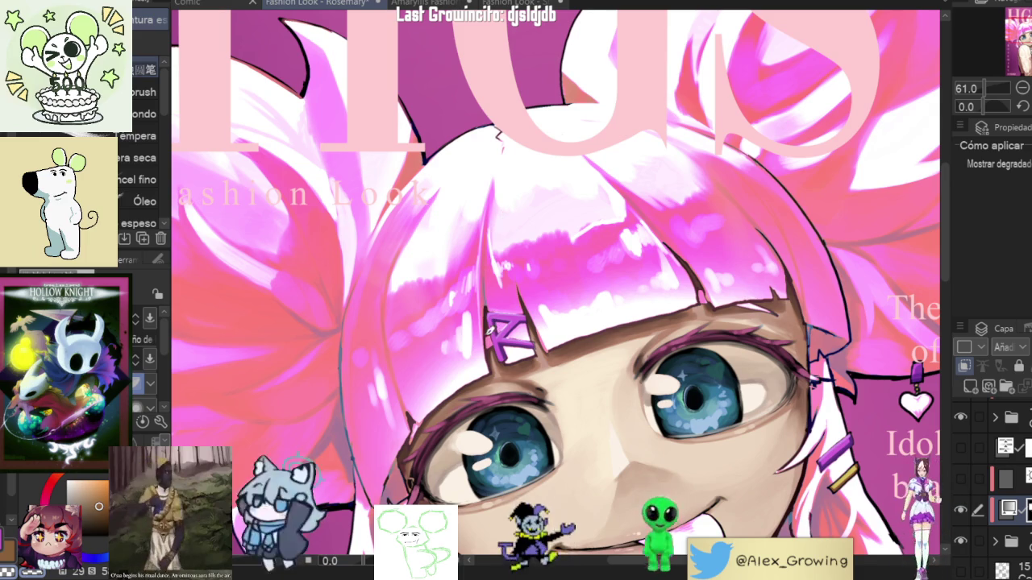
pyautogui.press('m')
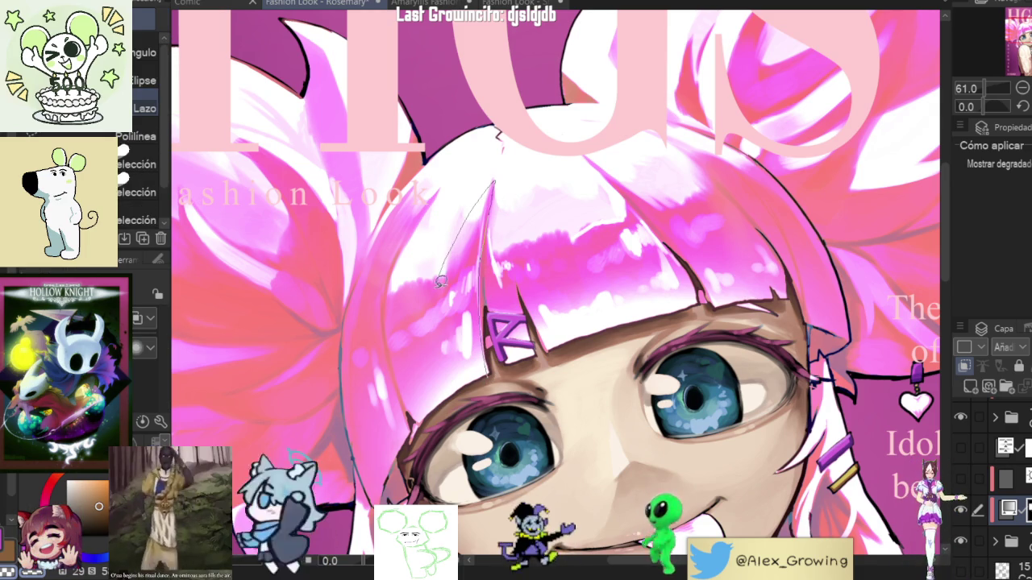
# Step: Lasso the bangs highlight, invert the selection, and delete the glow outside it
pyautogui.moveTo(412, 420); pyautogui.dragTo(413, 419)
pyautogui.hotkey('ctrl', '0')
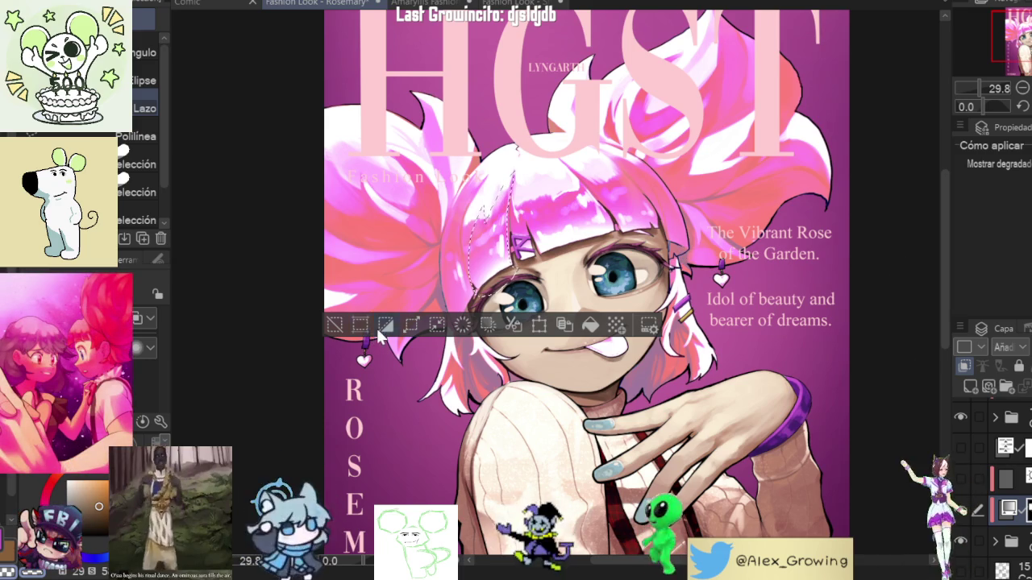
pyautogui.hotkey('ctrl', 'shift', 'i')
pyautogui.press('Delete')
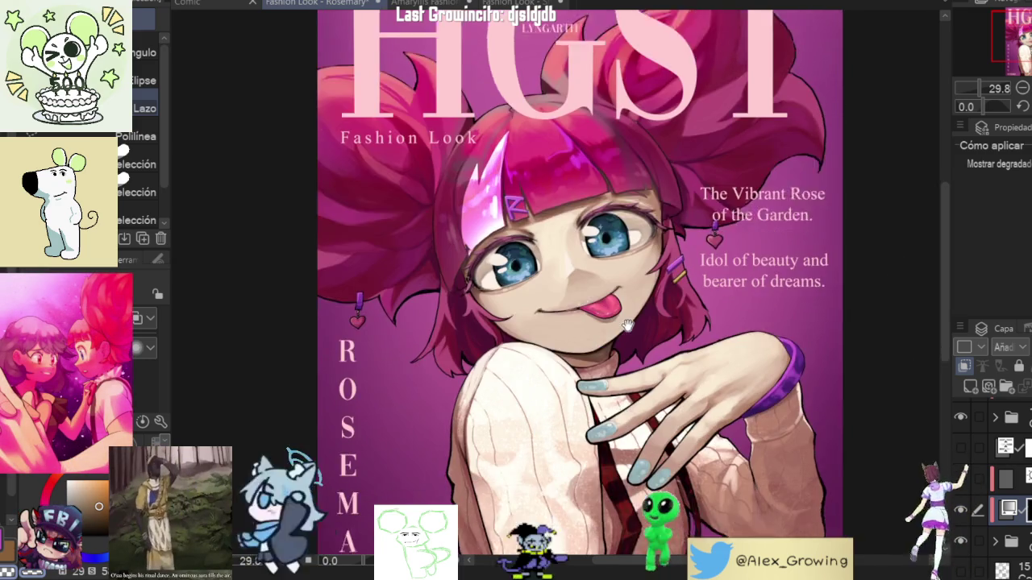
pyautogui.moveTo(581, 322); pyautogui.dragTo(560, 220)
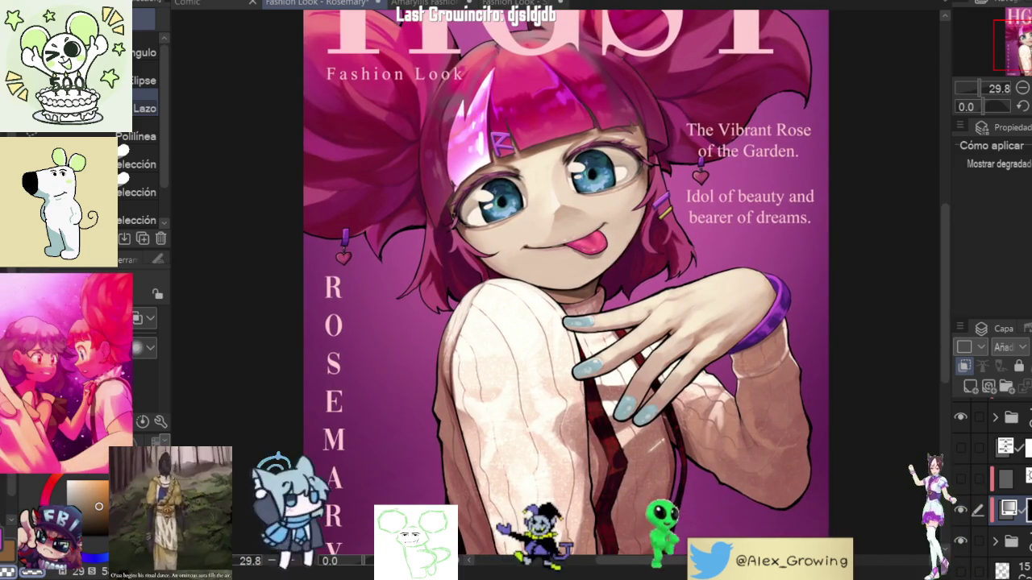
pyautogui.scroll(-2, 528, 368)
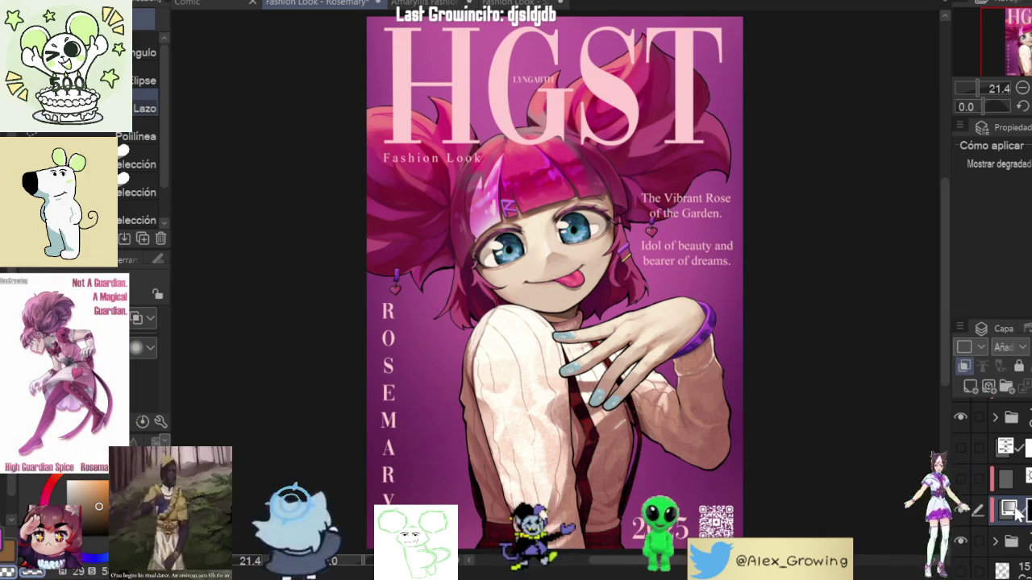
pyautogui.keyDown('ctrl'); pyautogui.click(1015, 515); pyautogui.keyUp('ctrl')
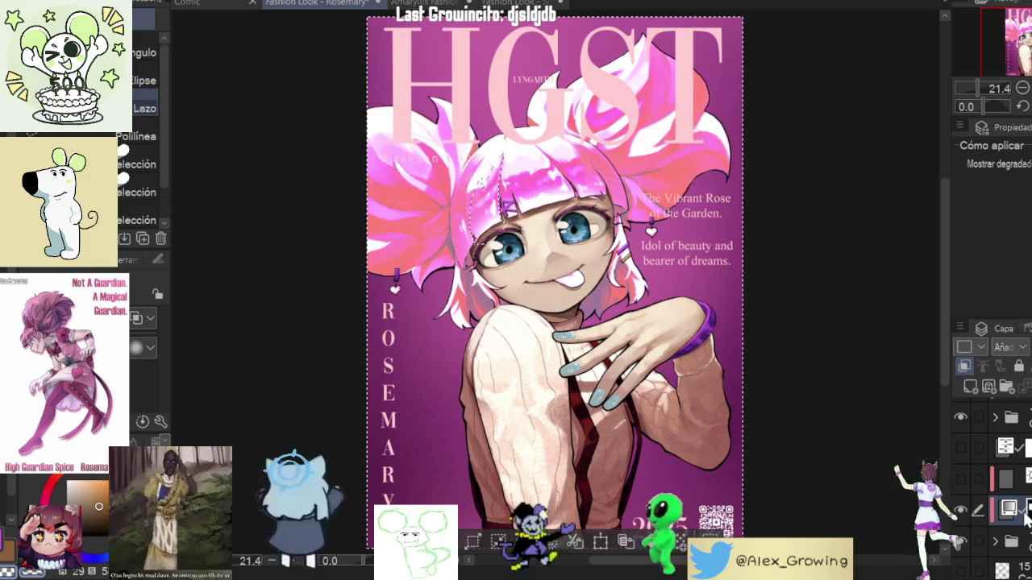
pyautogui.keyDown('ctrl'); pyautogui.click(1025, 518); pyautogui.keyUp('ctrl')
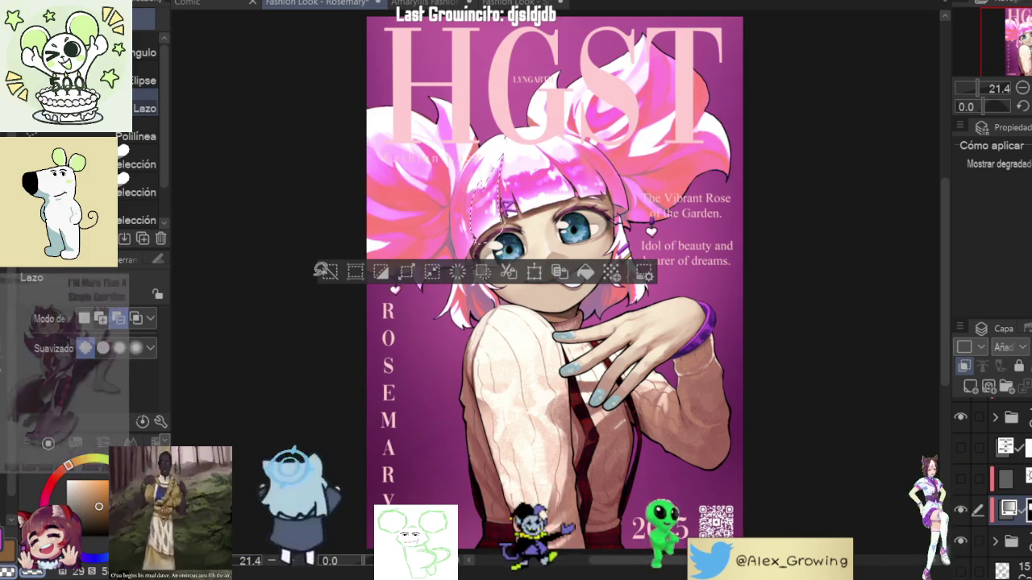
# Step: Undo and redo to restore magenta-pink hair, then re-outline the bangs highlight and deselect
pyautogui.hotkey('ctrl', 'z')
pyautogui.hotkey('ctrl', 'z')
pyautogui.hotkey('ctrl', 'z')
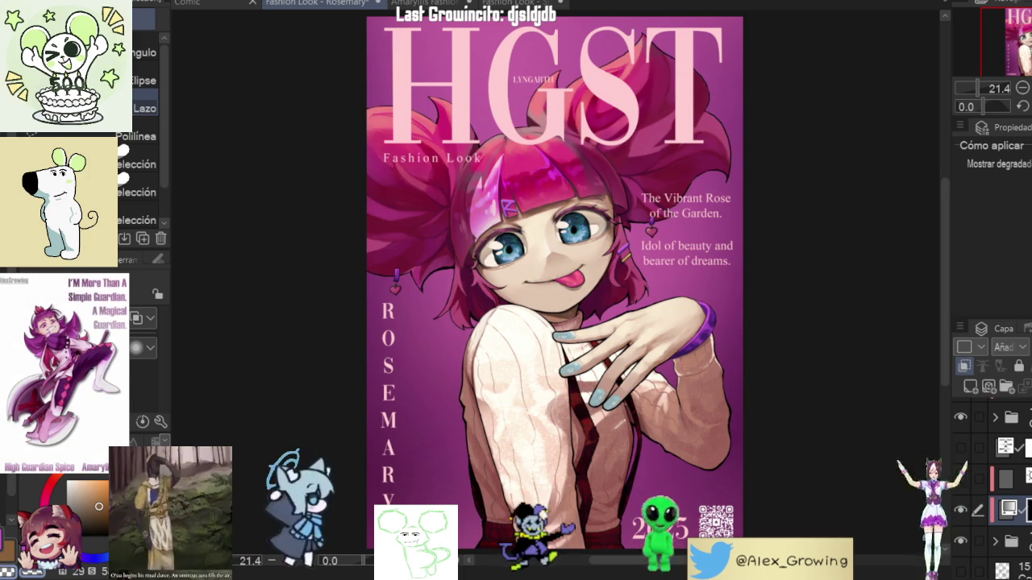
pyautogui.hotkey('ctrl', 'y')
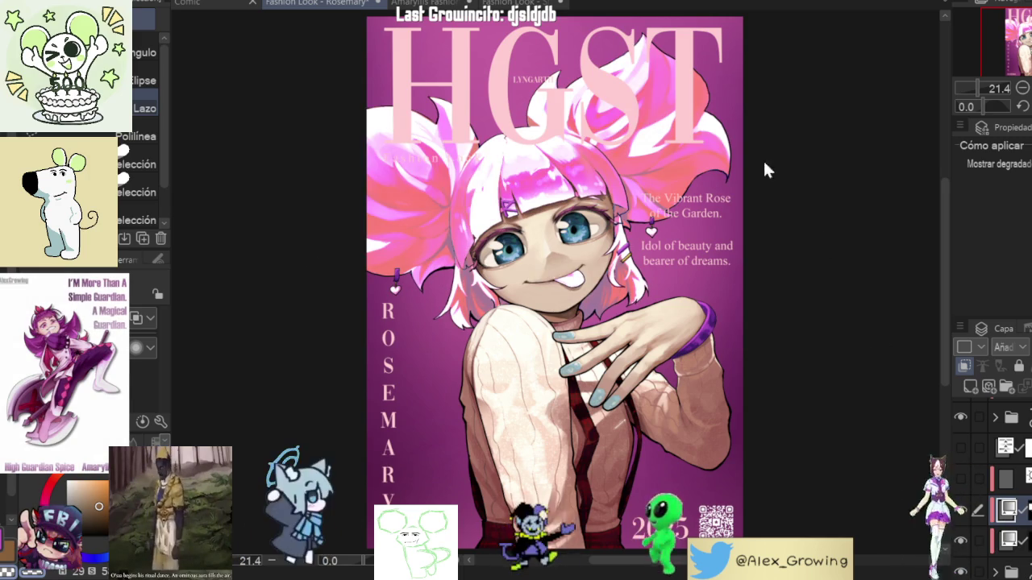
pyautogui.hotkey('ctrl', 'z')
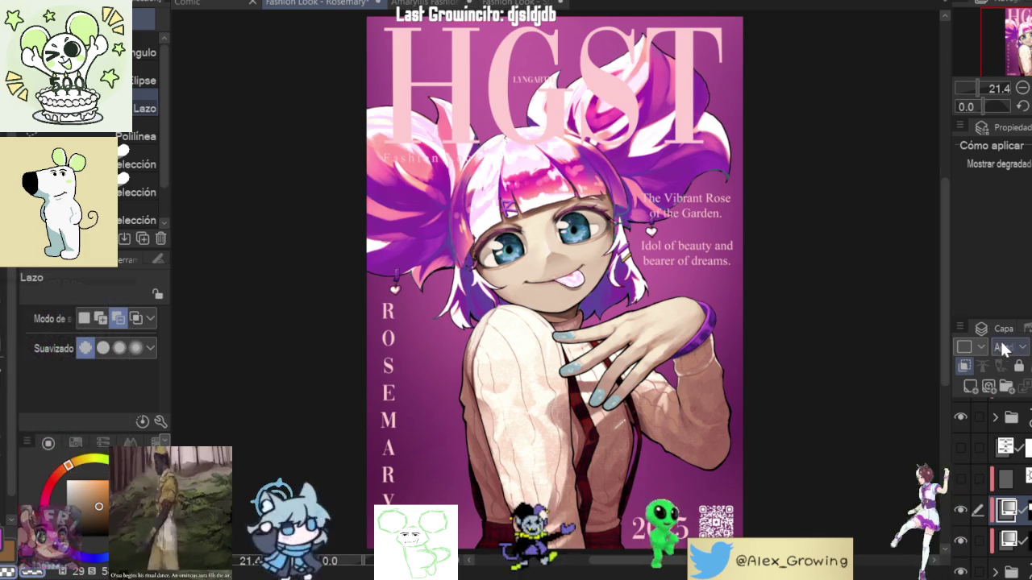
pyautogui.hotkey('ctrl', 'z')
pyautogui.hotkey('ctrl', 'y')
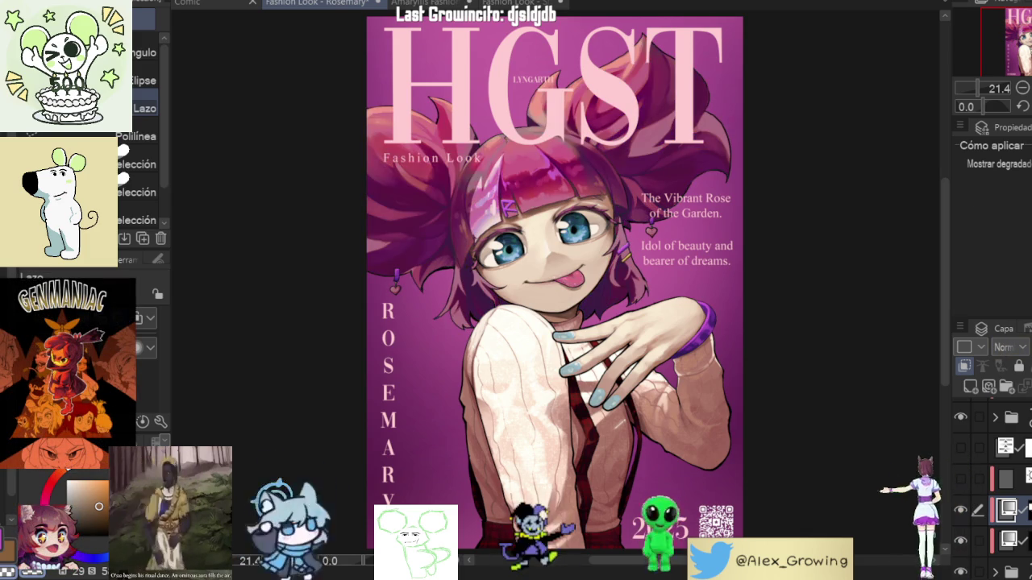
pyautogui.moveTo(501, 155); pyautogui.dragTo(474, 230)
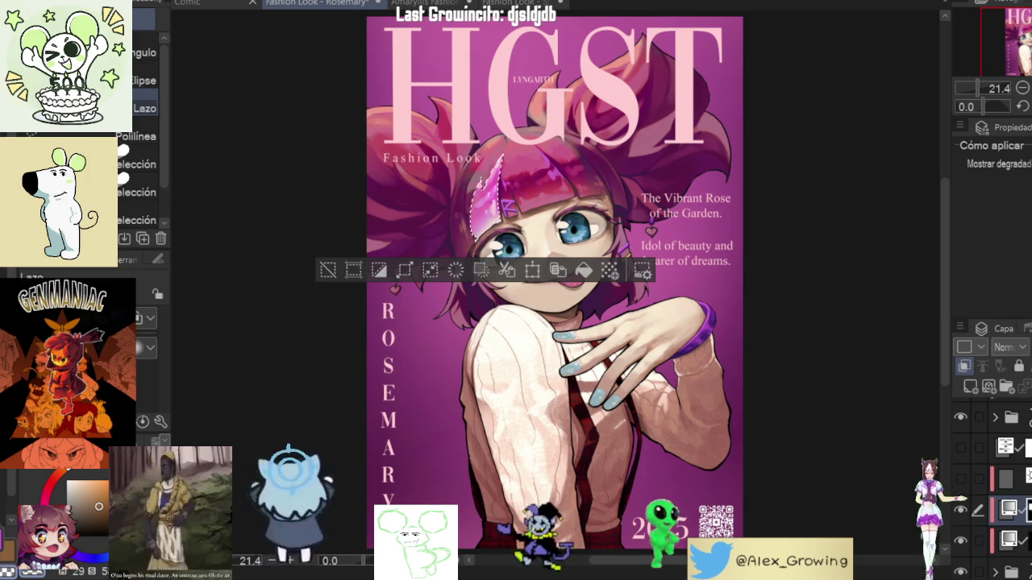
pyautogui.click(327, 270)
# Step: Fit the whole cover and toggle the highlight and hair layers to compare the bangs glow
pyautogui.scroll(5, 484, 197)
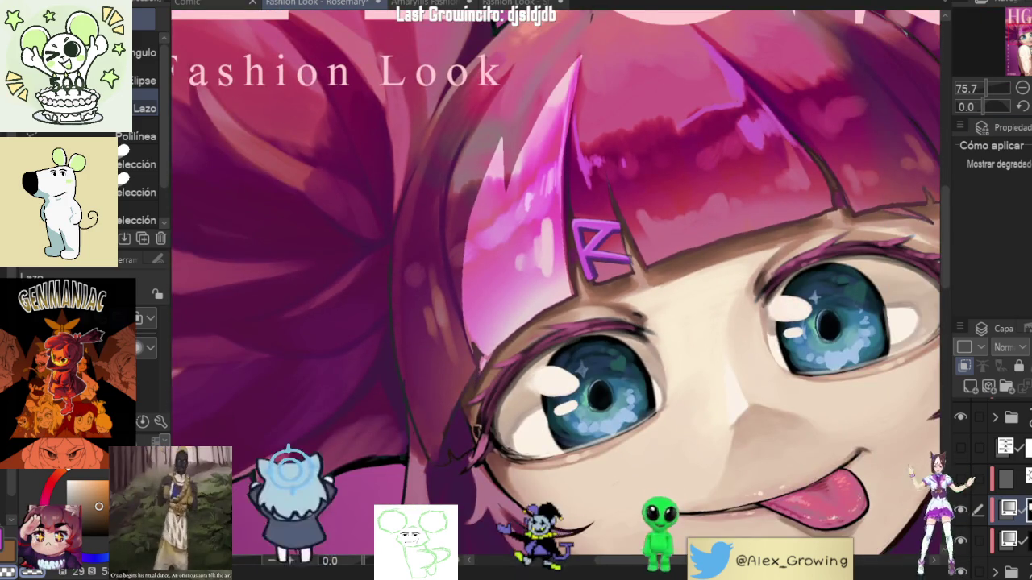
pyautogui.hotkey('ctrl', '0')
pyautogui.click(961, 506)
pyautogui.click(962, 507)
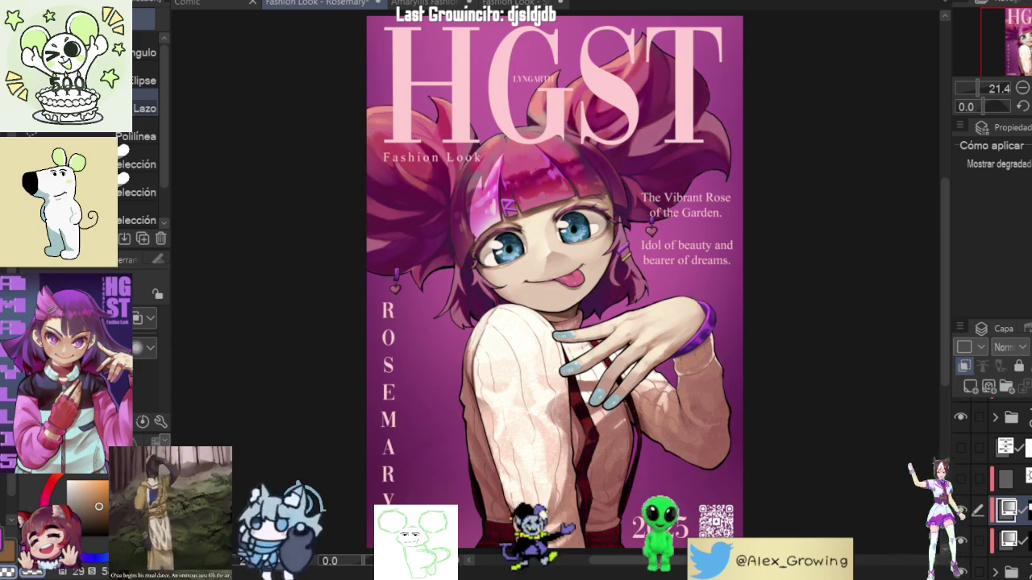
pyautogui.click(962, 507)
pyautogui.click(961, 507)
pyautogui.click(962, 507)
pyautogui.click(962, 507)
pyautogui.click(961, 507)
pyautogui.scroll(5, 603, 264)
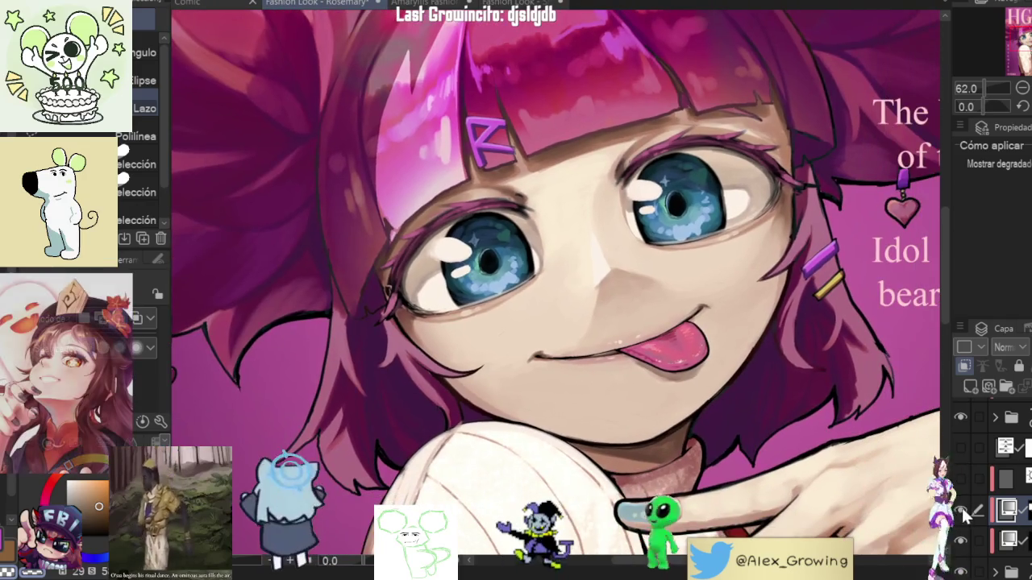
pyautogui.click(962, 507)
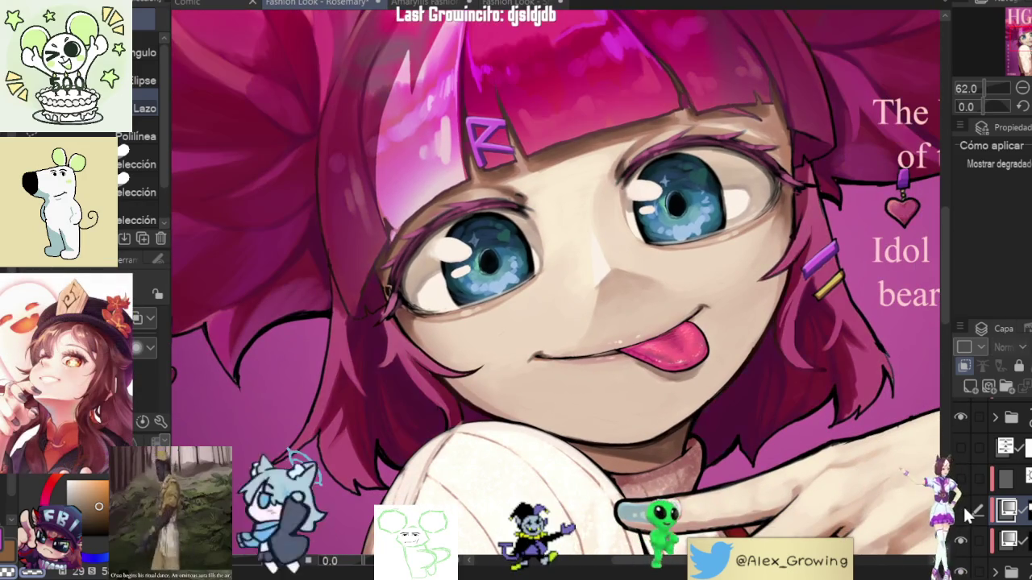
pyautogui.click(961, 506)
pyautogui.click(961, 507)
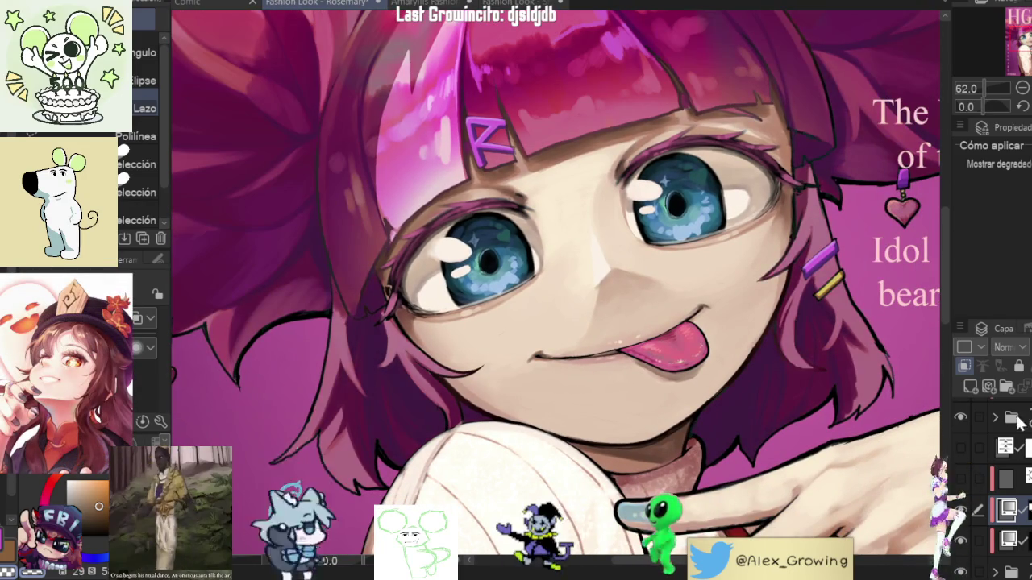